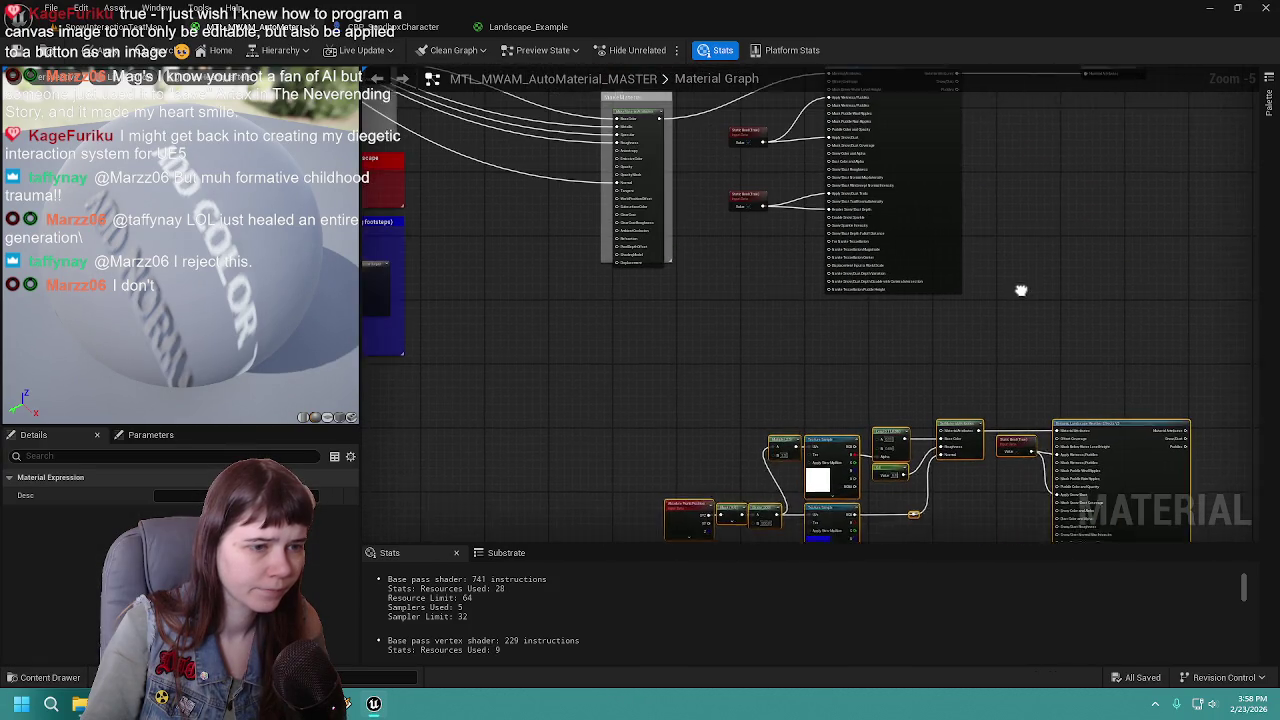
Wire Make Material into the lower weather node, then its Material Attributes output onward to the output
{"action": "left_click", "coordinate": [762, 291]}
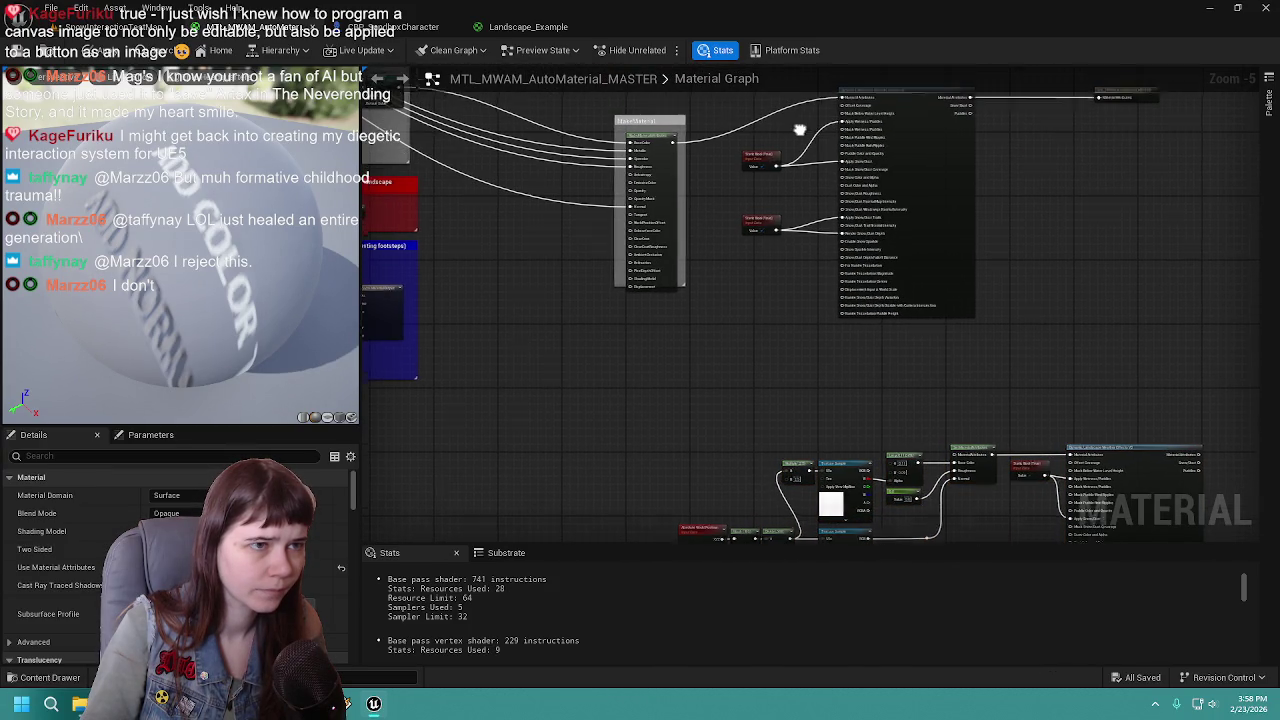
{"action": "left_click_drag", "start_coordinate": [842, 100], "coordinate": [953, 467]}
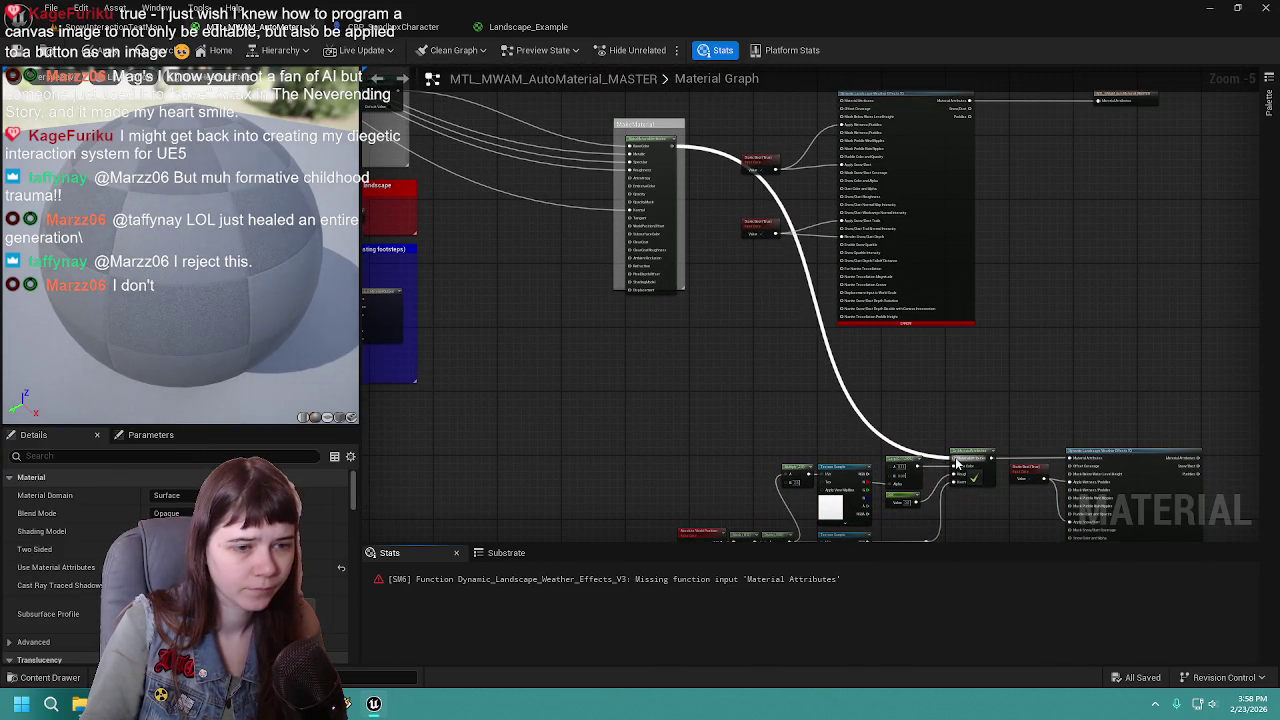
{"action": "mouse_move", "coordinate": [1081, 367]}
{"action": "left_mouse_down"}
{"action": "mouse_move", "coordinate": [1043, 345]}
{"action": "mouse_move", "coordinate": [983, 249]}
{"action": "mouse_move", "coordinate": [965, 394]}
{"action": "left_mouse_up"}
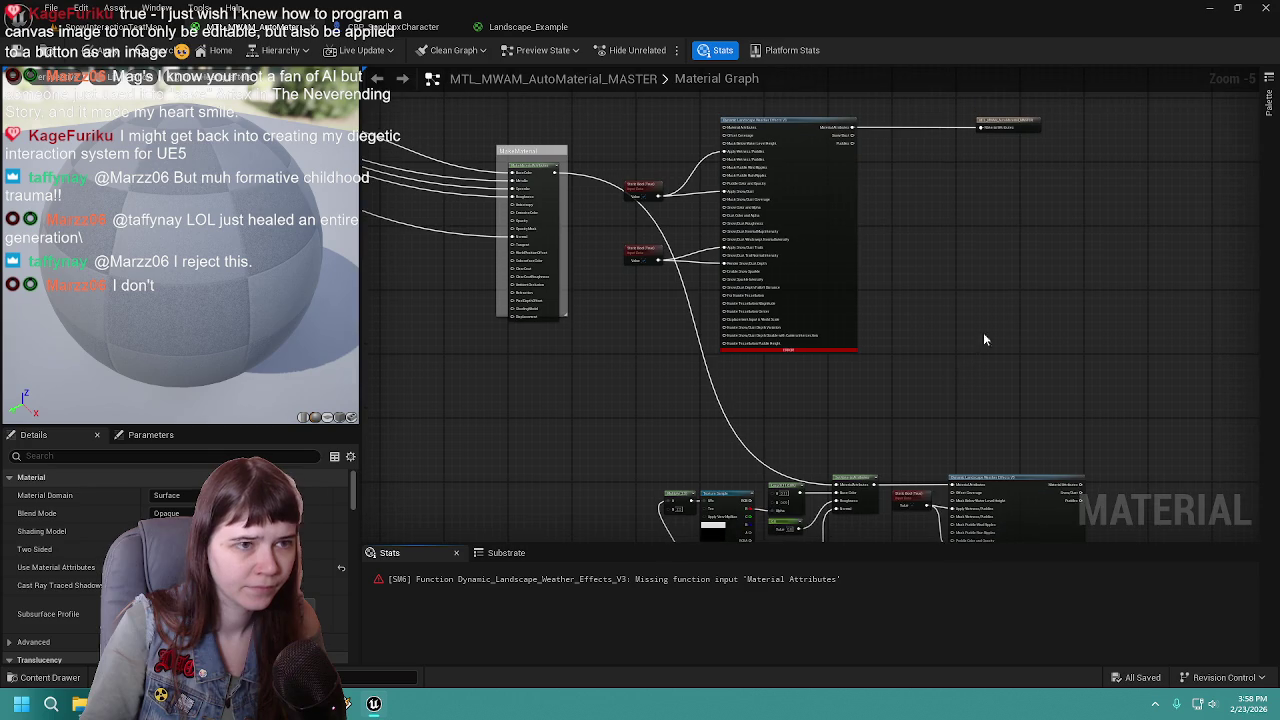
{"action": "mouse_move", "coordinate": [1081, 484]}
{"action": "left_mouse_down"}
{"action": "mouse_move", "coordinate": [965, 141]}
{"action": "mouse_move", "coordinate": [981, 124]}
{"action": "left_mouse_up"}
{"action": "left_click", "coordinate": [776, 304]}
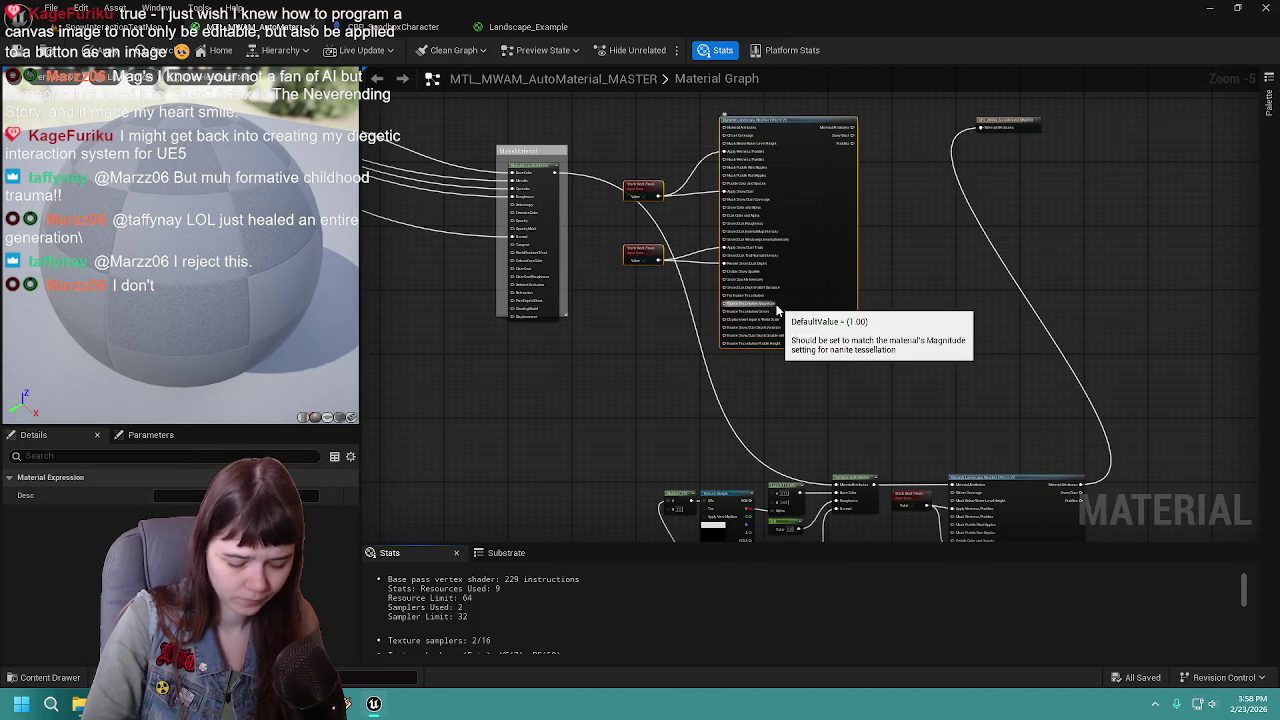
Delete the V3 weather node and shift the output node further right
{"action": "key", "text": "Delete"}
{"action": "scroll", "coordinate": [776, 304], "scroll_direction": "down", "scroll_amount": 1}
{"action": "left_click_drag", "start_coordinate": [767, 310], "coordinate": [631, 304]}
{"action": "left_click_drag", "start_coordinate": [791, 161], "coordinate": [1020, 175]}
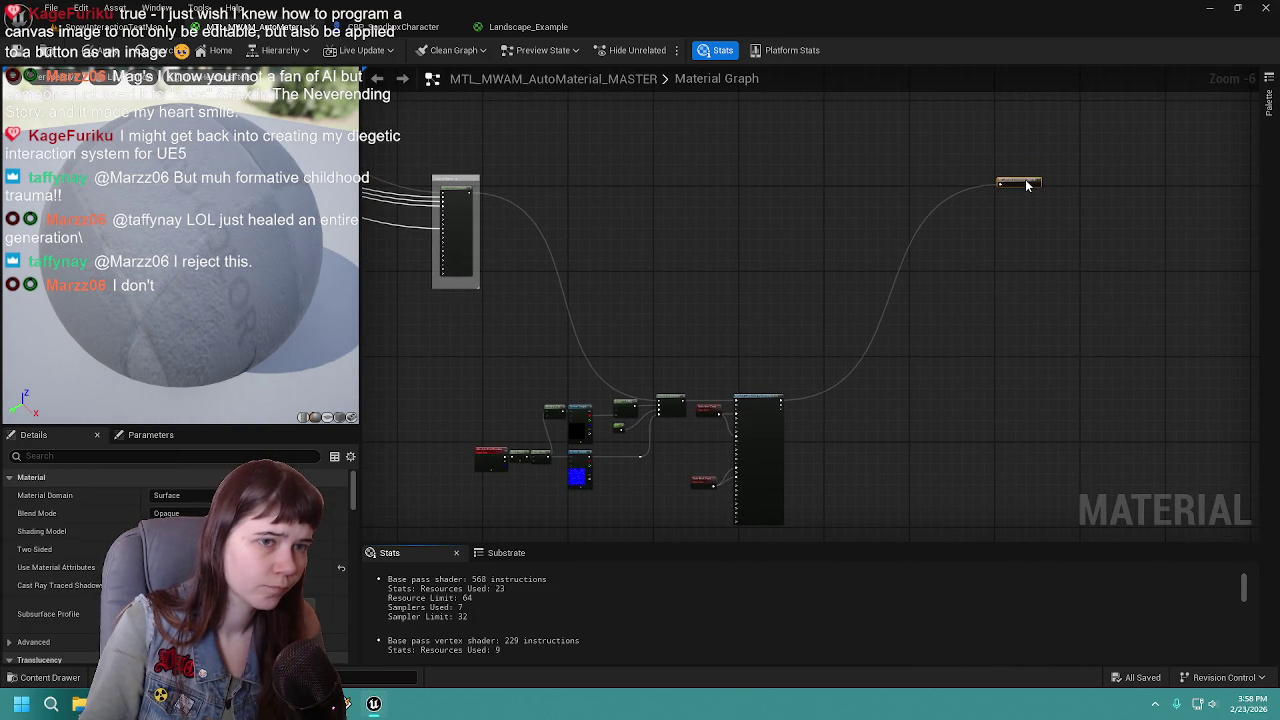
{"action": "scroll", "coordinate": [1025, 177], "scroll_direction": "up", "scroll_amount": 3}
{"action": "scroll", "coordinate": [808, 271], "scroll_direction": "down", "scroll_amount": 3}
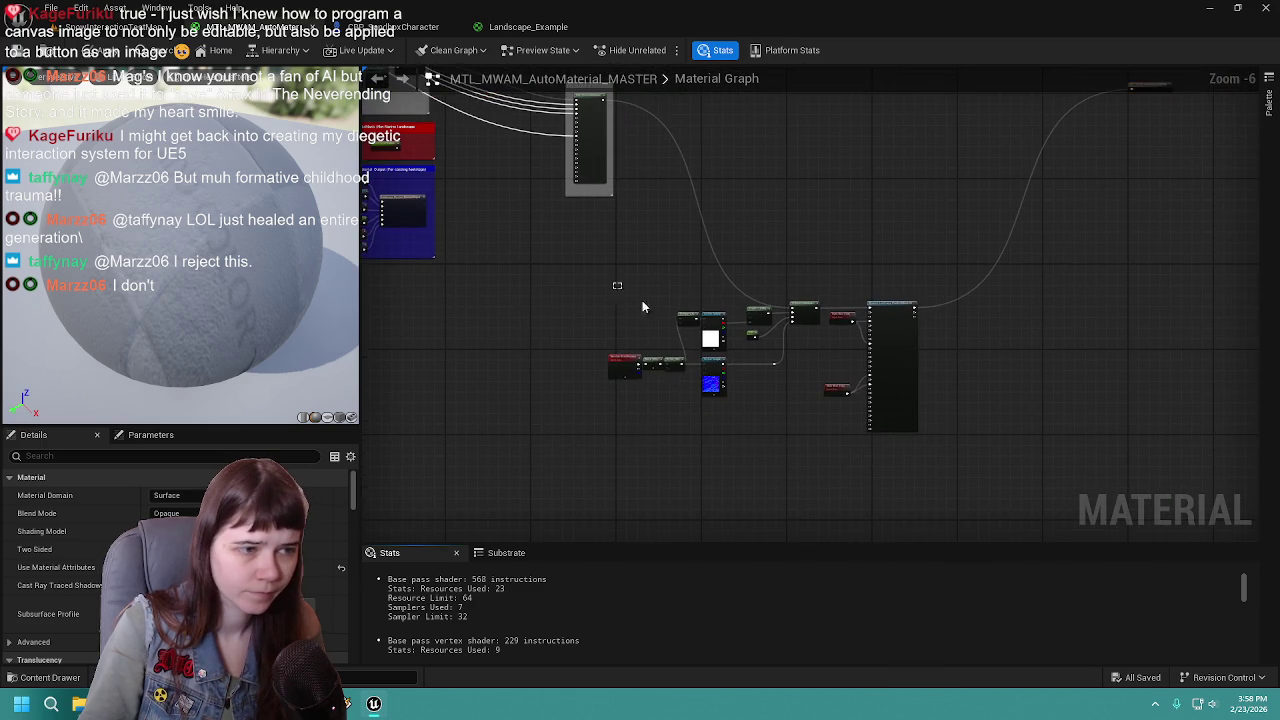
{"action": "scroll", "coordinate": [930, 414], "scroll_direction": "up", "scroll_amount": 1}
{"action": "mouse_move", "coordinate": [942, 469]}
{"action": "left_mouse_down"}
{"action": "mouse_move", "coordinate": [997, 223]}
{"action": "mouse_move", "coordinate": [1030, 410]}
{"action": "mouse_move", "coordinate": [1096, 290]}
{"action": "mouse_move", "coordinate": [1117, 290]}
{"action": "mouse_move", "coordinate": [1063, 285]}
{"action": "mouse_move", "coordinate": [1134, 293]}
{"action": "mouse_move", "coordinate": [838, 313]}
{"action": "left_mouse_up"}
Comment the weather nodes as 'UDW (Ultra Dynamic Weather) snowfall dynamic interaction' and apply the material
{"action": "type", "text": "cUD"}
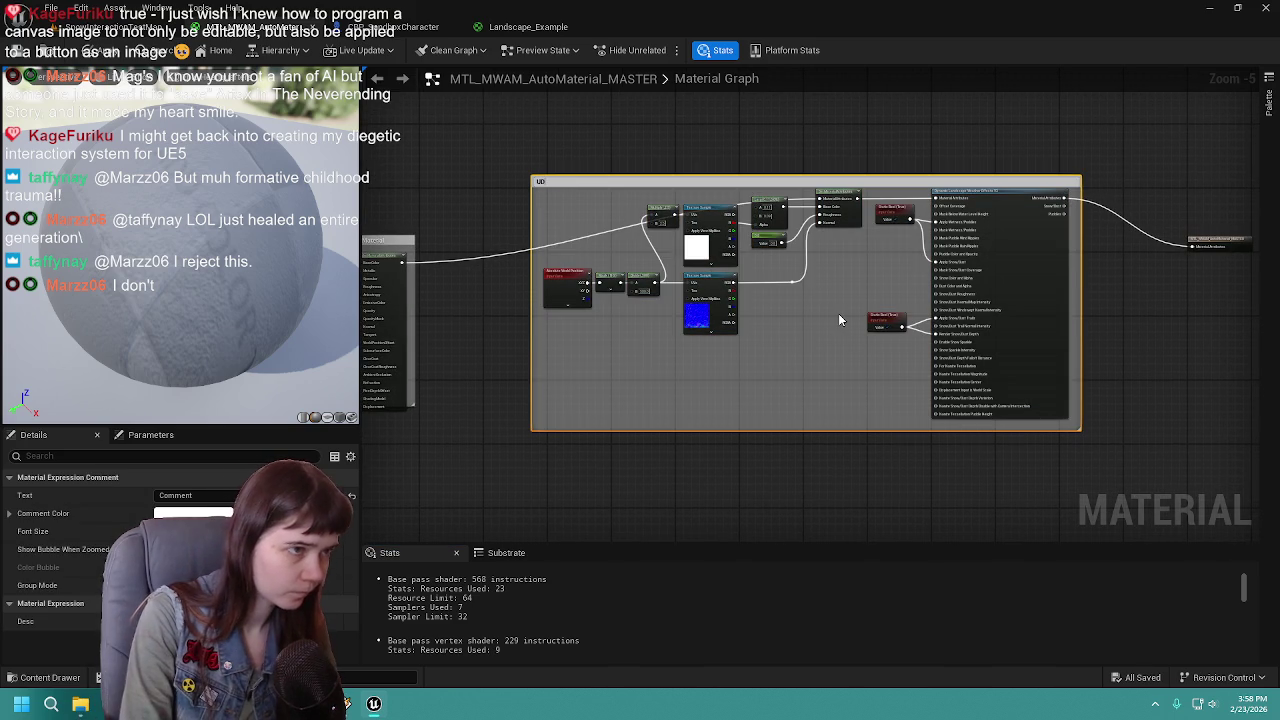
{"action": "type", "text": "W (Ul"}
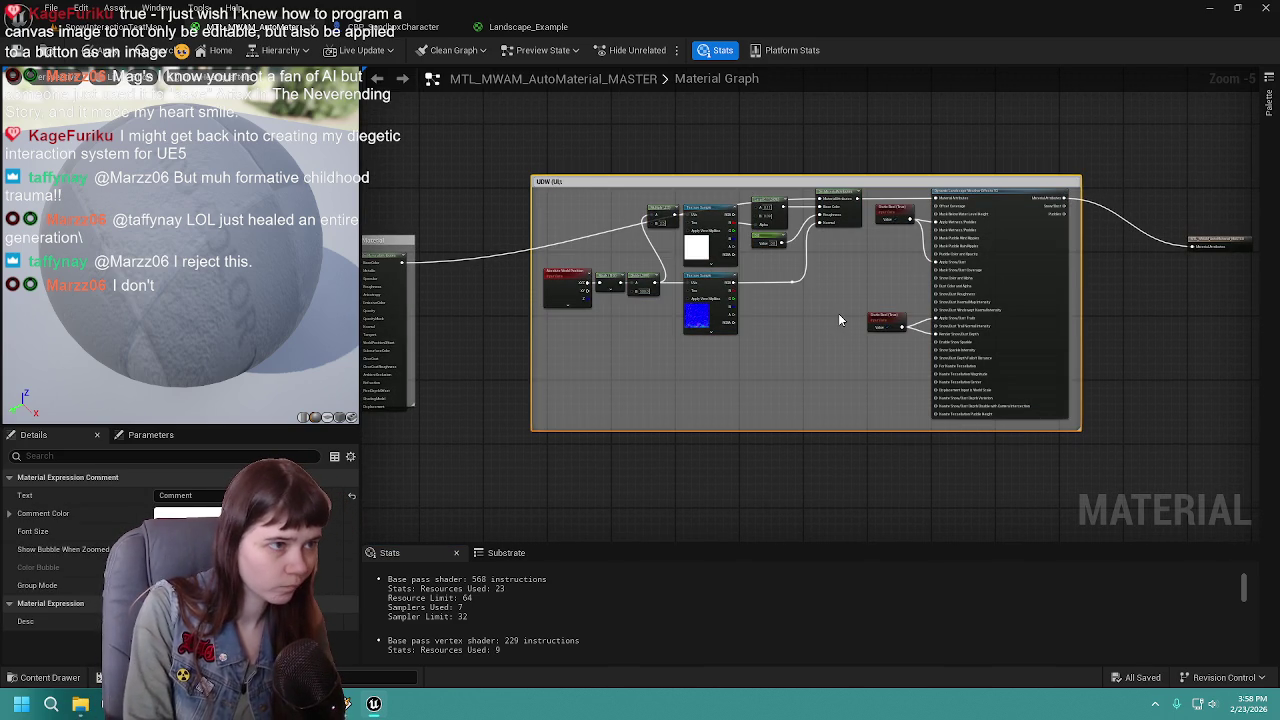
{"action": "type", "text": "tra Dynamic Weather) snowfall"}
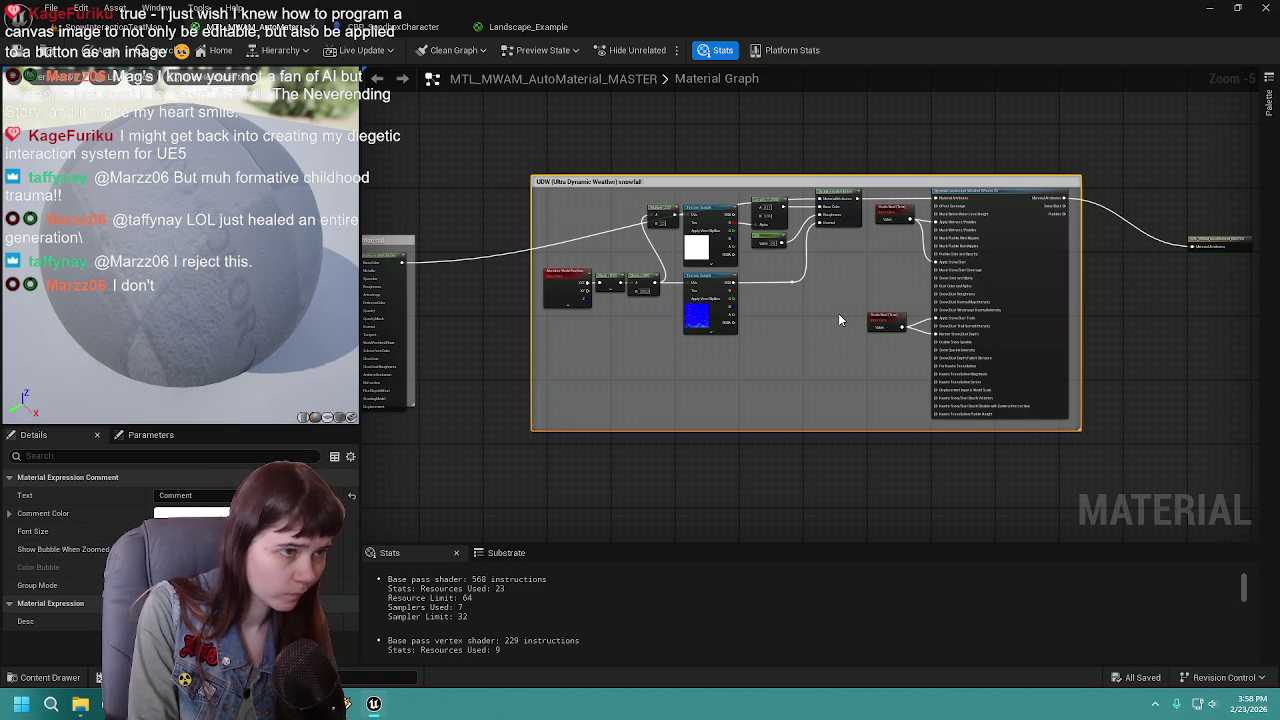
{"action": "type", "text": " dynam"}
{"action": "type", "text": "ic interaction"}
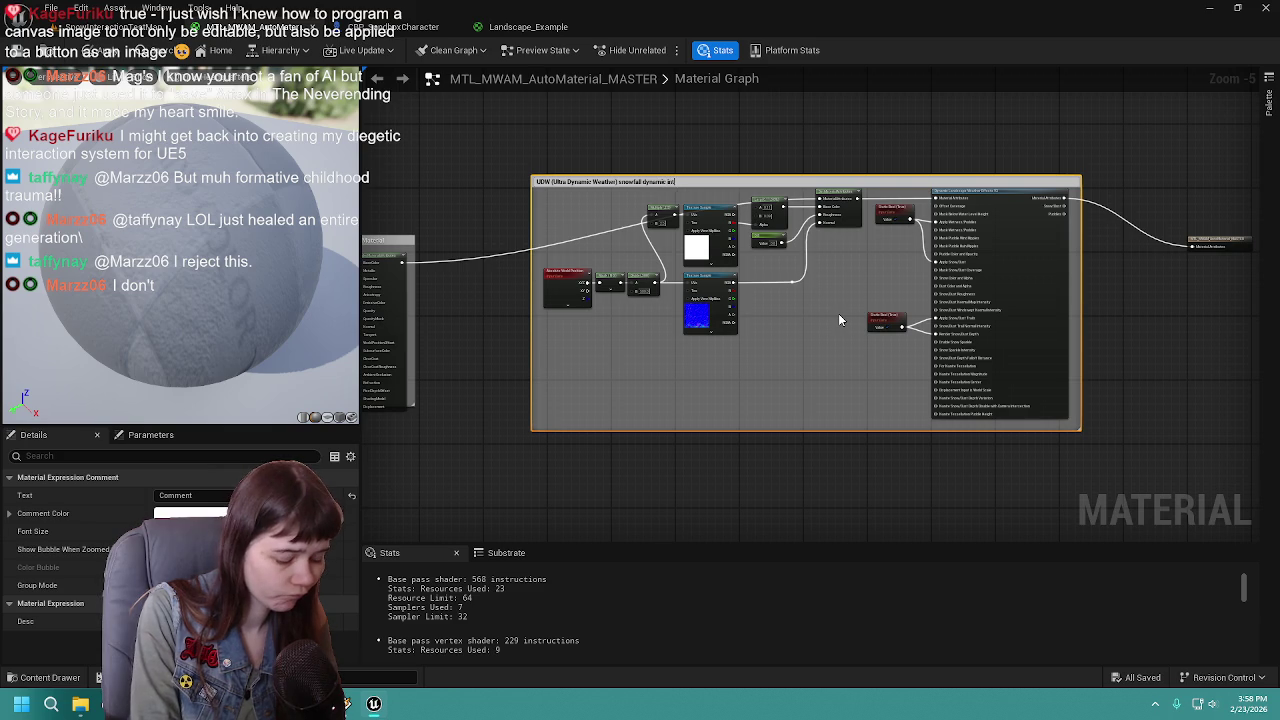
{"action": "key", "text": "Return"}
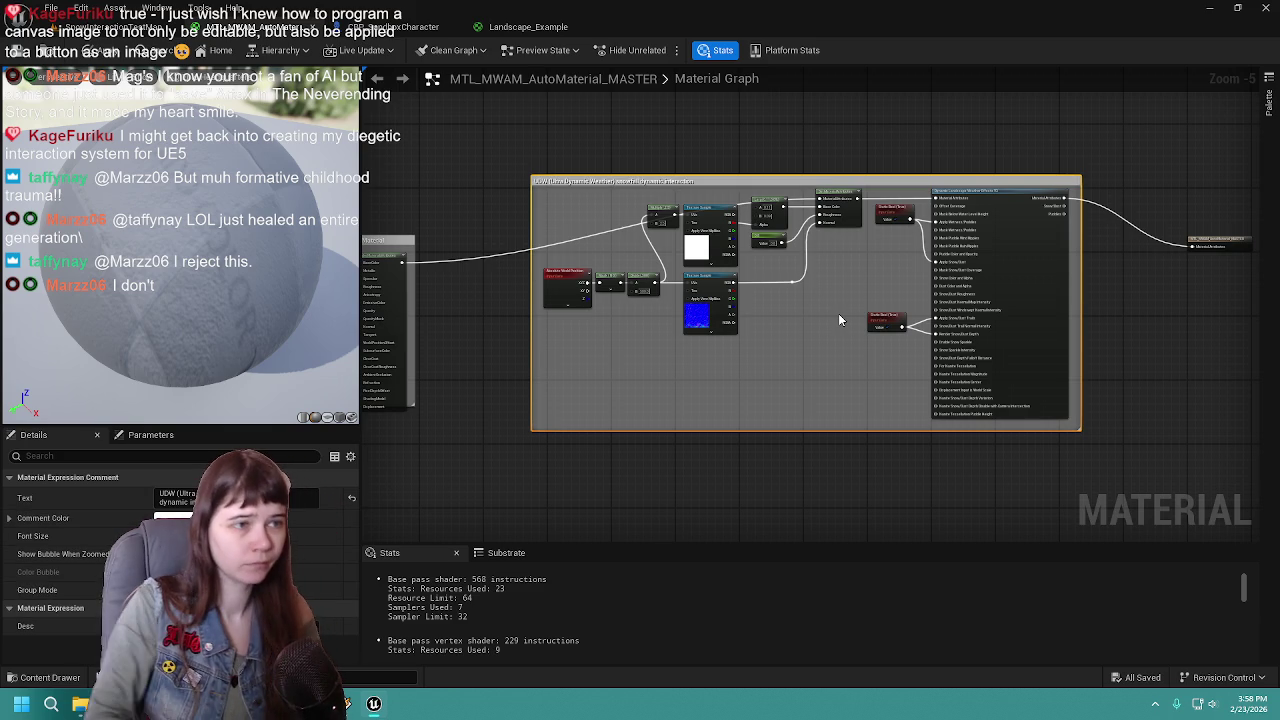
{"action": "left_click", "coordinate": [20, 50]}
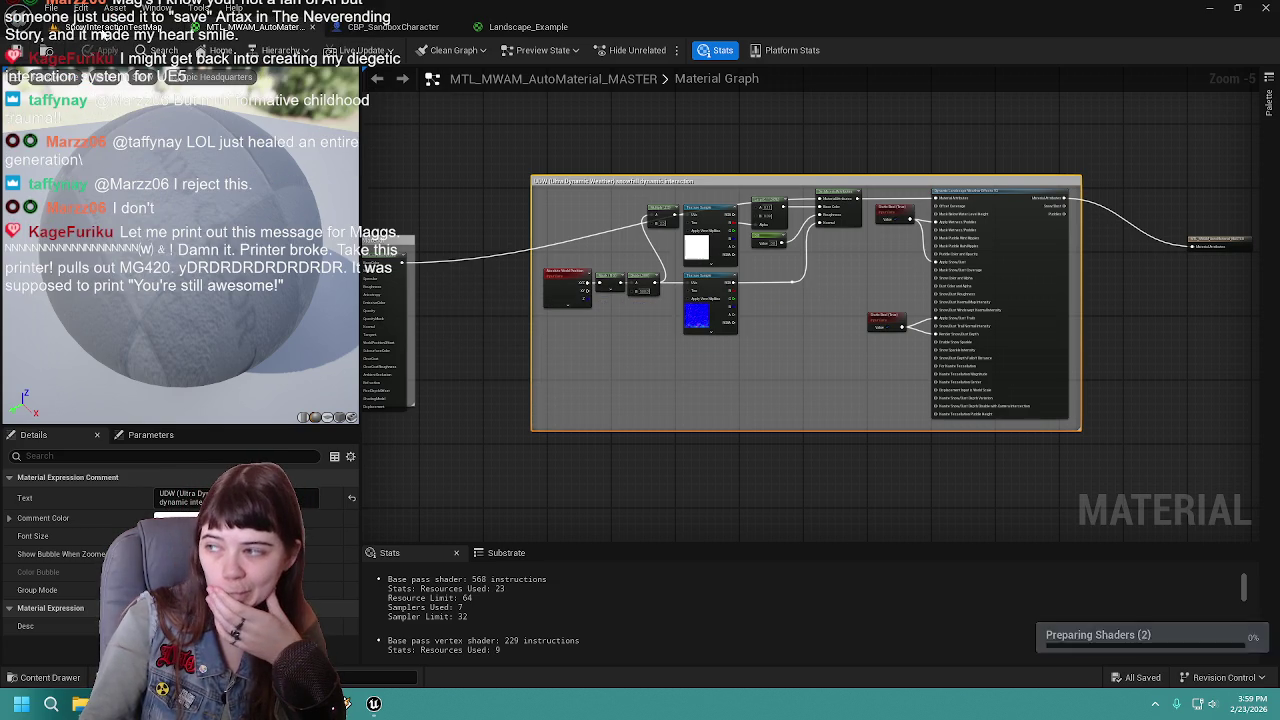
{"action": "left_click", "coordinate": [120, 27]}
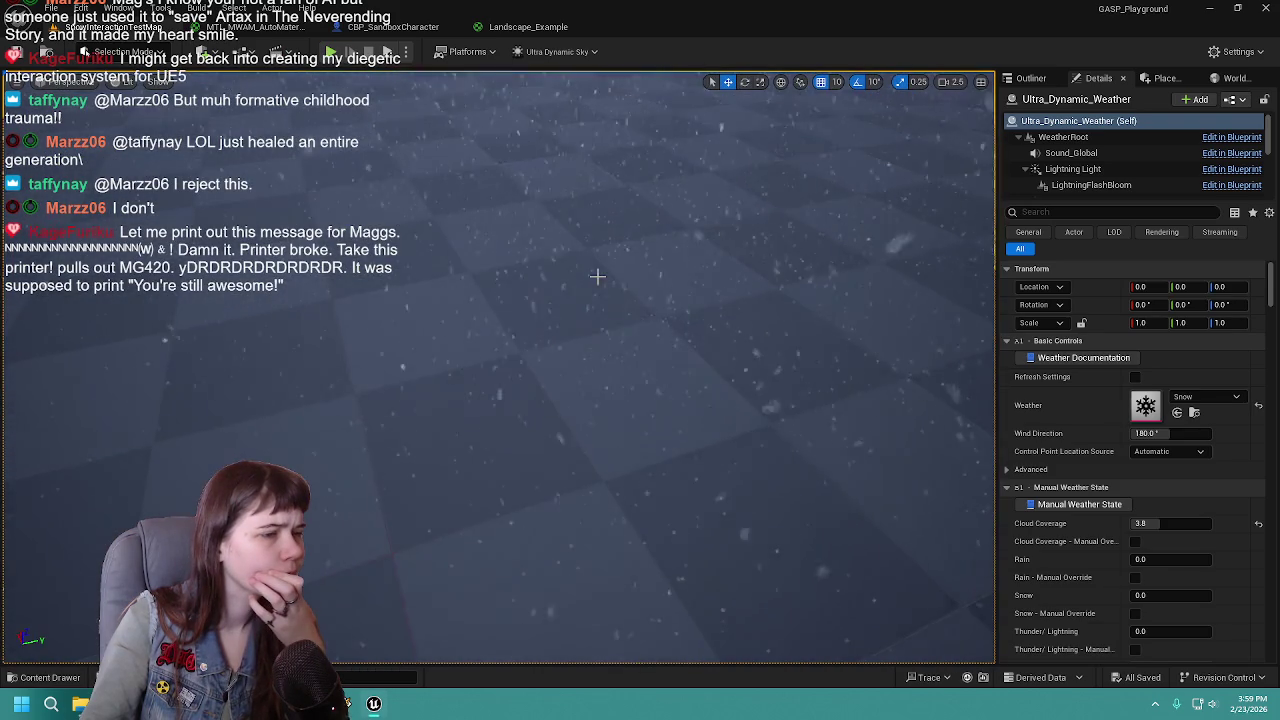
{"action": "left_click", "coordinate": [599, 290]}
{"action": "left_click_drag", "start_coordinate": [599, 290], "coordinate": [599, 250]}
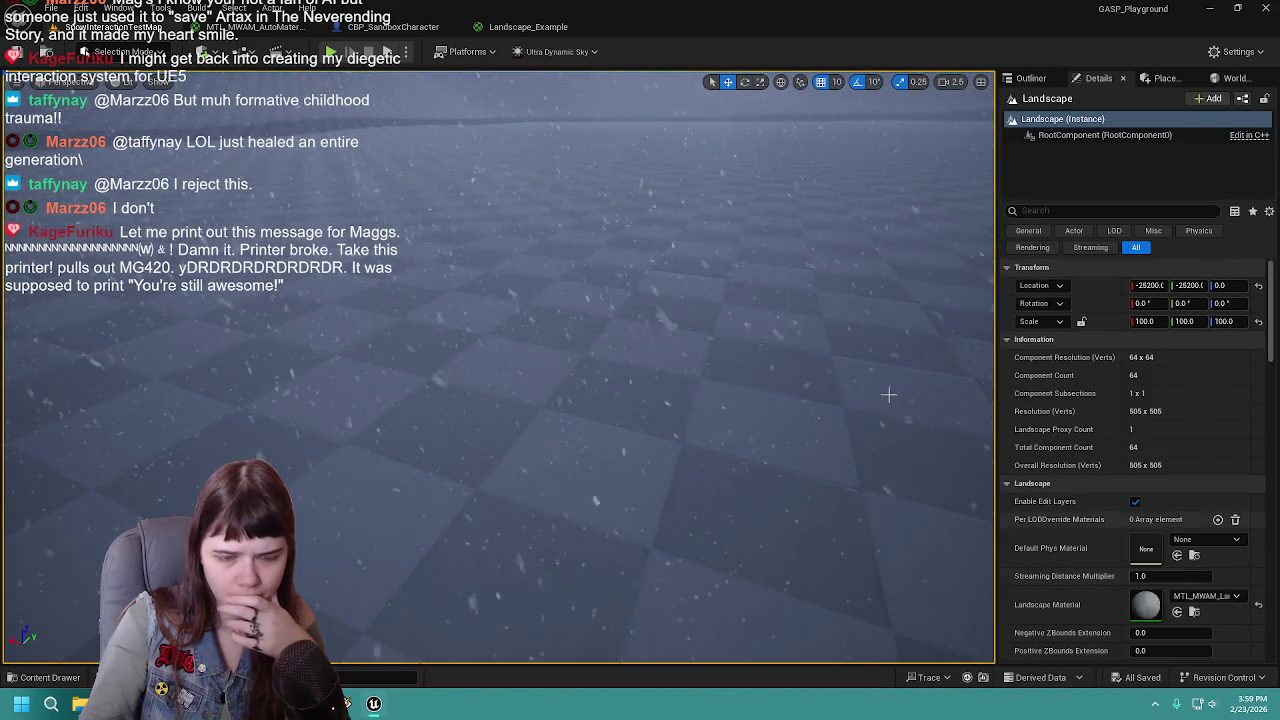
{"action": "left_click", "coordinate": [257, 28]}
{"action": "scroll", "coordinate": [674, 166], "scroll_direction": "up", "scroll_amount": 1}
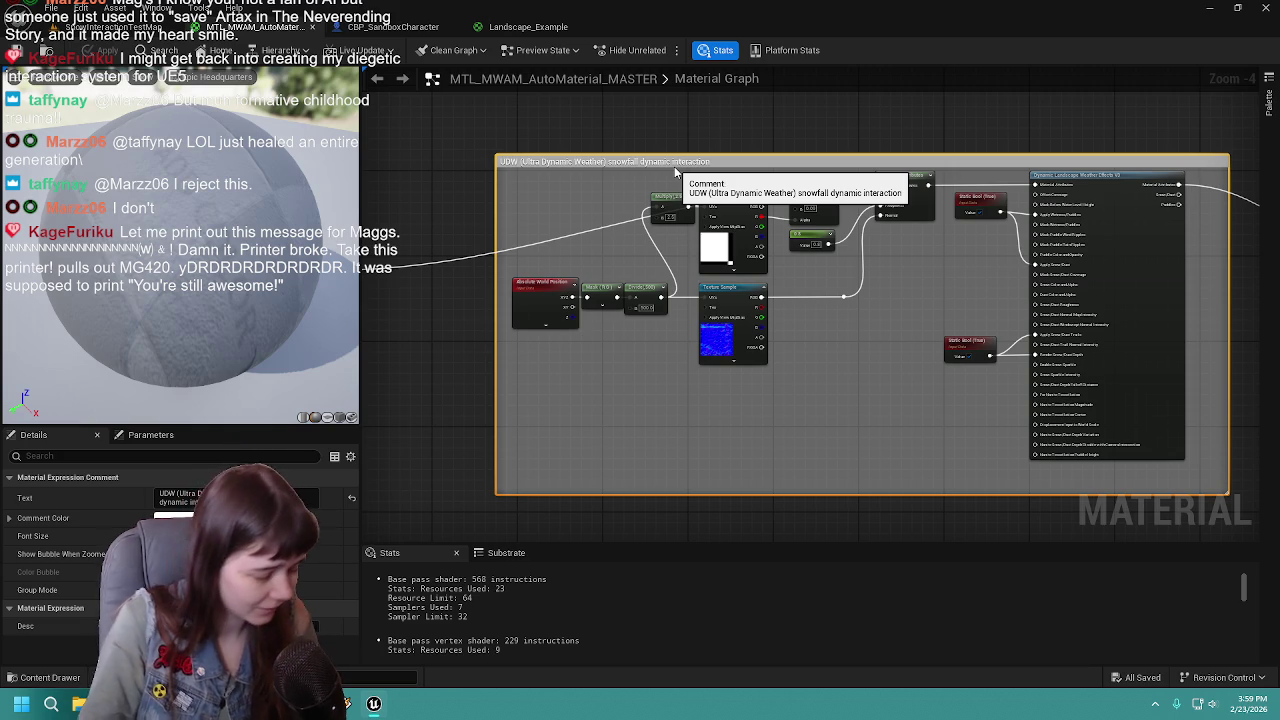
Select the Multiply (2.5) node and bring the main material node into view
{"action": "left_click_drag", "start_coordinate": [650, 228], "coordinate": [652, 260]}
{"action": "scroll", "coordinate": [652, 260], "scroll_direction": "up", "scroll_amount": 2}
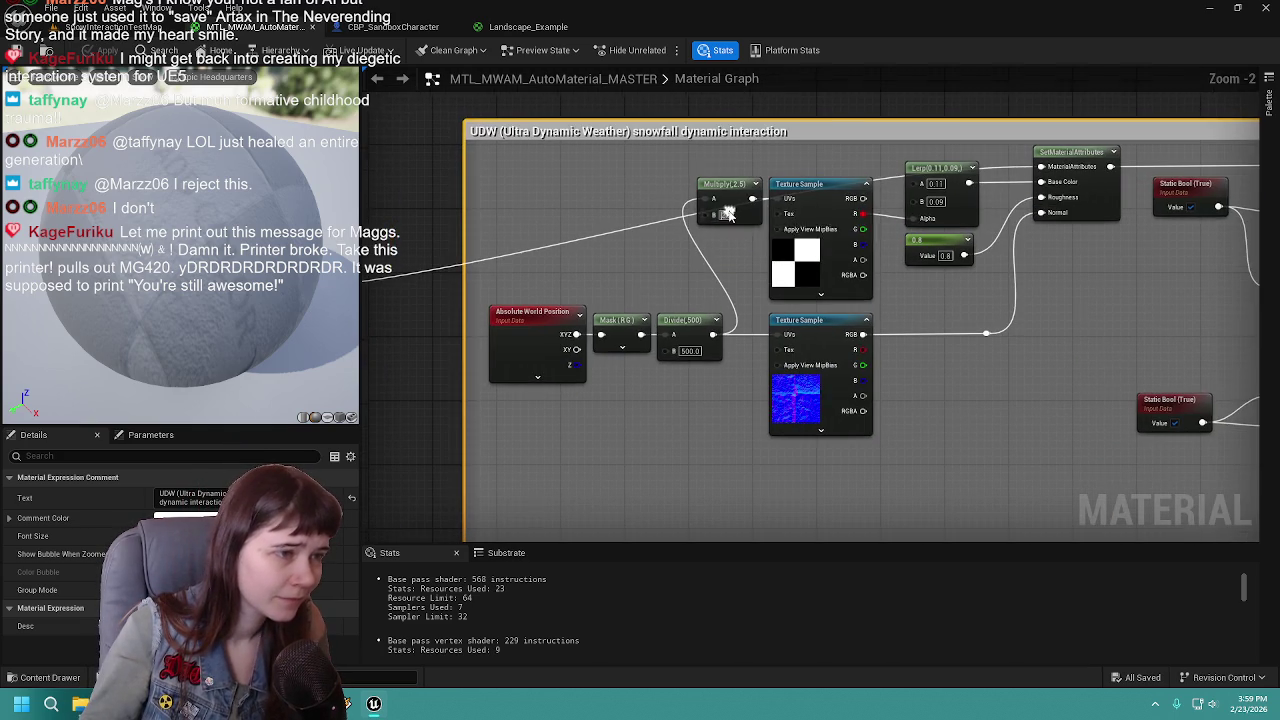
{"action": "left_click", "coordinate": [733, 215]}
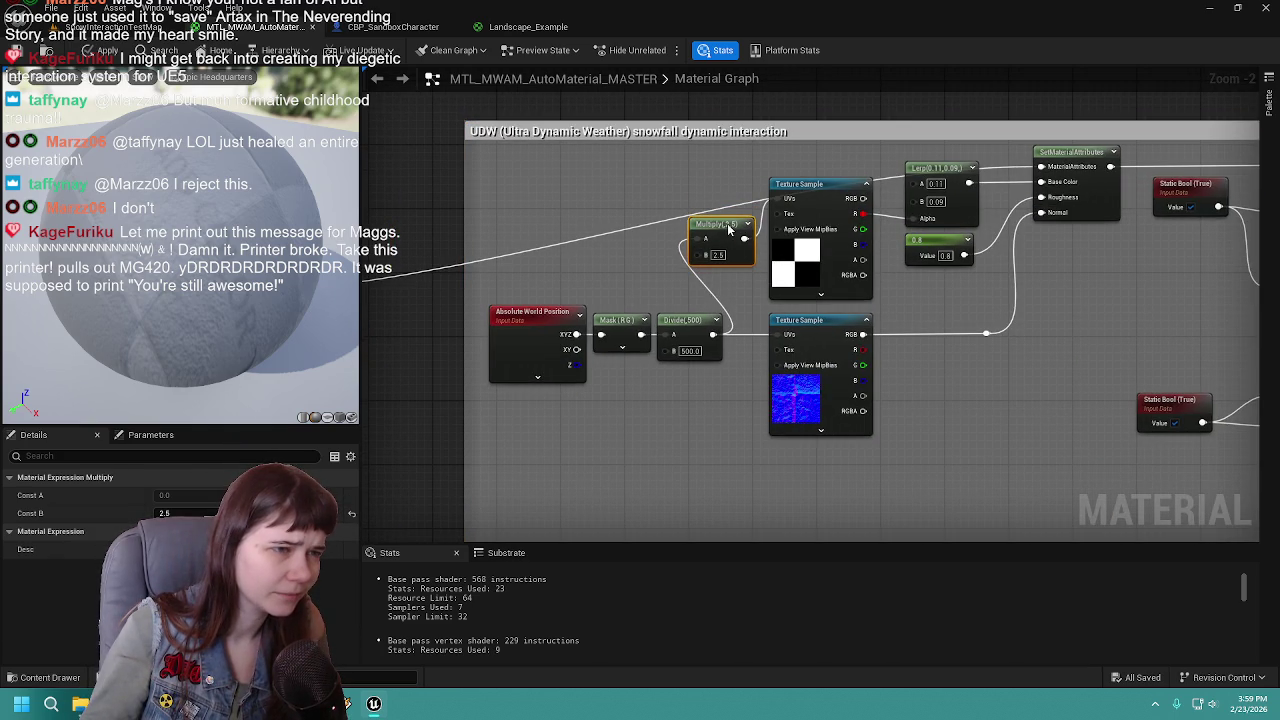
{"action": "scroll", "coordinate": [826, 234], "scroll_direction": "down", "scroll_amount": 2}
{"action": "mouse_move", "coordinate": [948, 252]}
{"action": "left_mouse_down"}
{"action": "mouse_move", "coordinate": [663, 216]}
{"action": "mouse_move", "coordinate": [854, 179]}
{"action": "mouse_move", "coordinate": [911, 188]}
{"action": "left_mouse_up"}
{"action": "mouse_move", "coordinate": [600, 213]}
{"action": "left_mouse_down"}
{"action": "mouse_move", "coordinate": [880, 210]}
{"action": "mouse_move", "coordinate": [865, 212]}
{"action": "mouse_move", "coordinate": [900, 230]}
{"action": "mouse_move", "coordinate": [706, 277]}
{"action": "mouse_move", "coordinate": [766, 277]}
{"action": "mouse_move", "coordinate": [509, 325]}
{"action": "mouse_move", "coordinate": [743, 248]}
{"action": "left_mouse_up"}
{"action": "scroll", "coordinate": [948, 256], "scroll_direction": "up", "scroll_amount": 1}
{"action": "scroll", "coordinate": [743, 248], "scroll_direction": "down", "scroll_amount": 1}
{"action": "scroll", "coordinate": [679, 288], "scroll_direction": "down", "scroll_amount": 1}
Marquee-select the UDW comment box, drag it lower, then frame the MakeMaterial node
{"action": "mouse_move", "coordinate": [528, 103]}
{"action": "left_mouse_down"}
{"action": "mouse_move", "coordinate": [1105, 351]}
{"action": "mouse_move", "coordinate": [1100, 385]}
{"action": "left_mouse_up"}
{"action": "mouse_move", "coordinate": [1004, 146]}
{"action": "left_mouse_down"}
{"action": "mouse_move", "coordinate": [960, 412]}
{"action": "mouse_move", "coordinate": [1033, 406]}
{"action": "mouse_move", "coordinate": [1021, 404]}
{"action": "mouse_move", "coordinate": [1030, 432]}
{"action": "mouse_move", "coordinate": [1003, 305]}
{"action": "left_mouse_up"}
{"action": "scroll", "coordinate": [644, 190], "scroll_direction": "up", "scroll_amount": 3}
{"action": "mouse_move", "coordinate": [666, 346]}
{"action": "left_mouse_down"}
{"action": "mouse_move", "coordinate": [672, 296]}
{"action": "mouse_move", "coordinate": [761, 287]}
{"action": "left_mouse_up"}
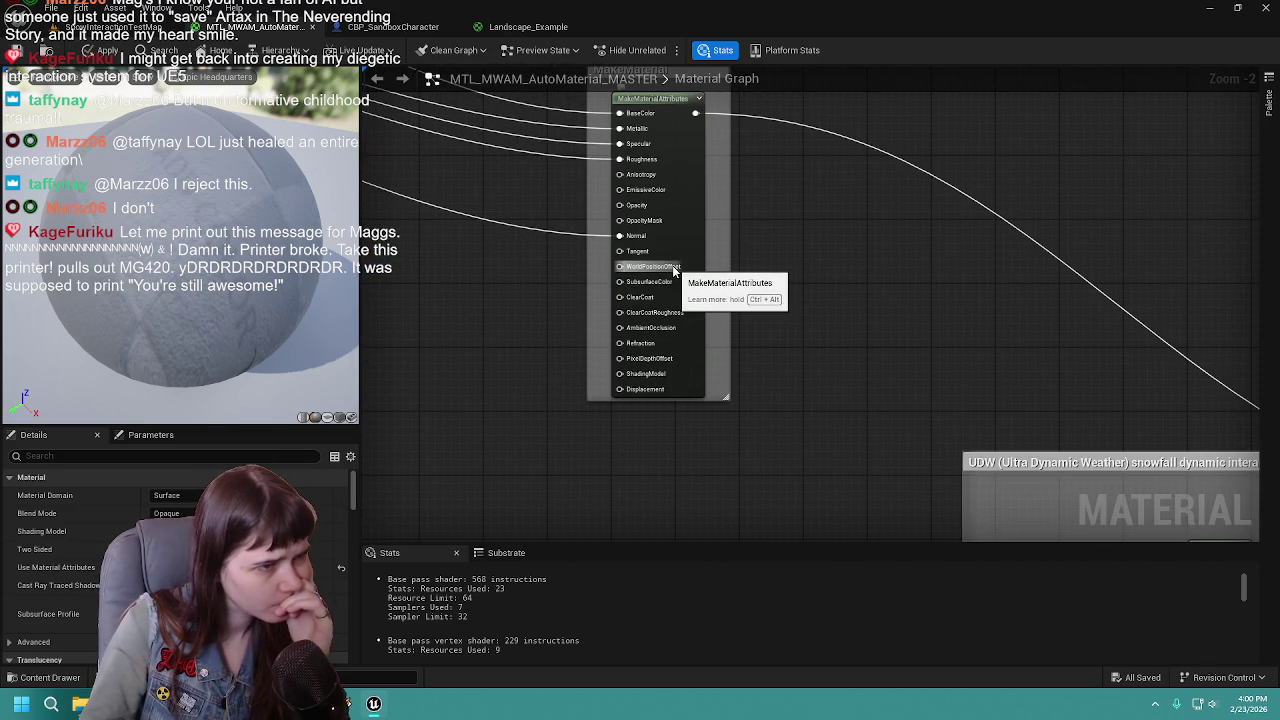
{"action": "scroll", "coordinate": [675, 270], "scroll_direction": "down", "scroll_amount": 1}
{"action": "mouse_move", "coordinate": [675, 270]}
{"action": "left_mouse_down"}
{"action": "mouse_move", "coordinate": [623, 263]}
{"action": "mouse_move", "coordinate": [766, 180]}
{"action": "left_mouse_up"}
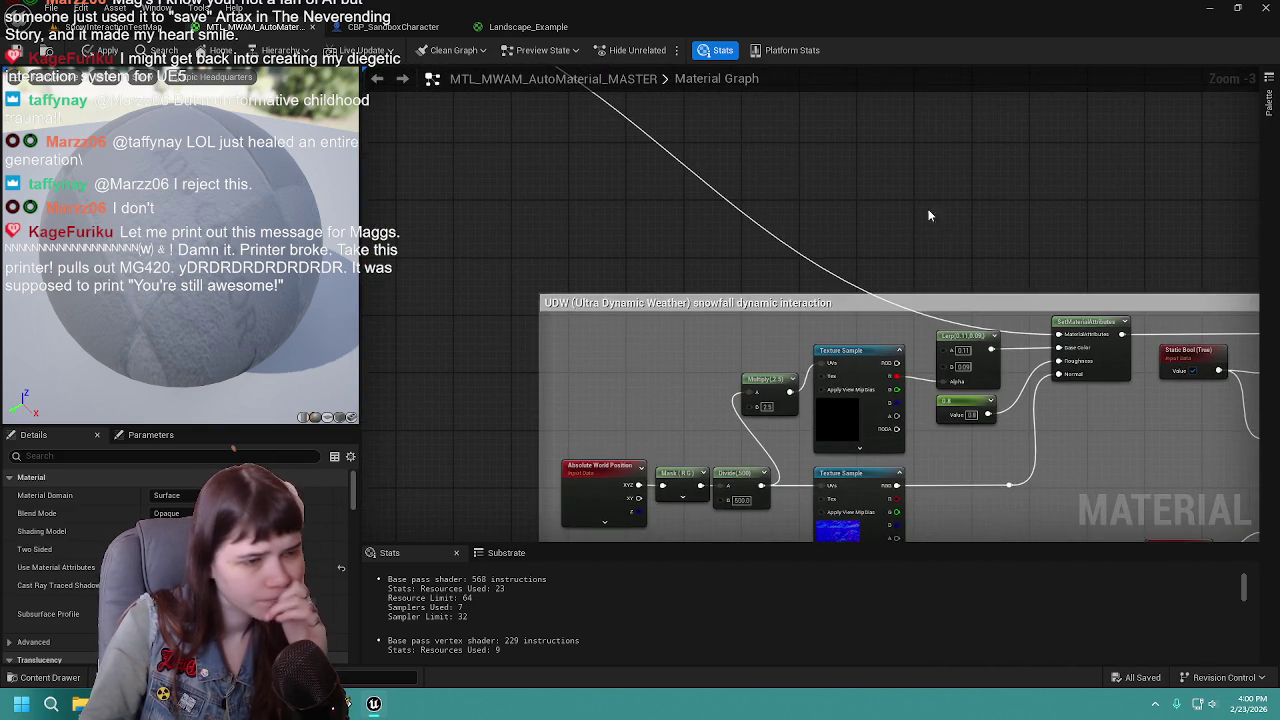
{"action": "left_click_drag", "start_coordinate": [929, 216], "coordinate": [1034, 186]}
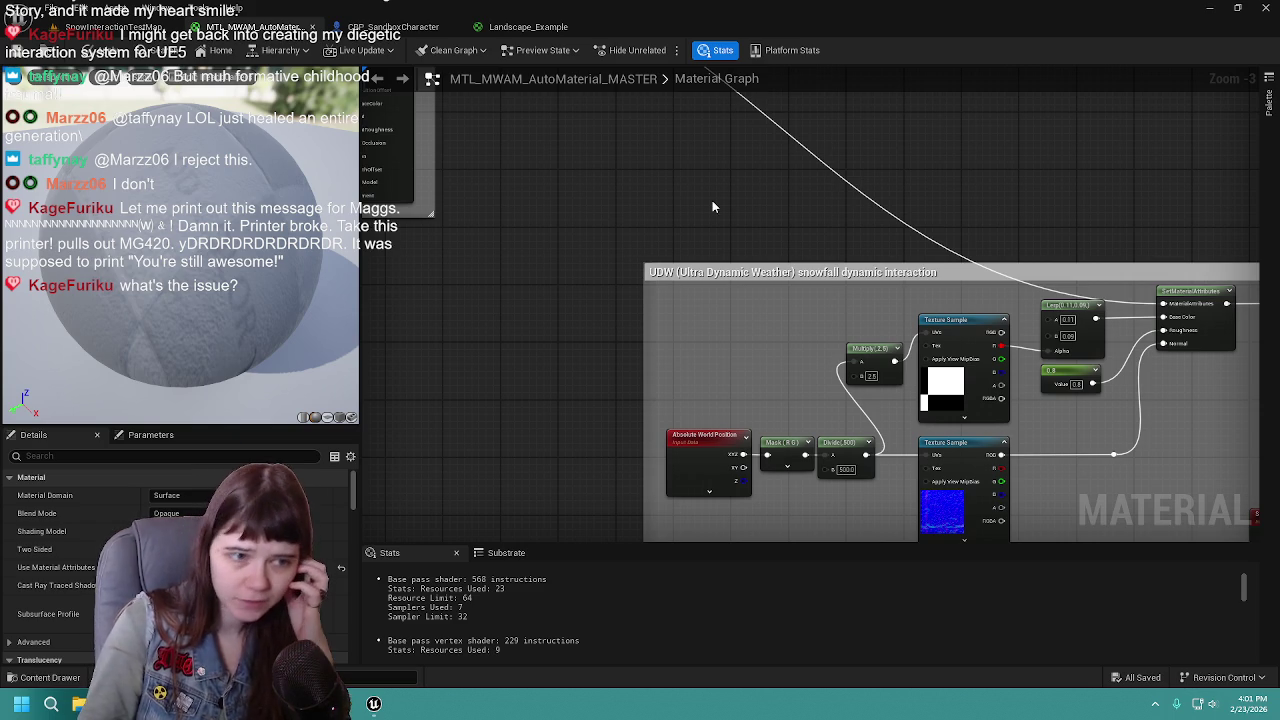
{"action": "mouse_move", "coordinate": [726, 183]}
{"action": "left_mouse_down"}
{"action": "mouse_move", "coordinate": [528, 260]}
{"action": "mouse_move", "coordinate": [797, 259]}
{"action": "left_mouse_up"}
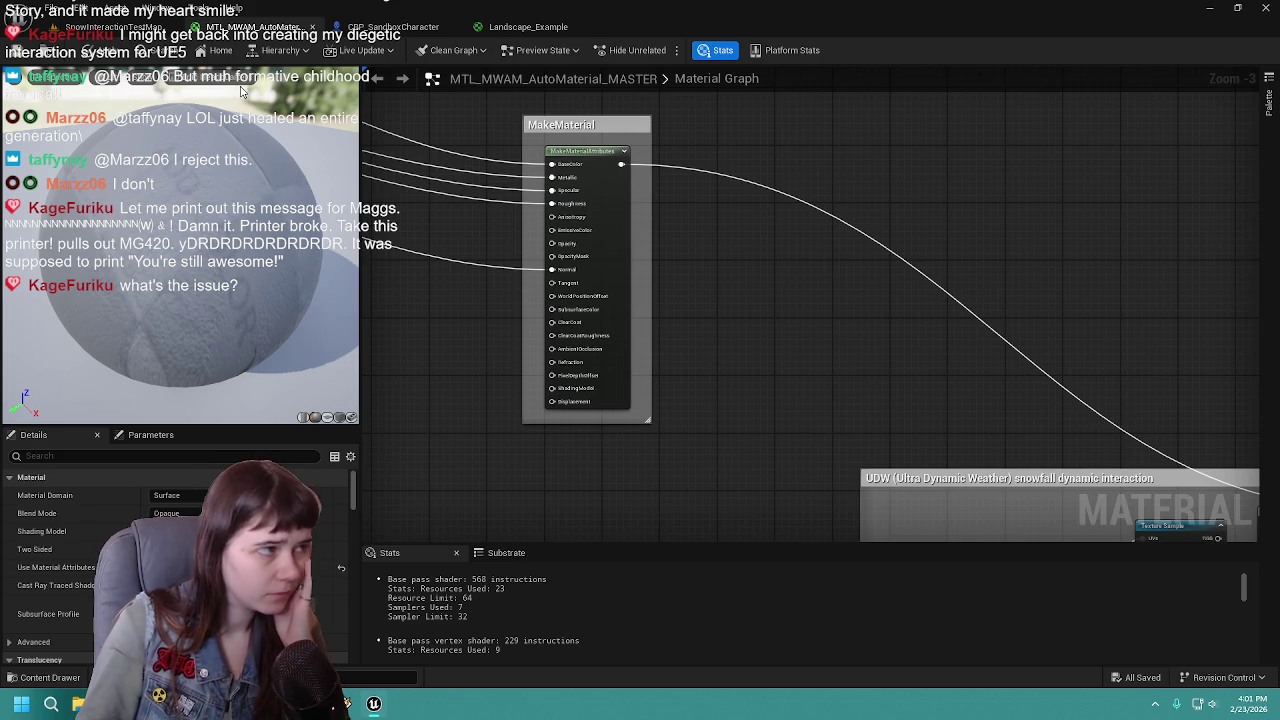
Glance at the level viewport, then pull a new wire from the MakeMaterialAttributes output
{"action": "left_click", "coordinate": [110, 27]}
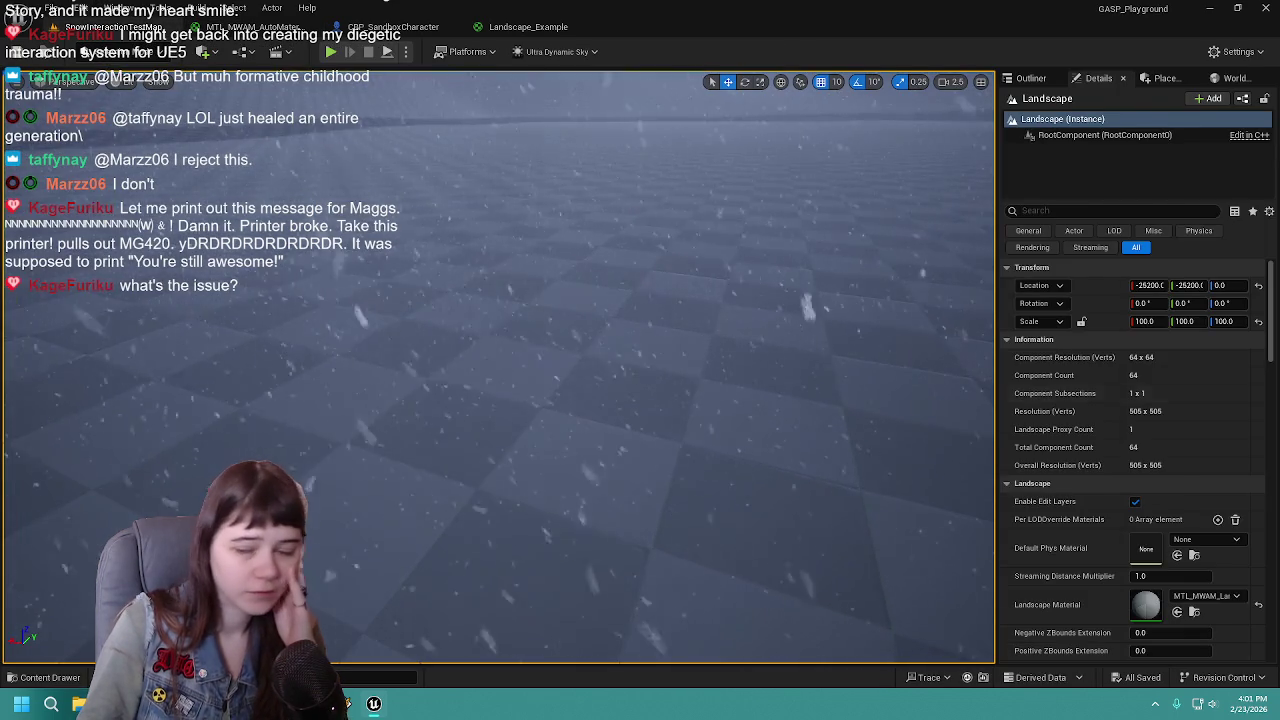
{"action": "left_click", "coordinate": [245, 27]}
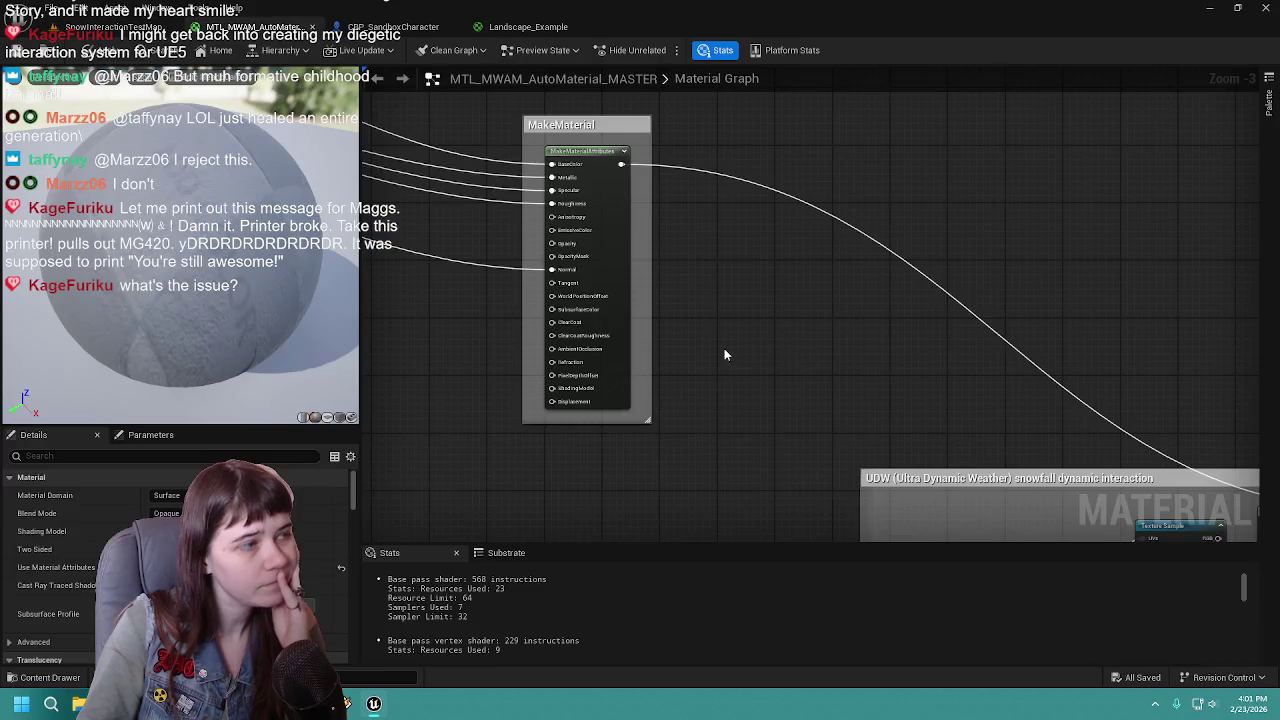
{"action": "mouse_move", "coordinate": [430, 228]}
{"action": "left_mouse_down"}
{"action": "mouse_move", "coordinate": [1246, 243]}
{"action": "mouse_move", "coordinate": [1257, 263]}
{"action": "mouse_move", "coordinate": [823, 205]}
{"action": "mouse_move", "coordinate": [1031, 249]}
{"action": "mouse_move", "coordinate": [868, 287]}
{"action": "left_mouse_up"}
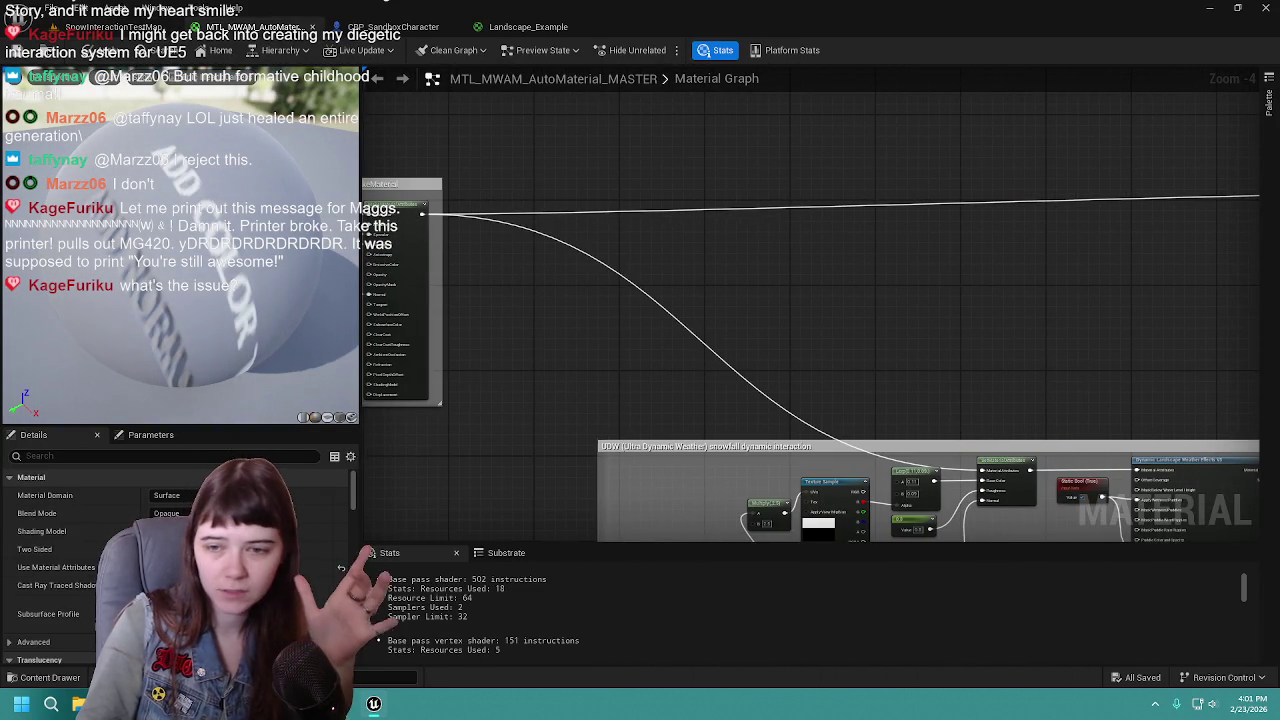
Zoom in and frame the Dynamic Landscape Weather Effects V3 node, then return to the level
{"action": "scroll", "coordinate": [688, 362], "scroll_direction": "up", "scroll_amount": 5}
{"action": "left_click", "coordinate": [906, 371]}
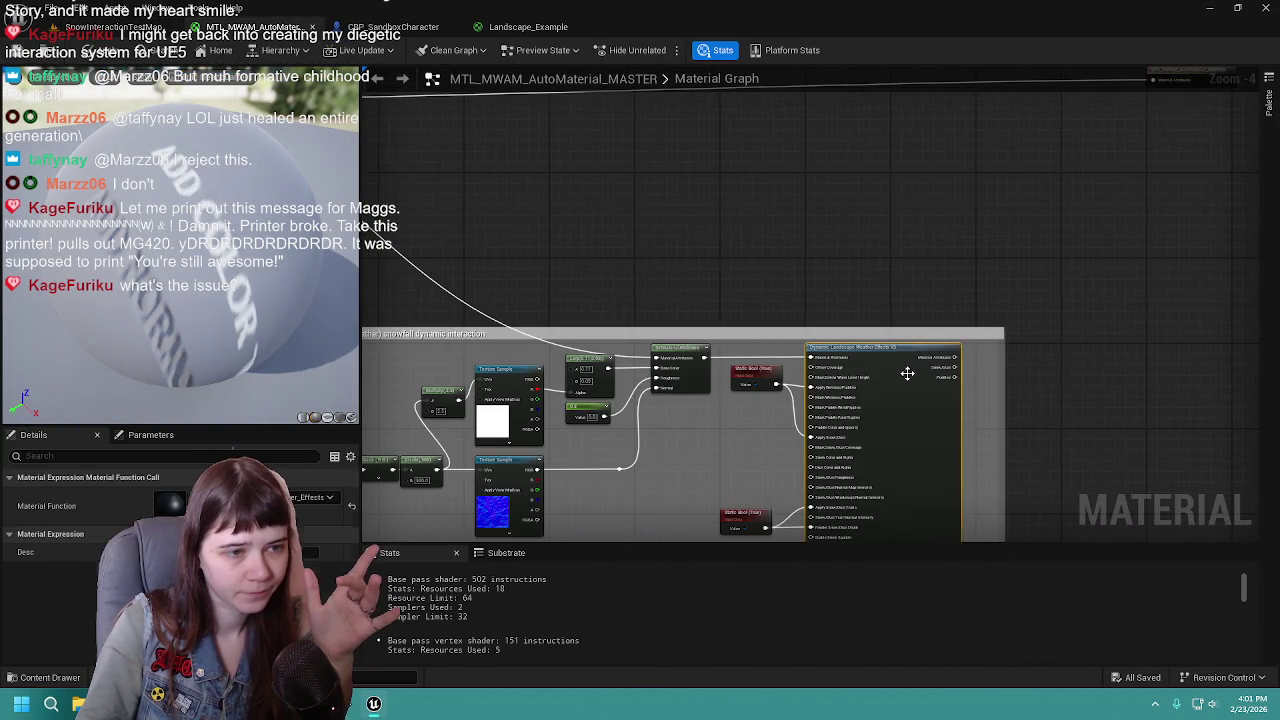
{"action": "scroll", "coordinate": [906, 371], "scroll_direction": "up", "scroll_amount": 2}
{"action": "left_click_drag", "start_coordinate": [727, 294], "coordinate": [779, 320]}
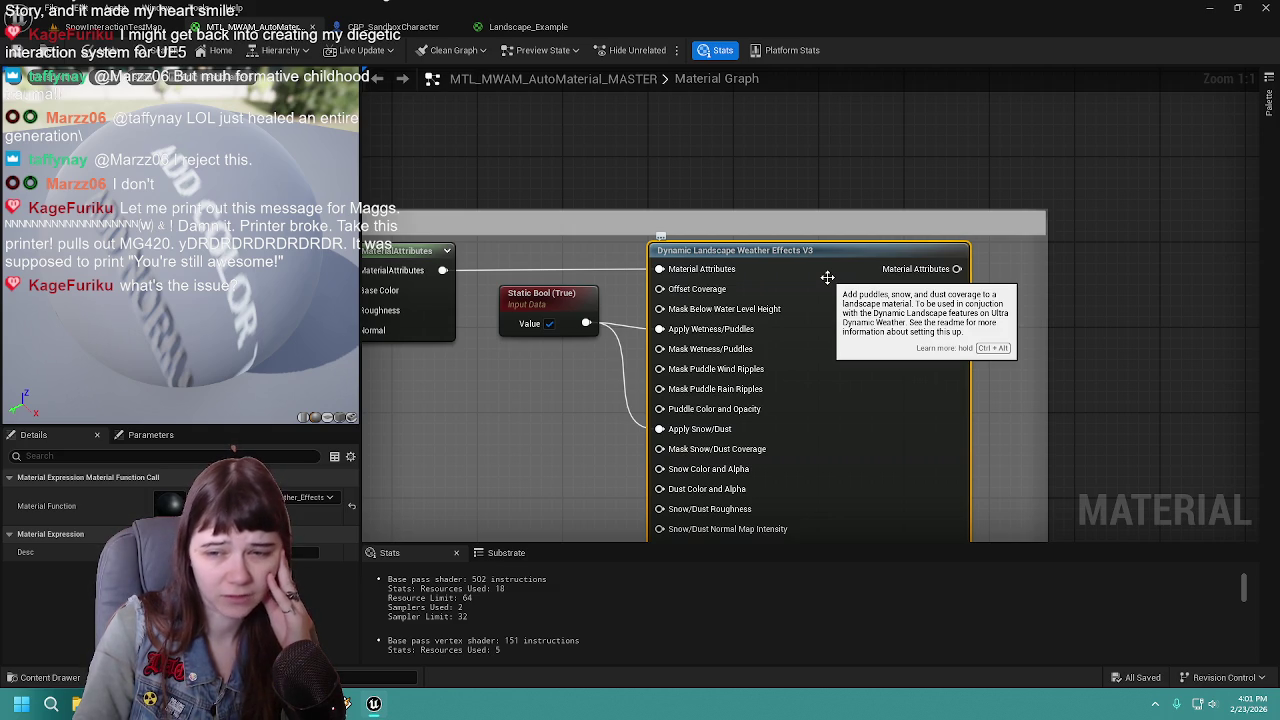
{"action": "left_click", "coordinate": [515, 27]}
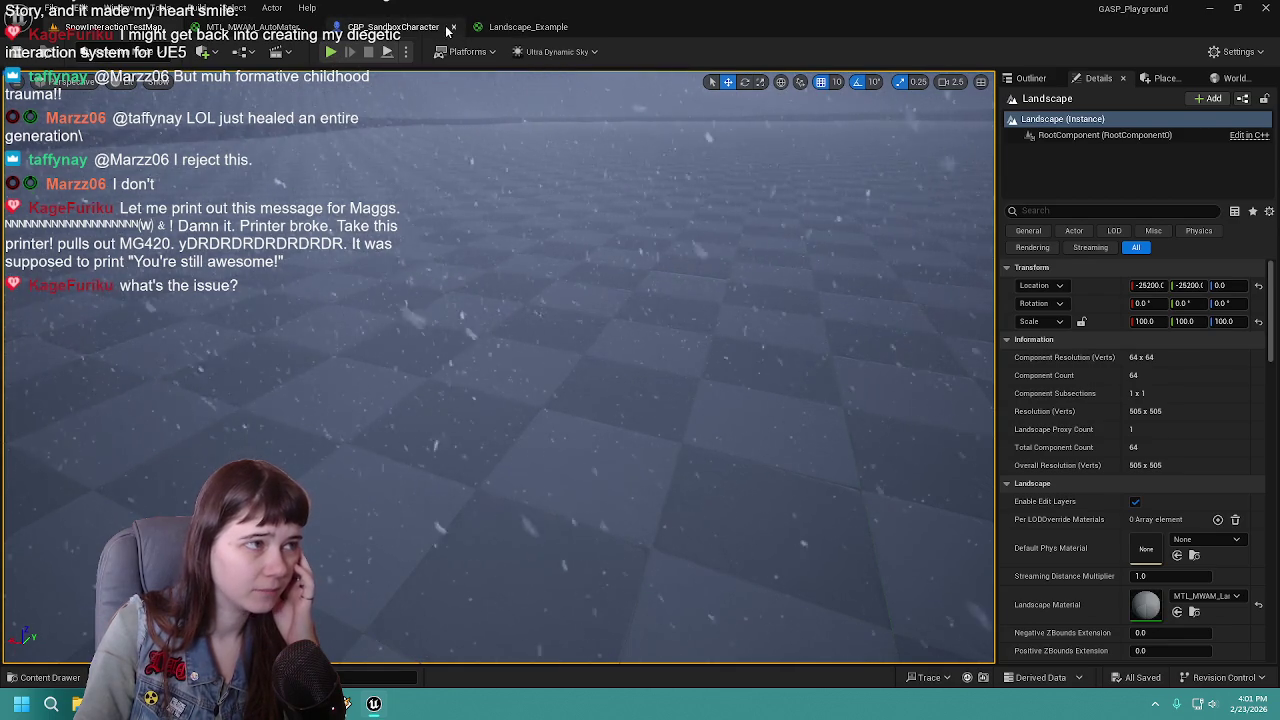
Apply the master material changes after a quick look at the Landscape_Example graph
{"action": "left_click", "coordinate": [516, 30]}
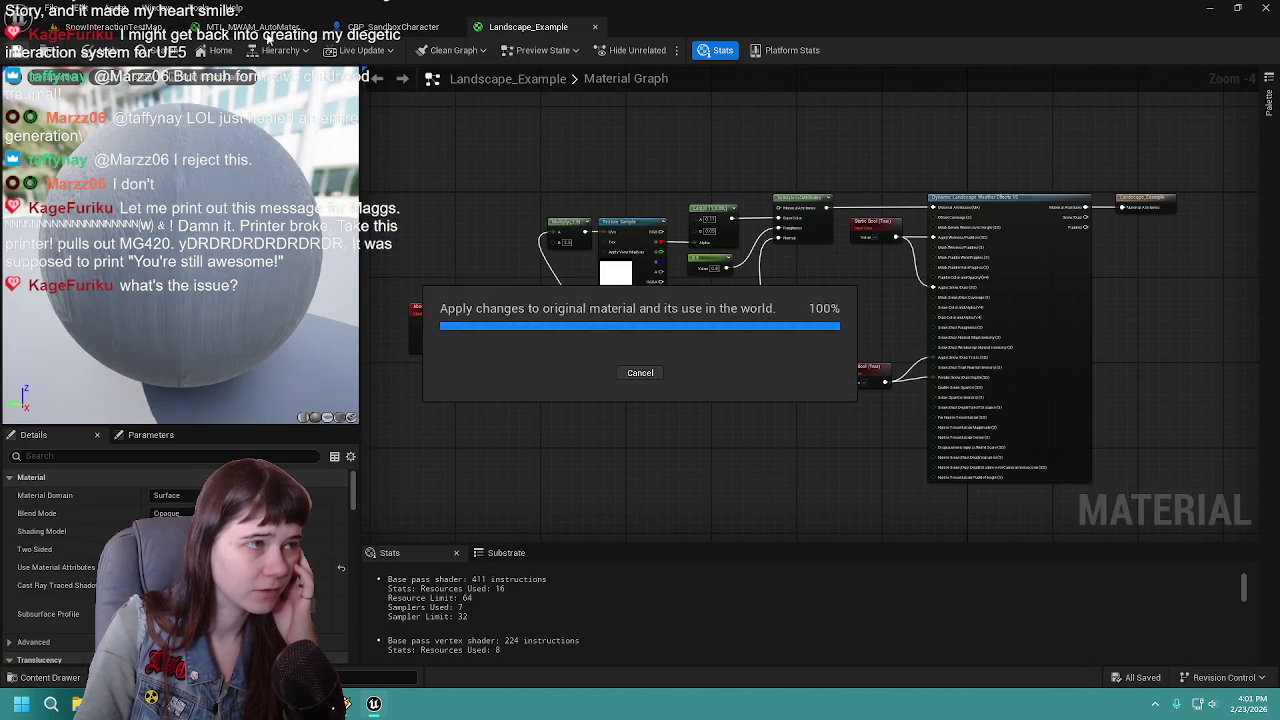
{"action": "left_click", "coordinate": [237, 30]}
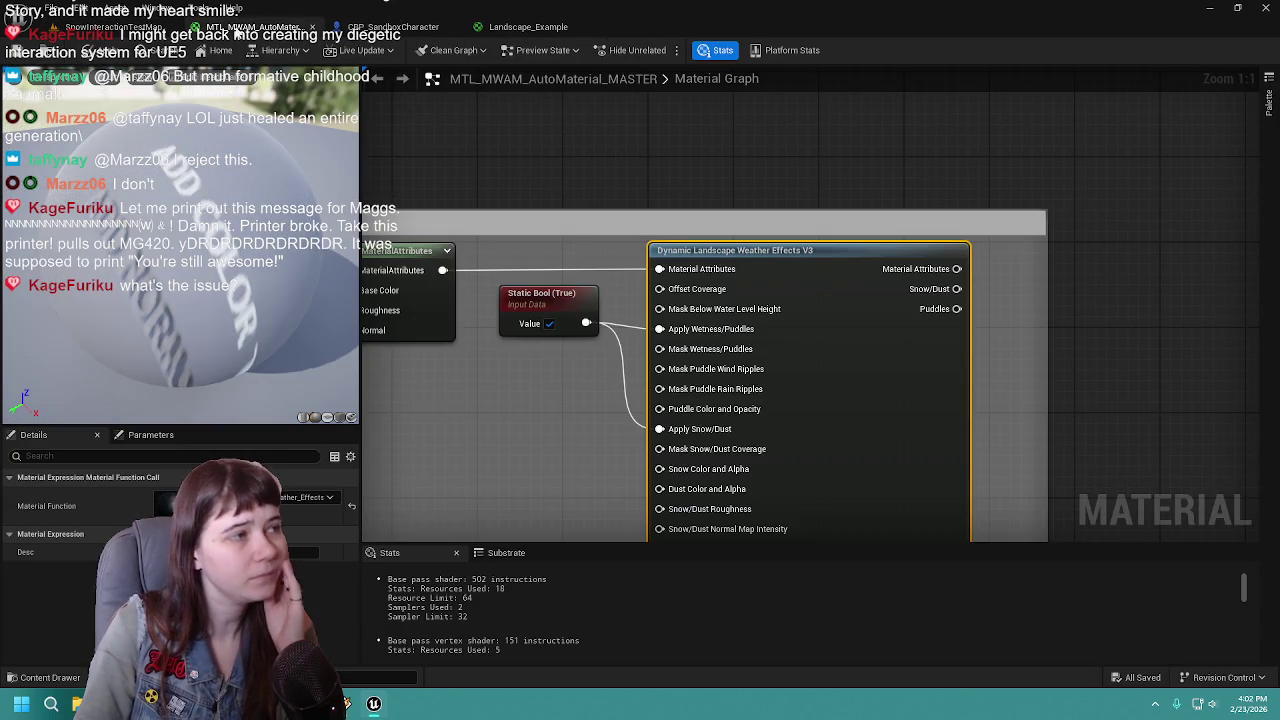
{"action": "left_click", "coordinate": [14, 55]}
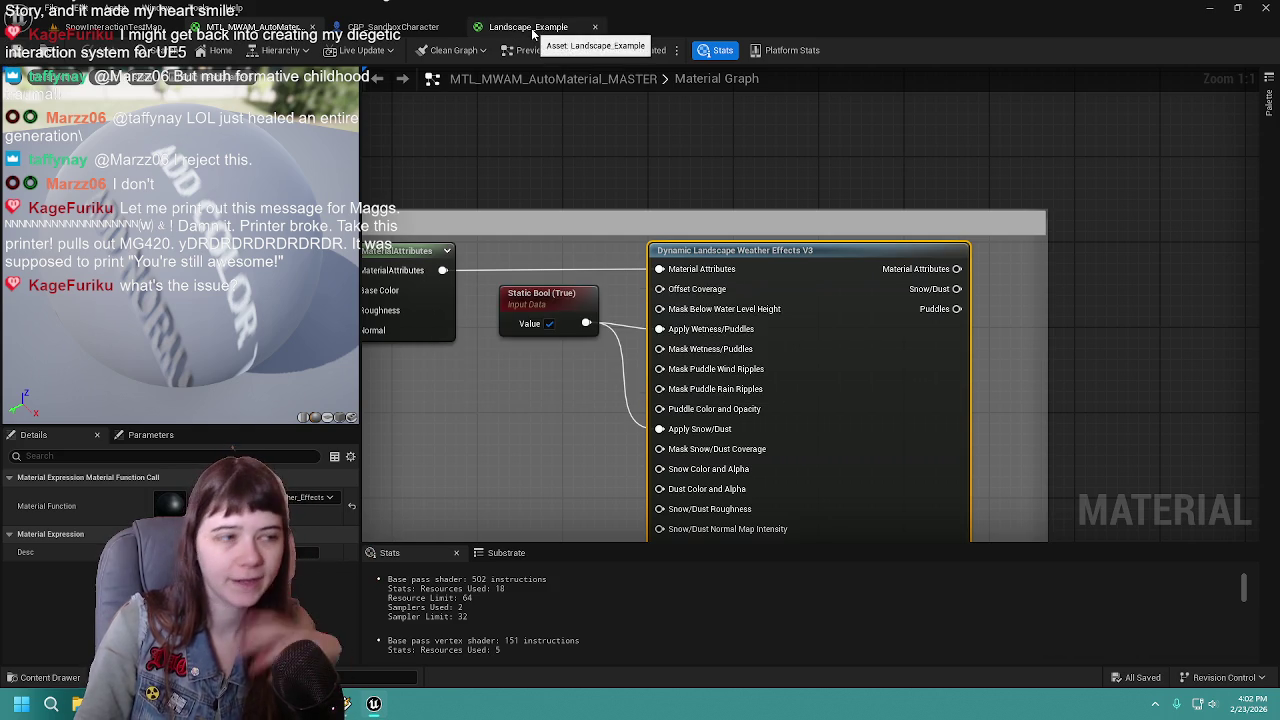
Play the level, run and jump the mannequin across the snow, then stop with Esc
{"action": "left_click", "coordinate": [533, 29]}
{"action": "left_click", "coordinate": [218, 28]}
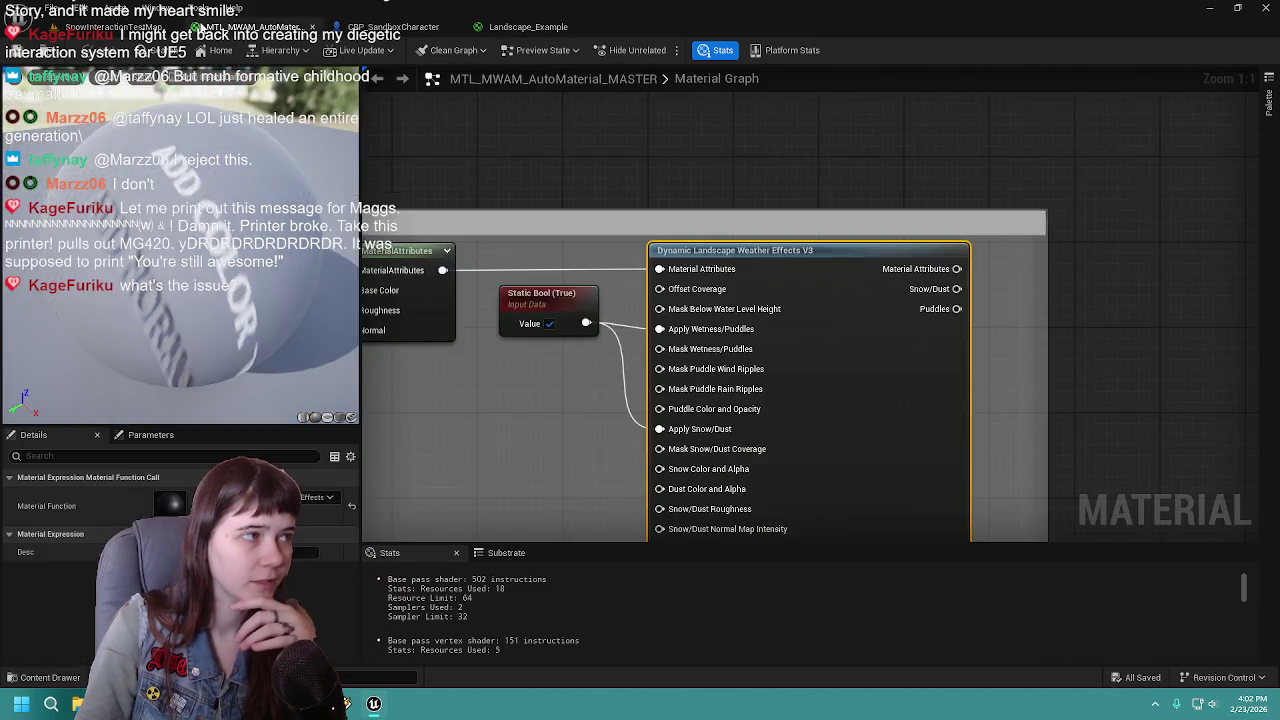
{"action": "left_click", "coordinate": [100, 27]}
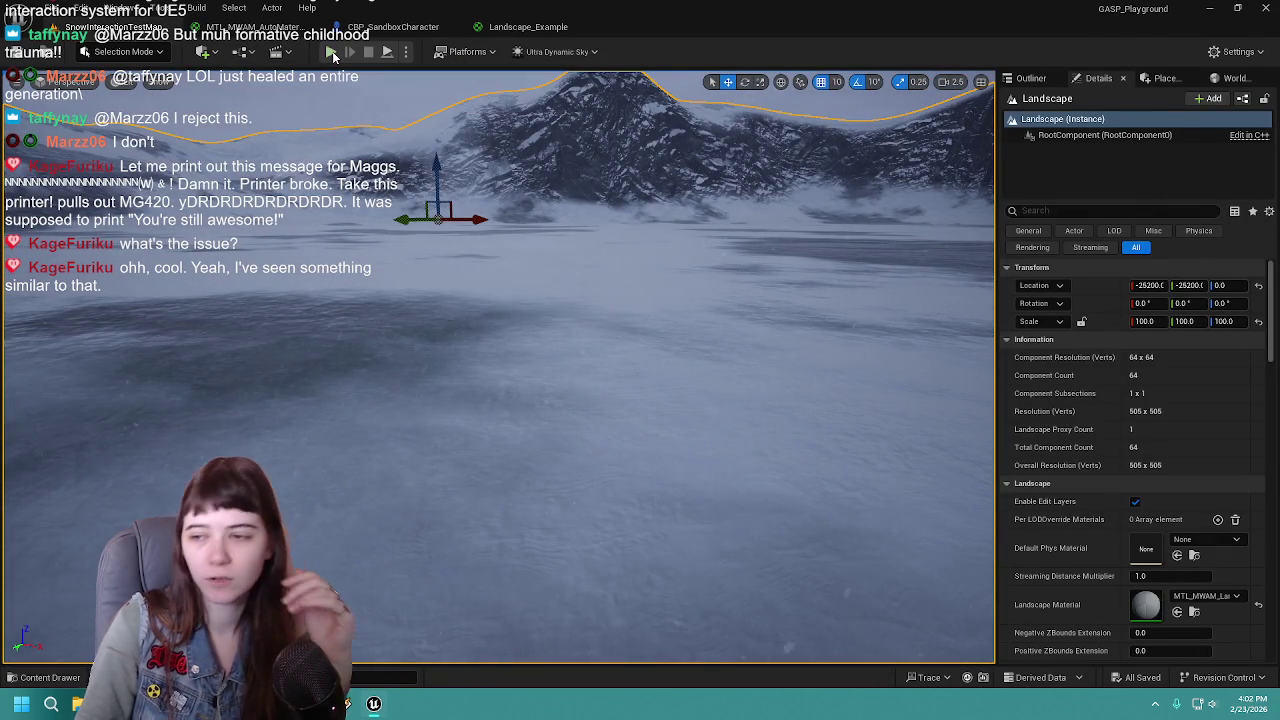
{"action": "left_click", "coordinate": [330, 51]}
{"action": "left_click", "coordinate": [527, 273]}
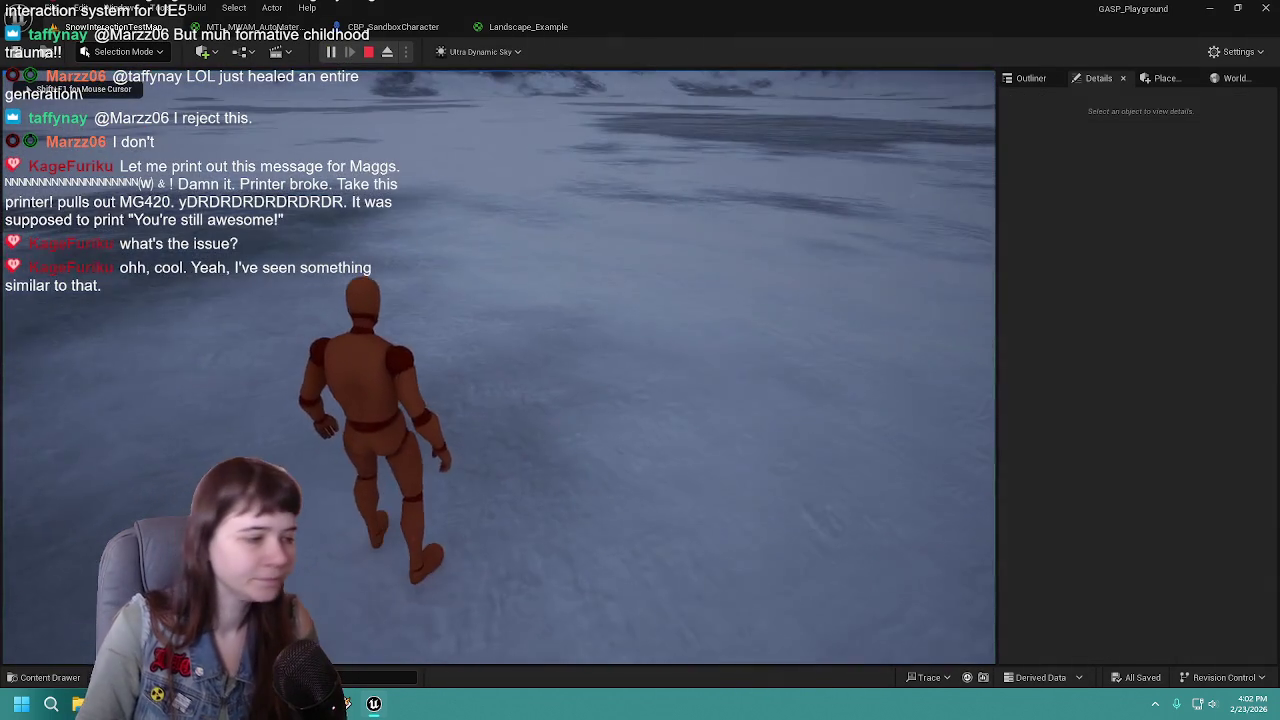
{"action": "key", "text": "w"}
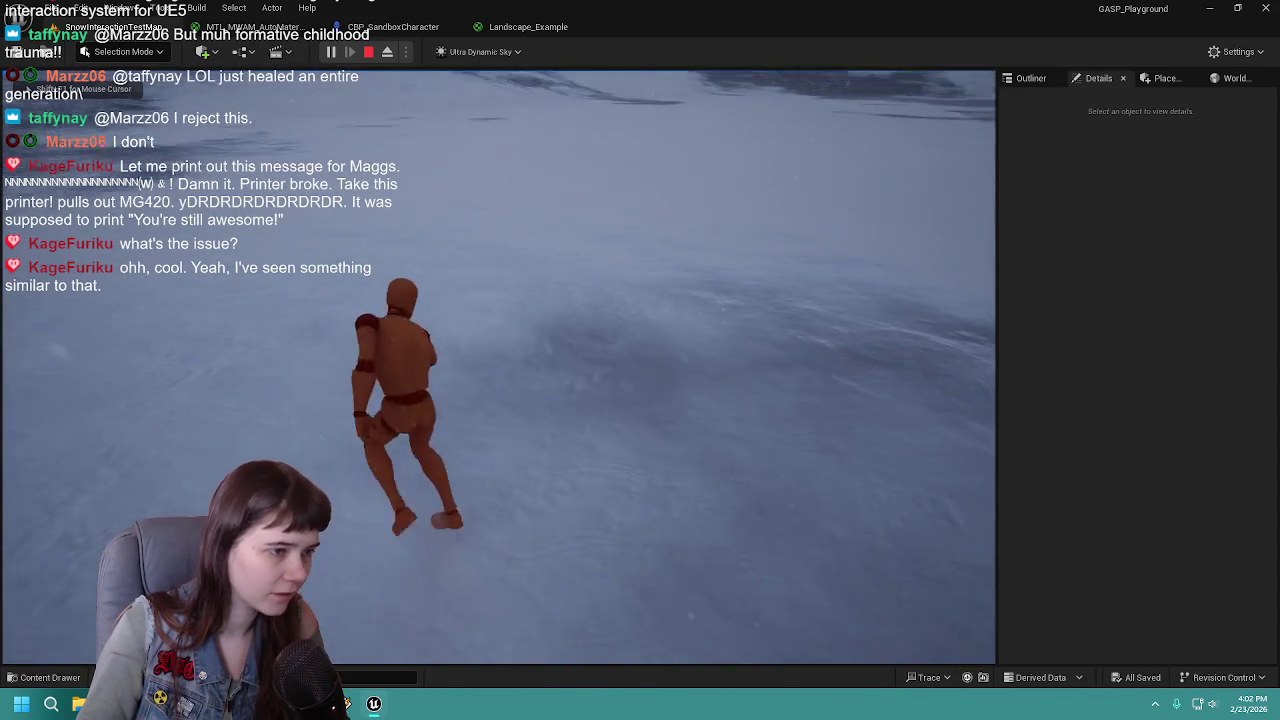
{"action": "key", "text": "space"}
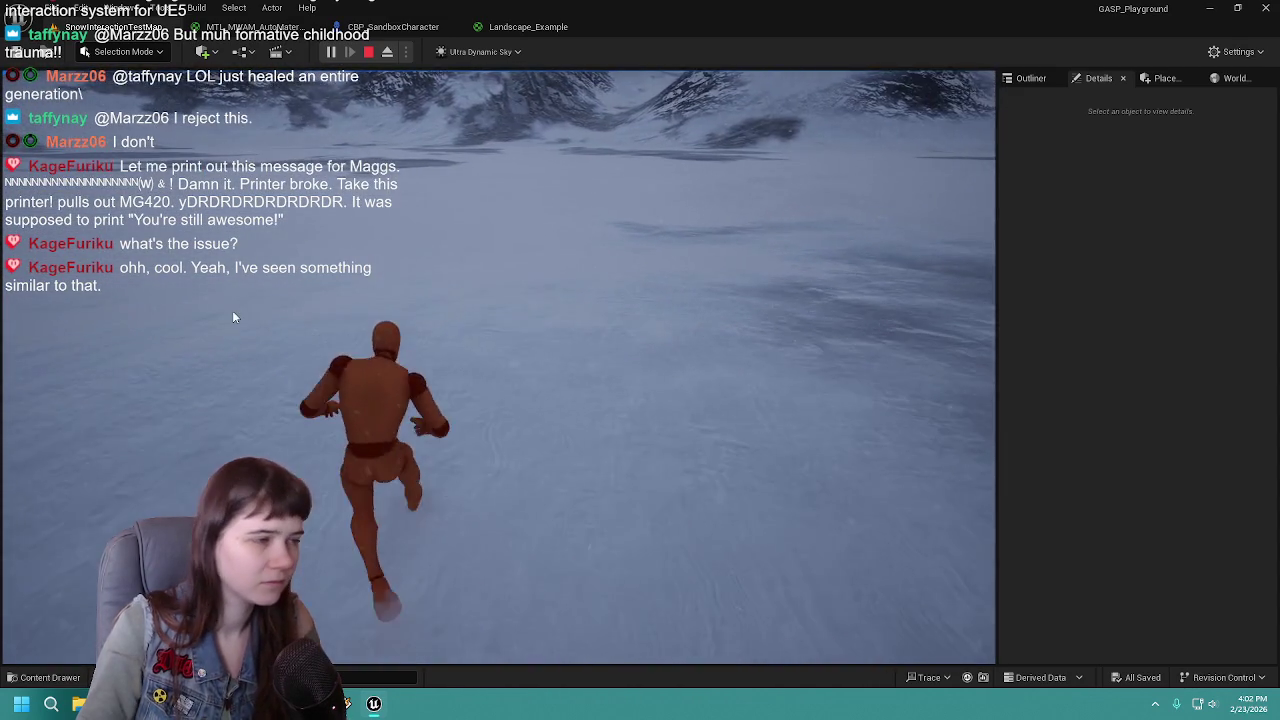
{"action": "key", "text": "Escape"}
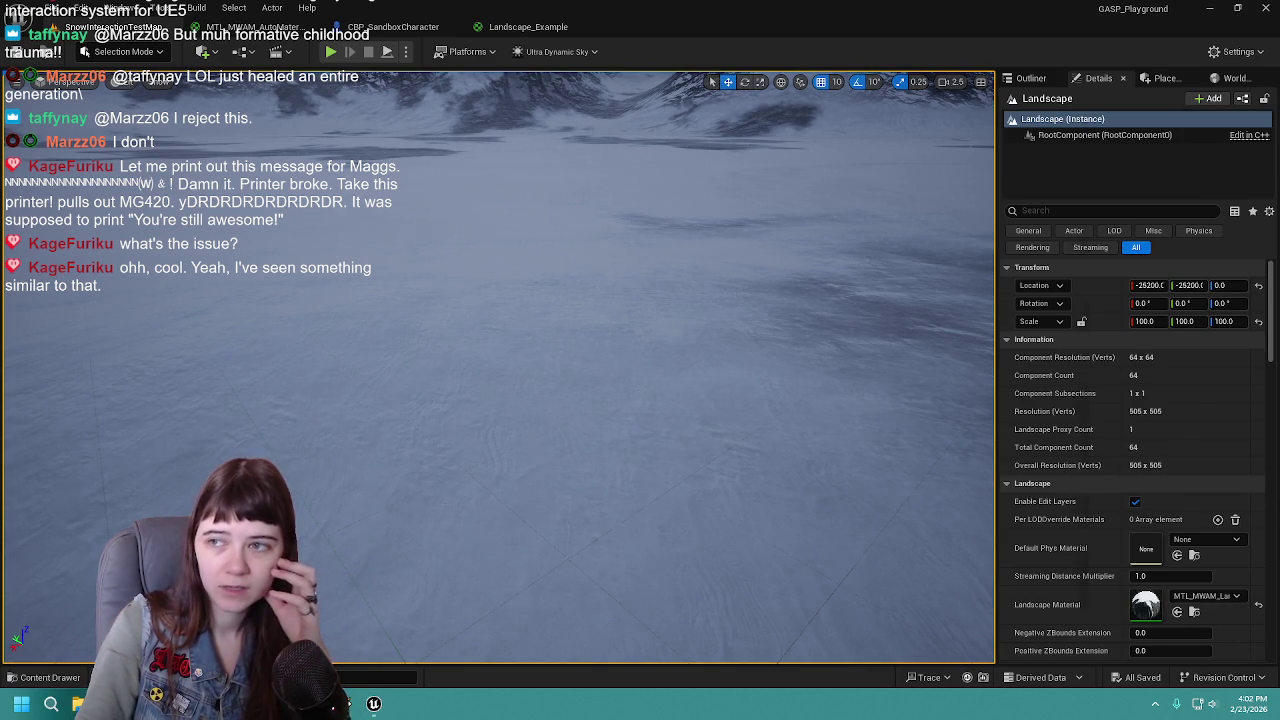
Check the reference snow video, tilt the camera up to the mountains, and show the Outliner
{"action": "key", "text": "alt+Tab"}
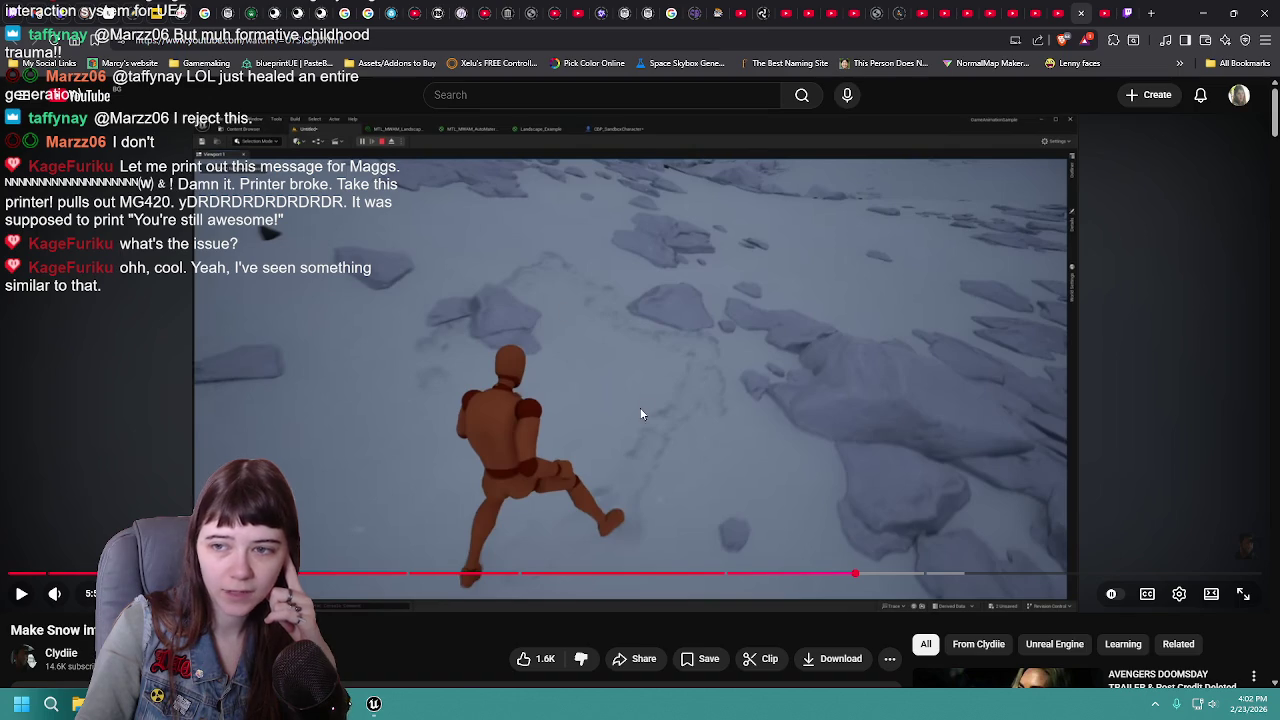
{"action": "key", "text": "alt+Tab"}
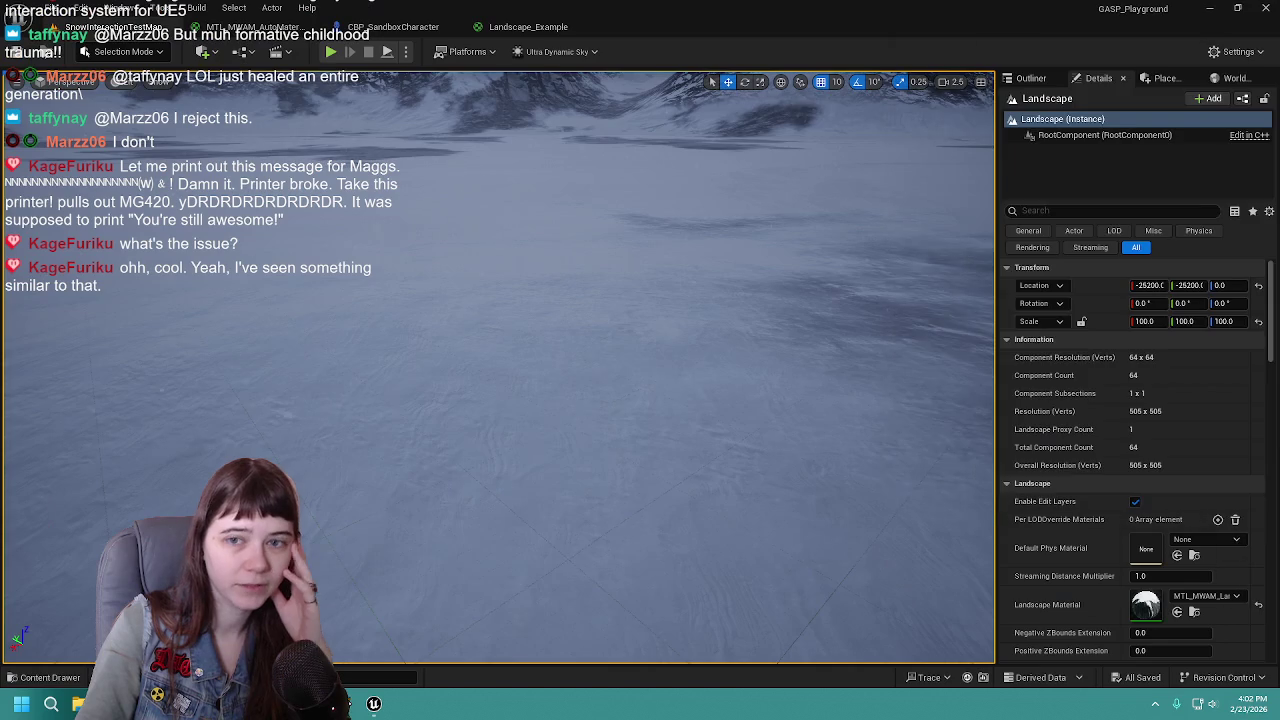
{"action": "left_click_drag", "start_coordinate": [637, 438], "coordinate": [463, 586]}
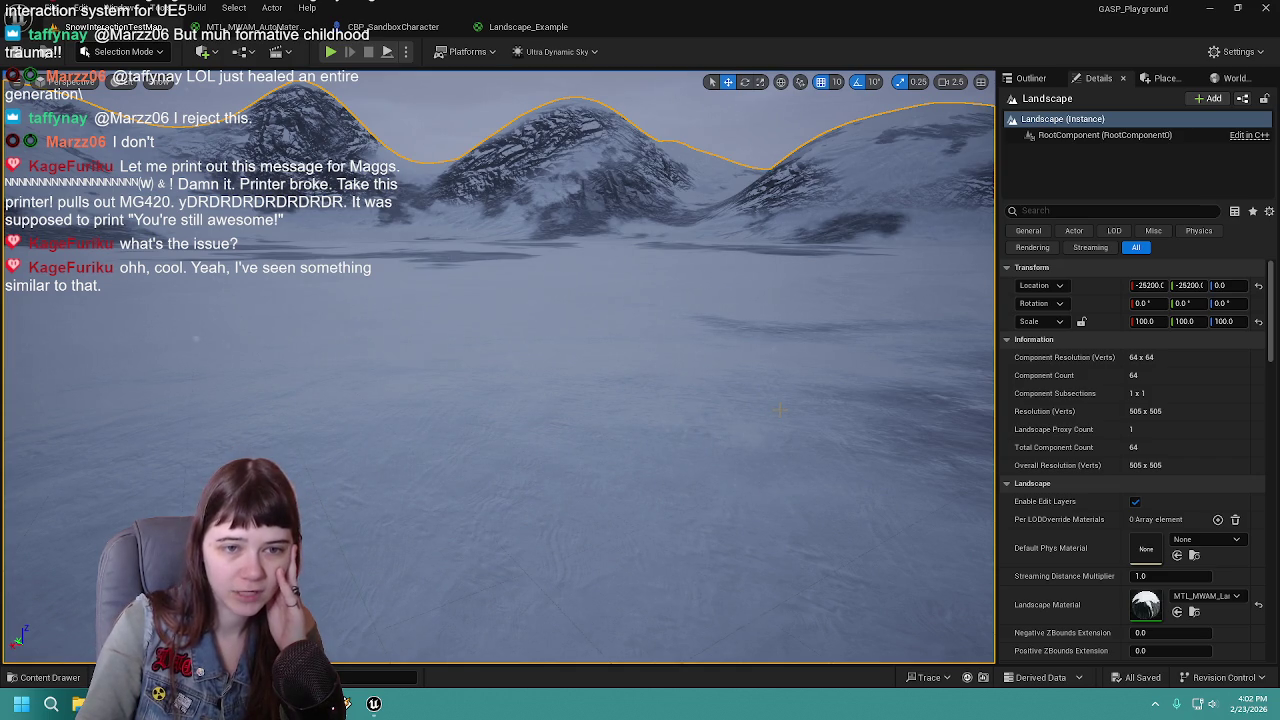
{"action": "left_click", "coordinate": [1030, 78]}
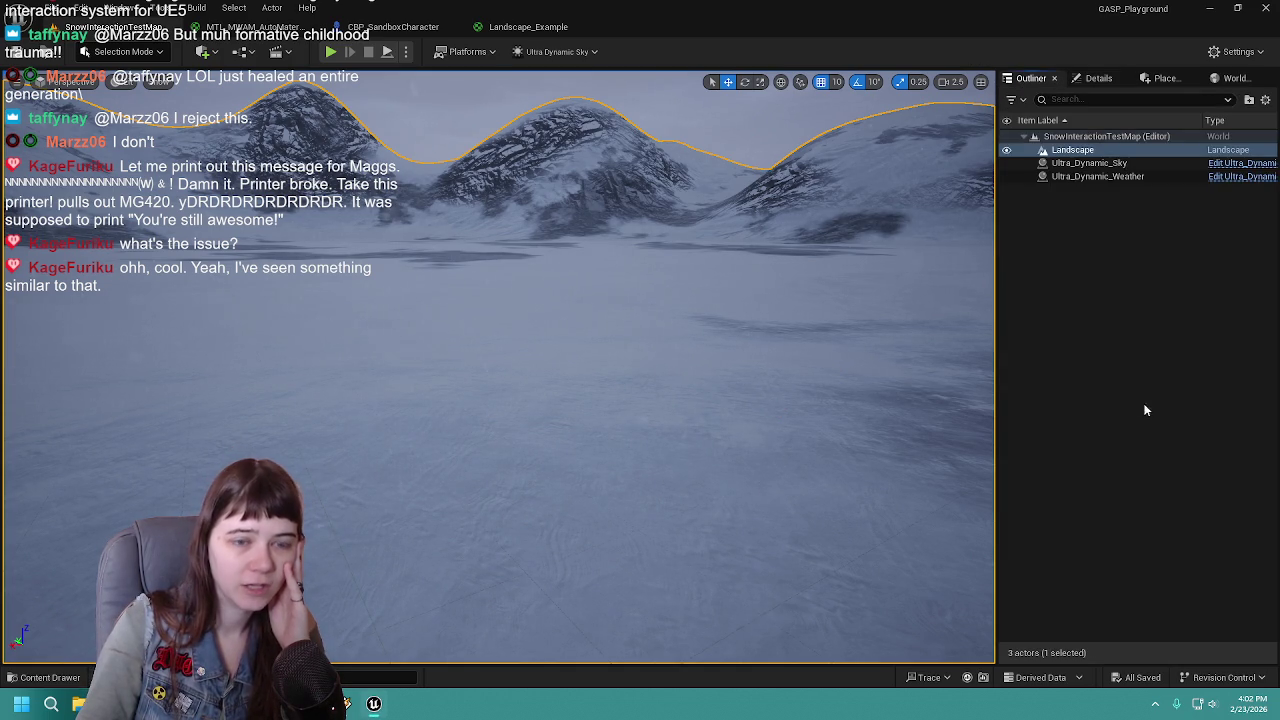
Inspect the Ultra_Dynamic_Sky and Landscape actors' settings in the Details panel
{"action": "left_click", "coordinate": [1106, 331]}
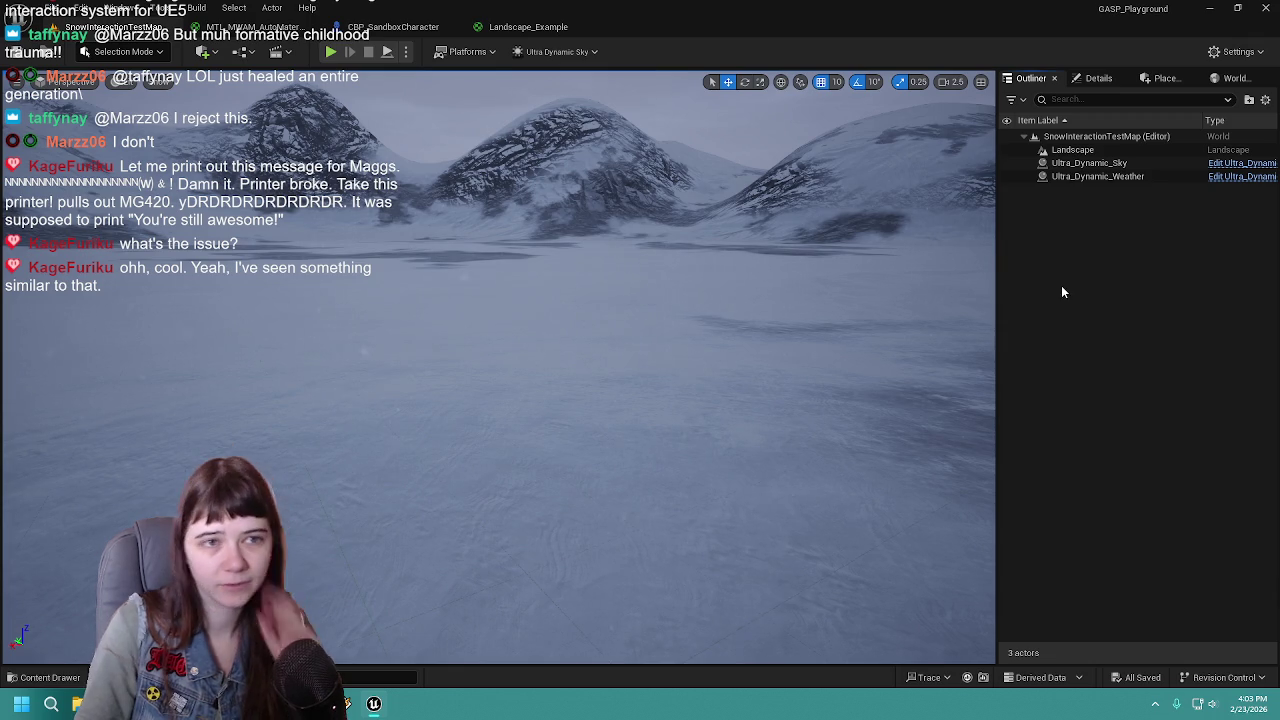
{"action": "left_click", "coordinate": [1089, 163]}
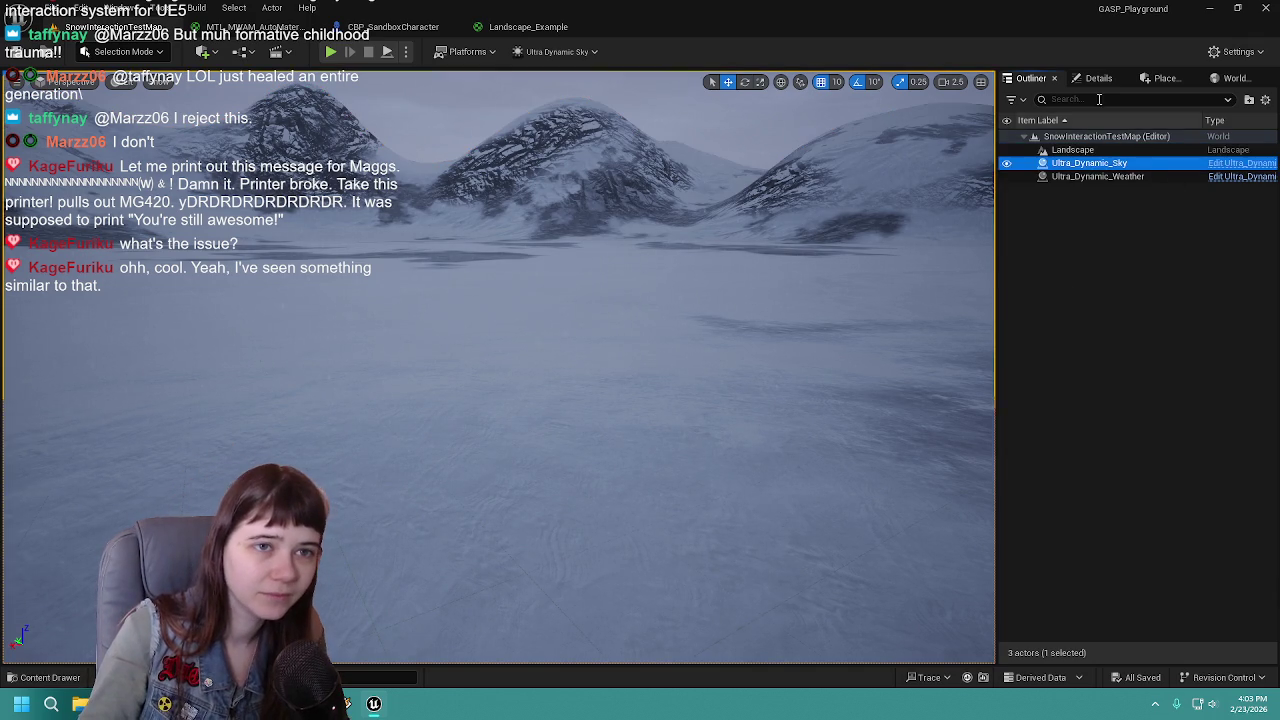
{"action": "left_click", "coordinate": [1099, 78]}
{"action": "left_click", "coordinate": [1030, 78]}
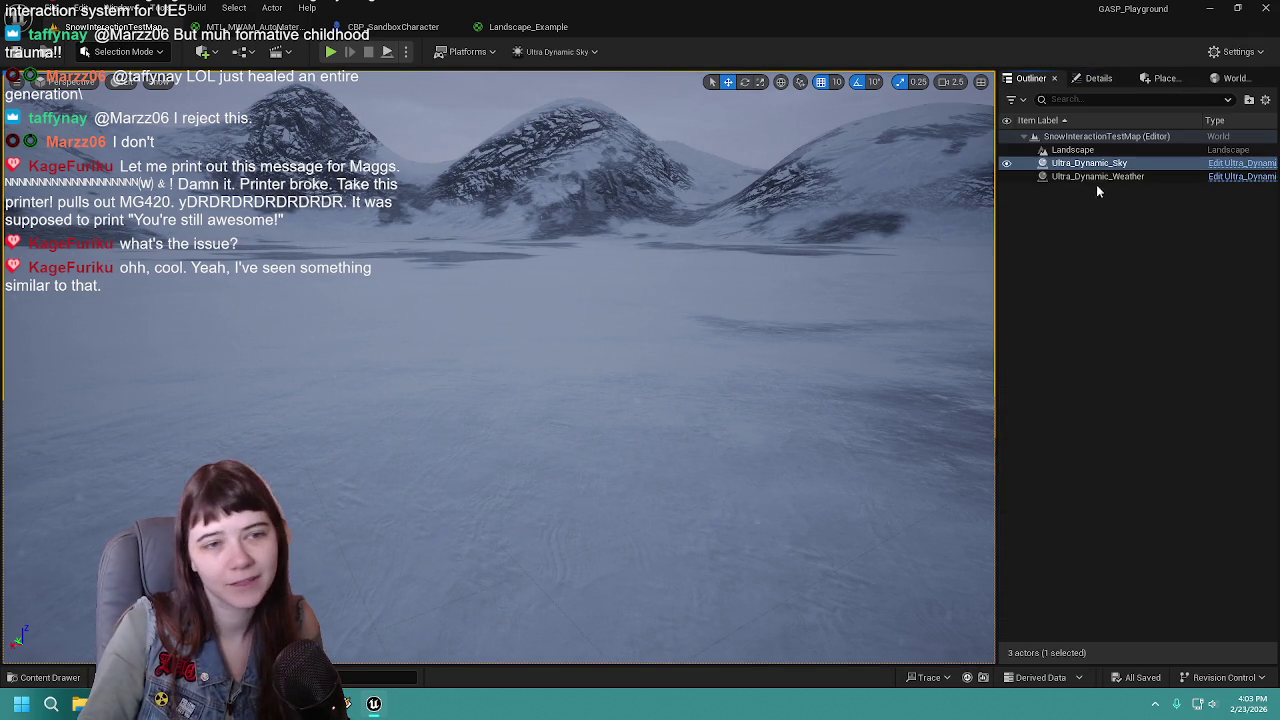
{"action": "left_click", "coordinate": [1072, 150]}
{"action": "left_click", "coordinate": [1099, 78]}
{"action": "left_click", "coordinate": [1030, 78]}
Keep Ultra_Dynamic_Sky's sky mode on Volumetric Clouds, then show Ultra_Dynamic_Weather's settings
{"action": "left_click", "coordinate": [1089, 163]}
{"action": "left_click", "coordinate": [1099, 78]}
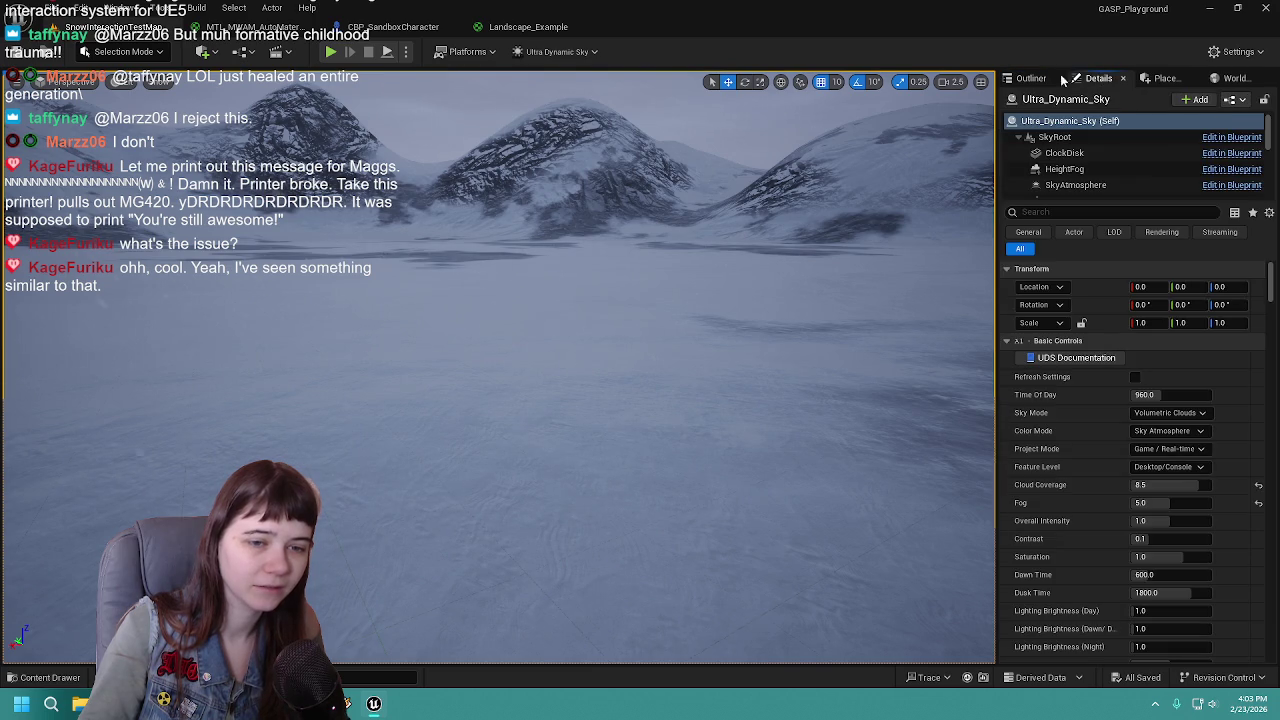
{"action": "scroll", "coordinate": [1070, 501], "scroll_direction": "down", "scroll_amount": 2}
{"action": "left_click", "coordinate": [1168, 348]}
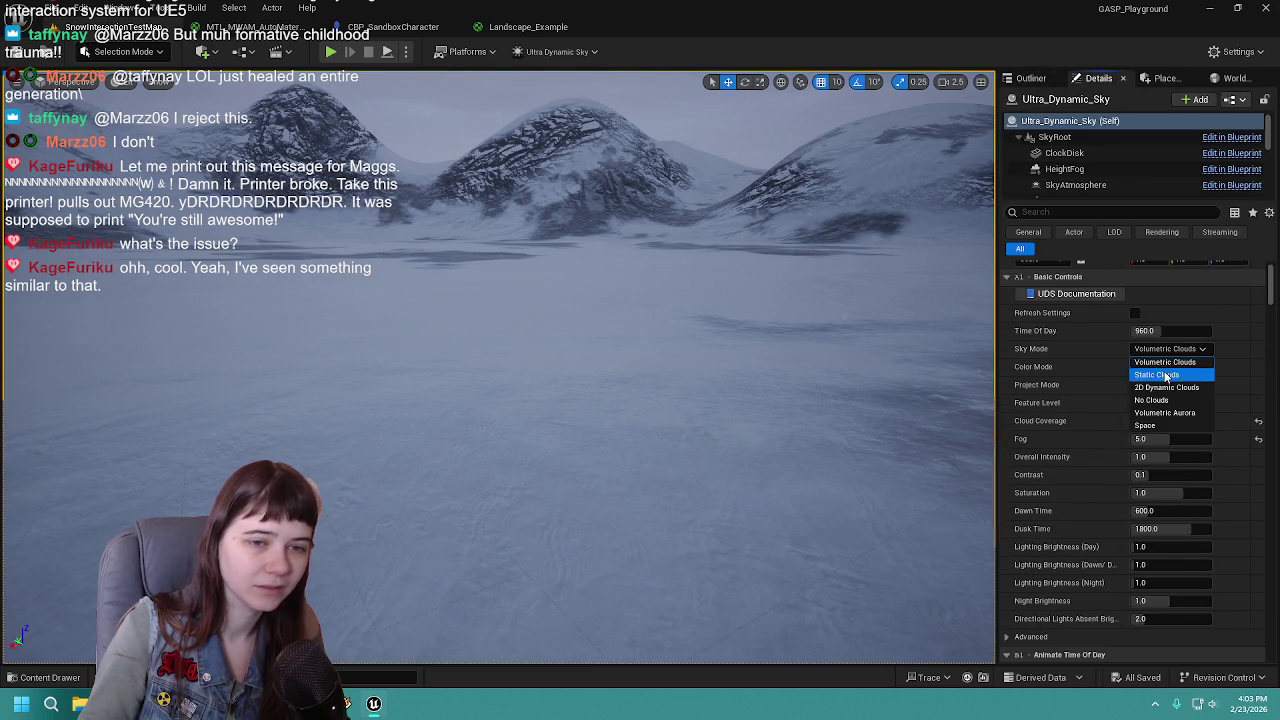
{"action": "left_click", "coordinate": [1160, 363]}
{"action": "left_click", "coordinate": [1031, 78]}
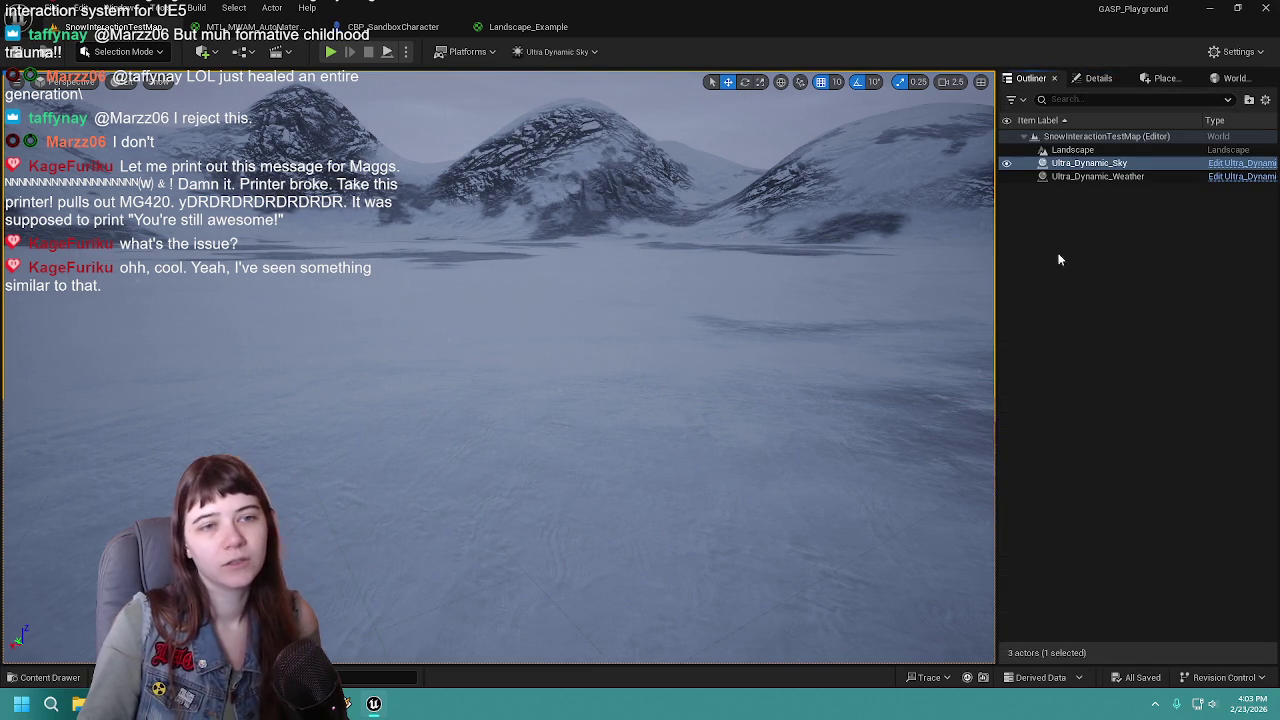
{"action": "left_click", "coordinate": [1100, 177]}
{"action": "left_click", "coordinate": [1112, 78]}
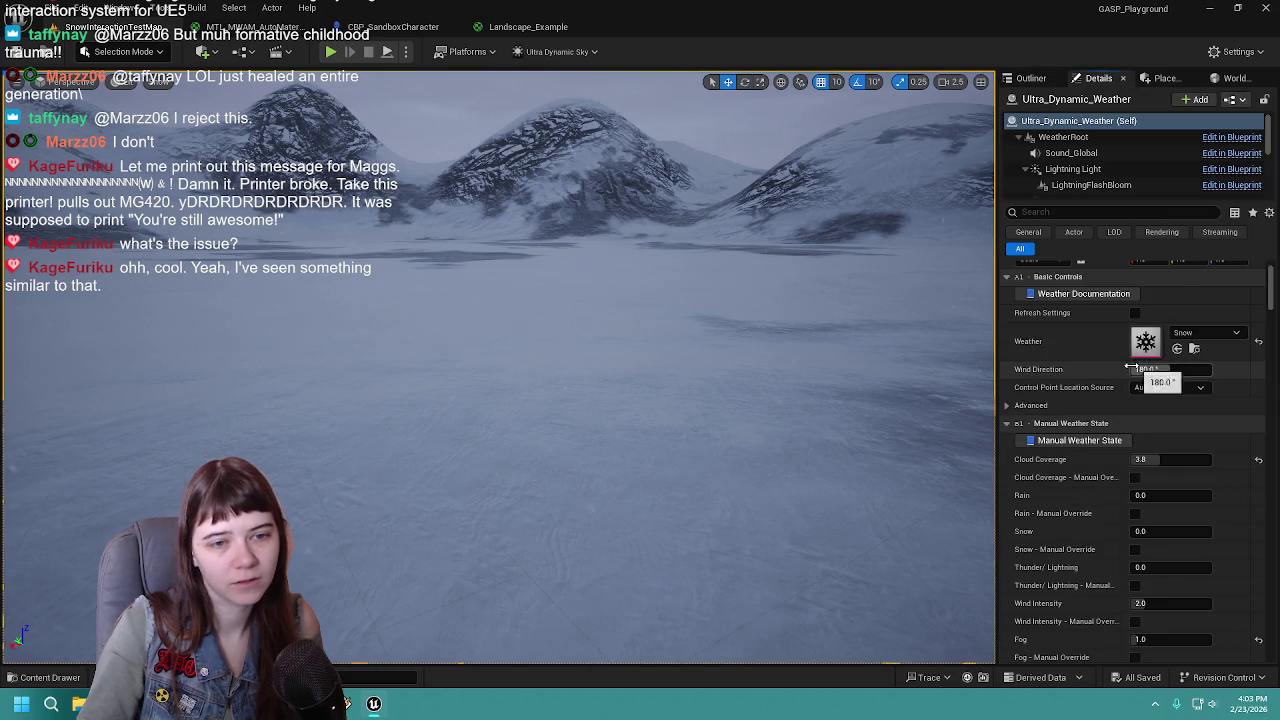
Scroll down to Dynamic Landscape Weather Effects and reset Snow Depth from 28.0 to 14.0
{"action": "scroll", "coordinate": [1118, 364], "scroll_direction": "down", "scroll_amount": 3}
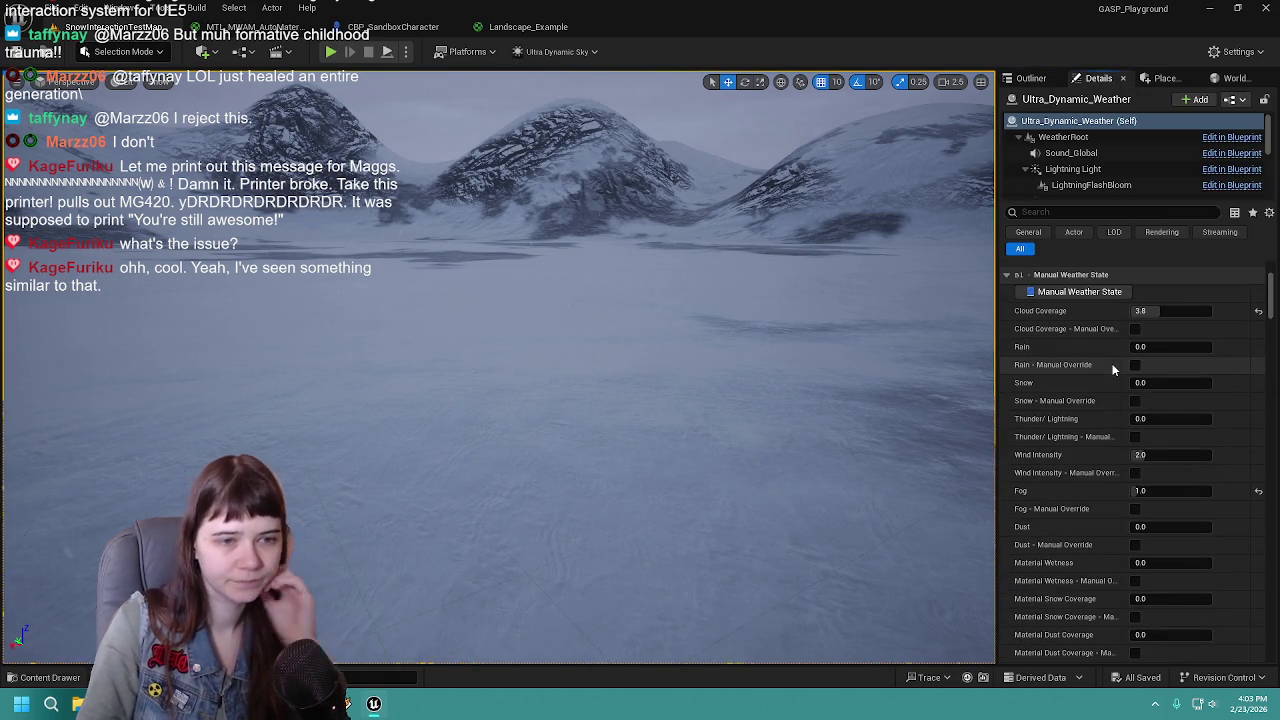
{"action": "scroll", "coordinate": [1099, 464], "scroll_direction": "down", "scroll_amount": 1}
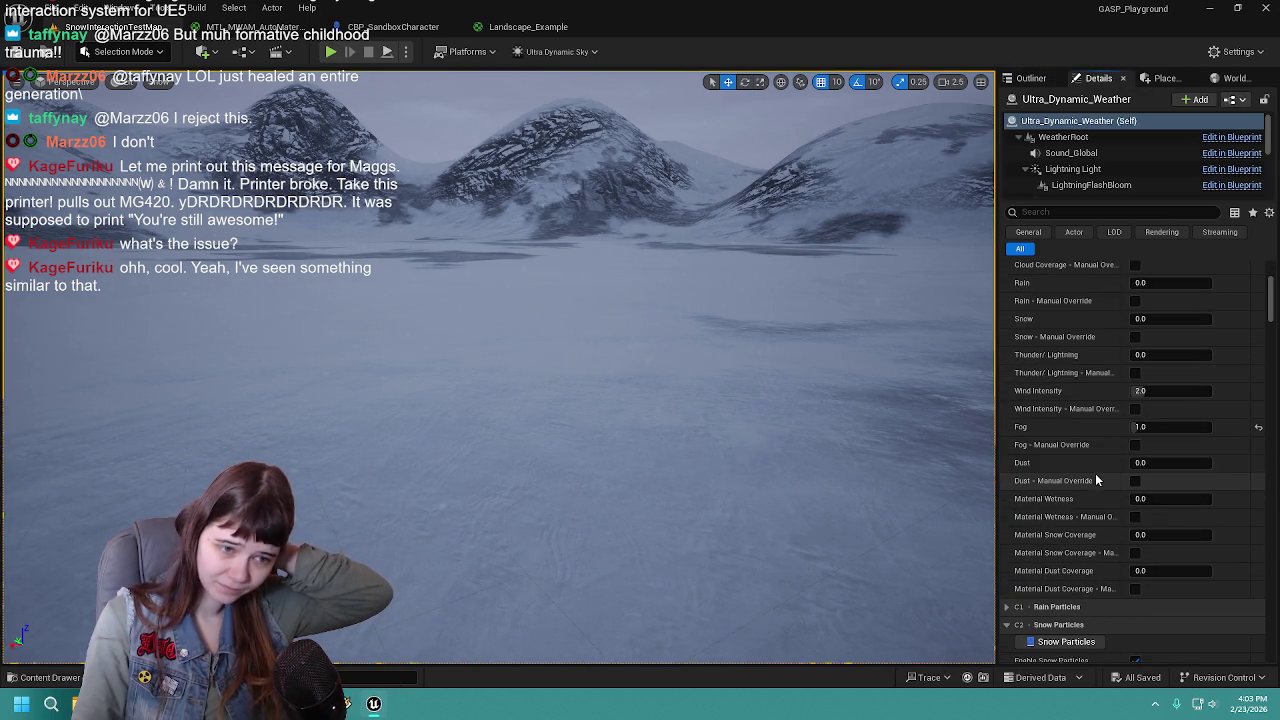
{"action": "scroll", "coordinate": [1095, 465], "scroll_direction": "up", "scroll_amount": 3}
{"action": "scroll", "coordinate": [1096, 462], "scroll_direction": "down", "scroll_amount": 6}
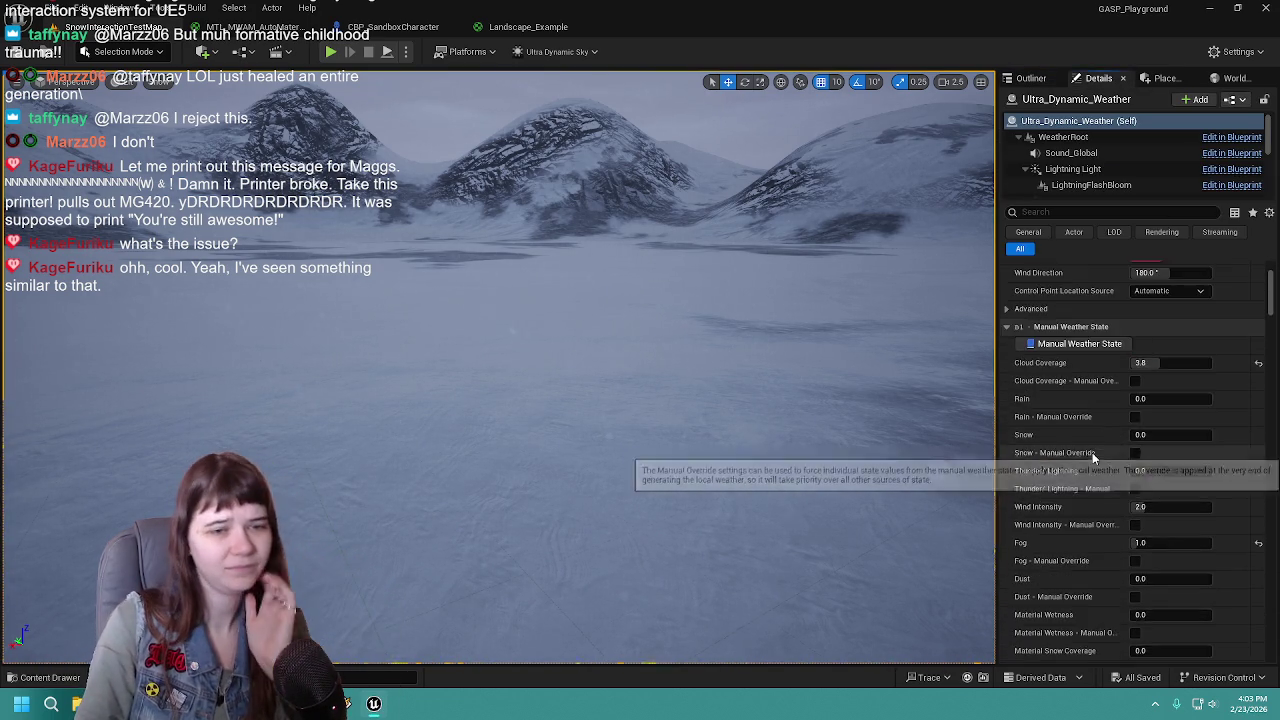
{"action": "scroll", "coordinate": [1090, 442], "scroll_direction": "down", "scroll_amount": 2}
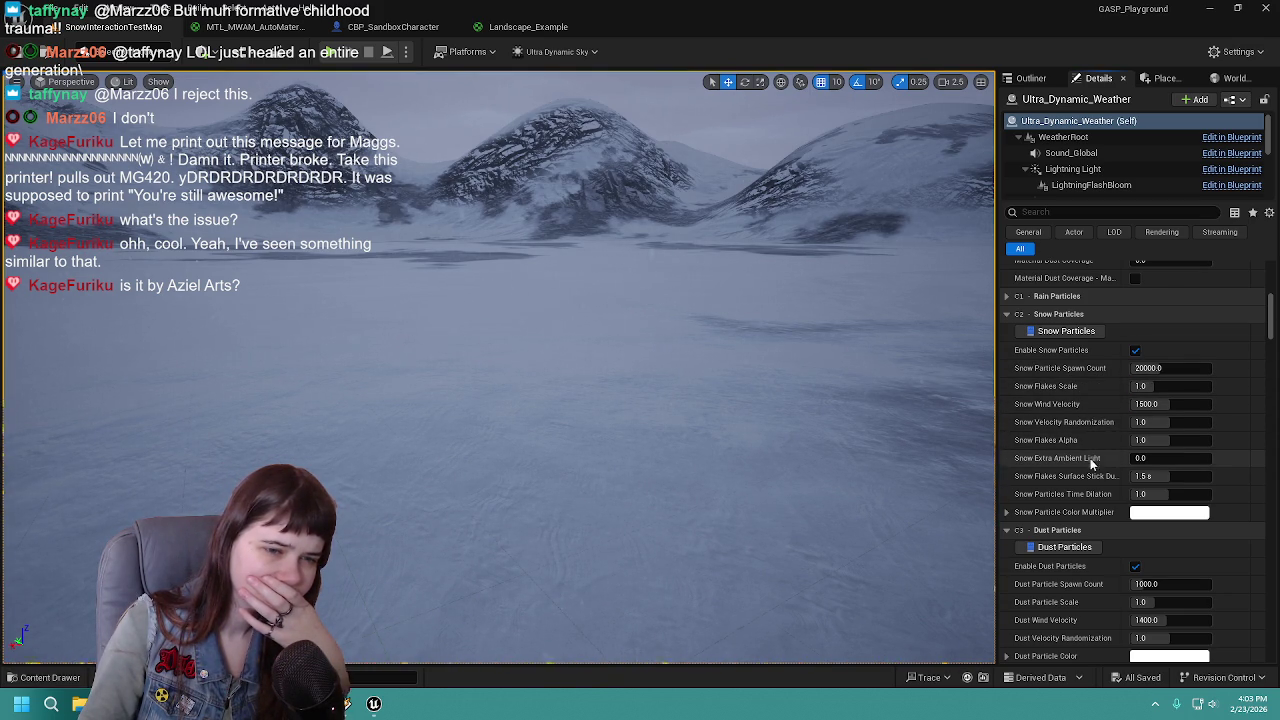
{"action": "scroll", "coordinate": [1090, 506], "scroll_direction": "down", "scroll_amount": 5}
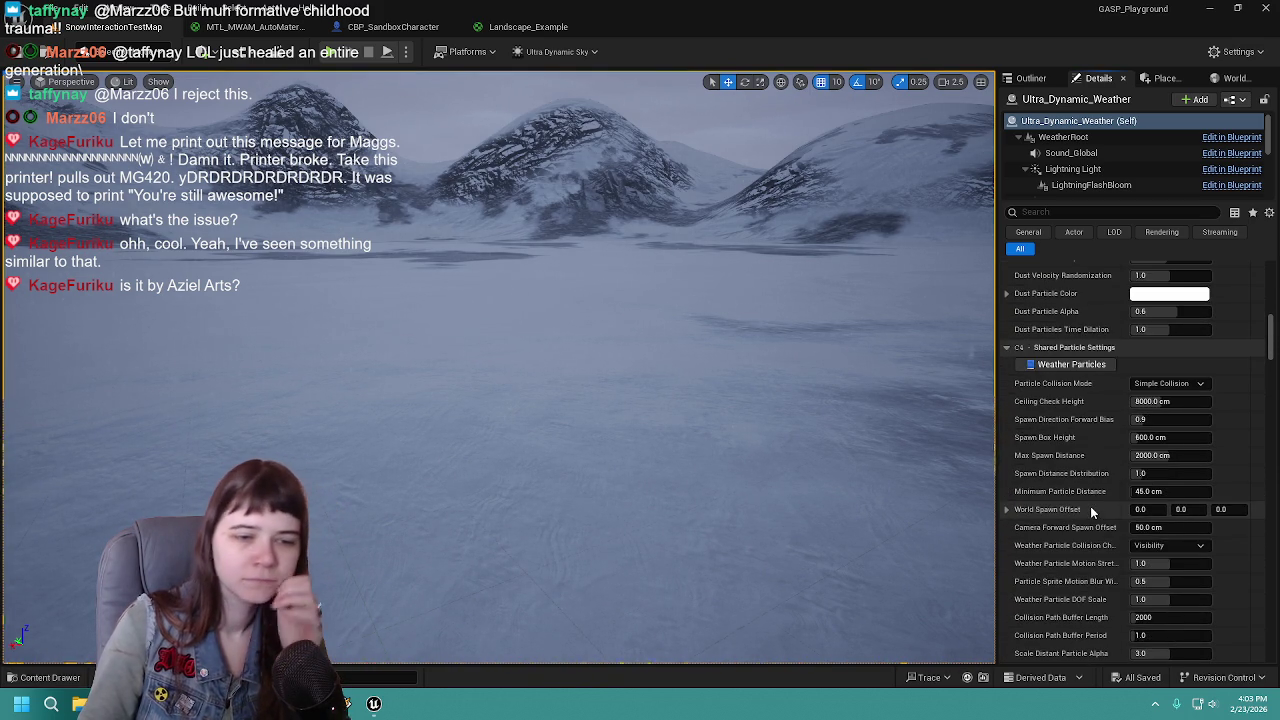
{"action": "scroll", "coordinate": [1088, 355], "scroll_direction": "down", "scroll_amount": 3}
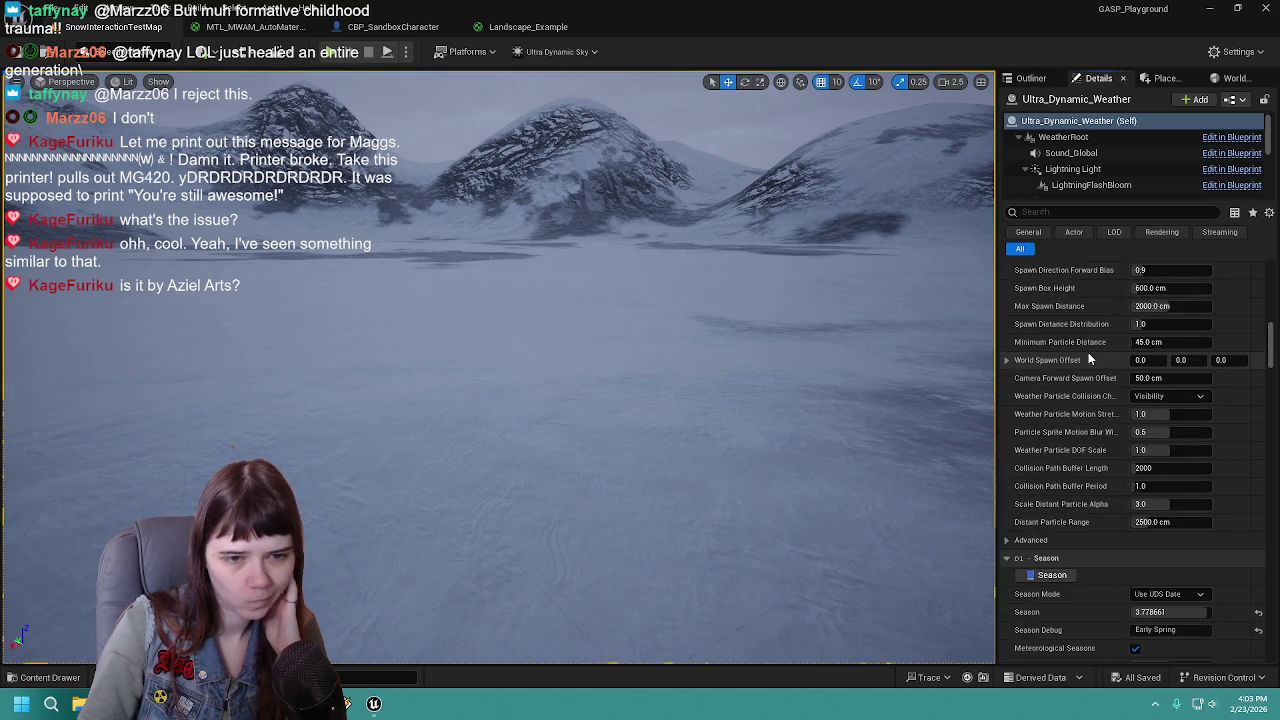
{"action": "scroll", "coordinate": [1088, 352], "scroll_direction": "down", "scroll_amount": 15}
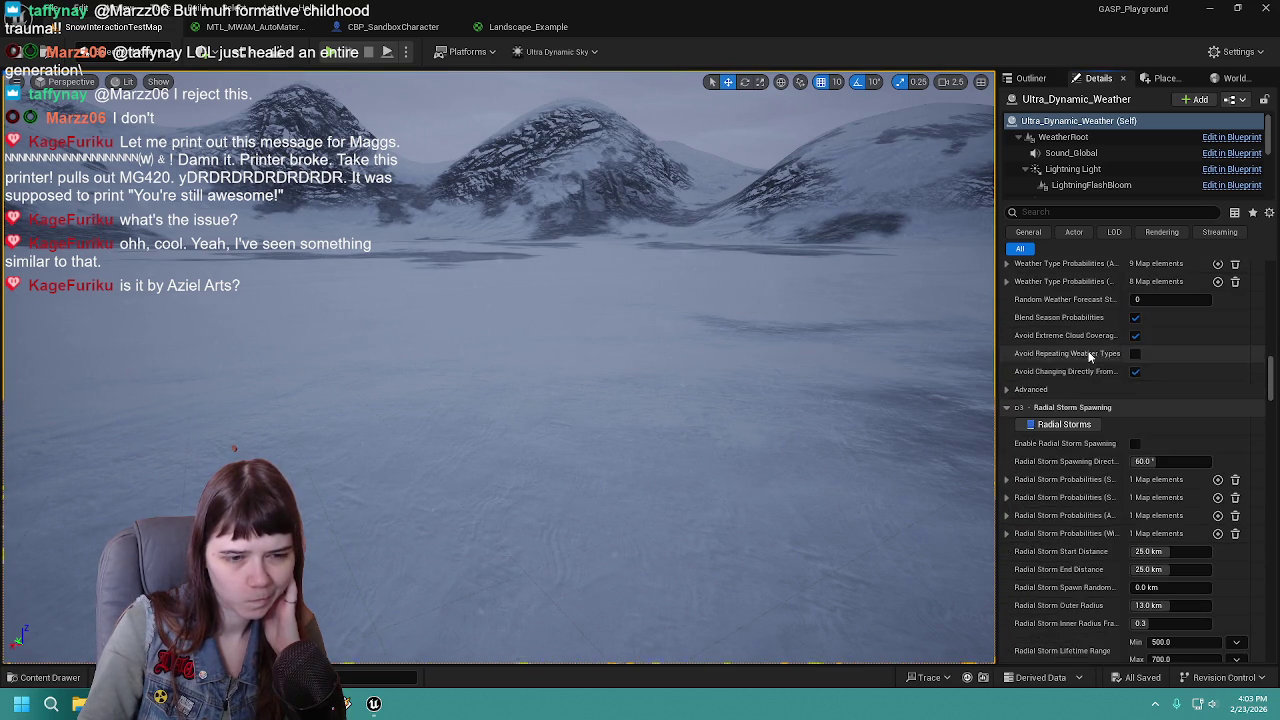
{"action": "scroll", "coordinate": [1092, 412], "scroll_direction": "down", "scroll_amount": 10}
{"action": "scroll", "coordinate": [1092, 412], "scroll_direction": "down", "scroll_amount": 15}
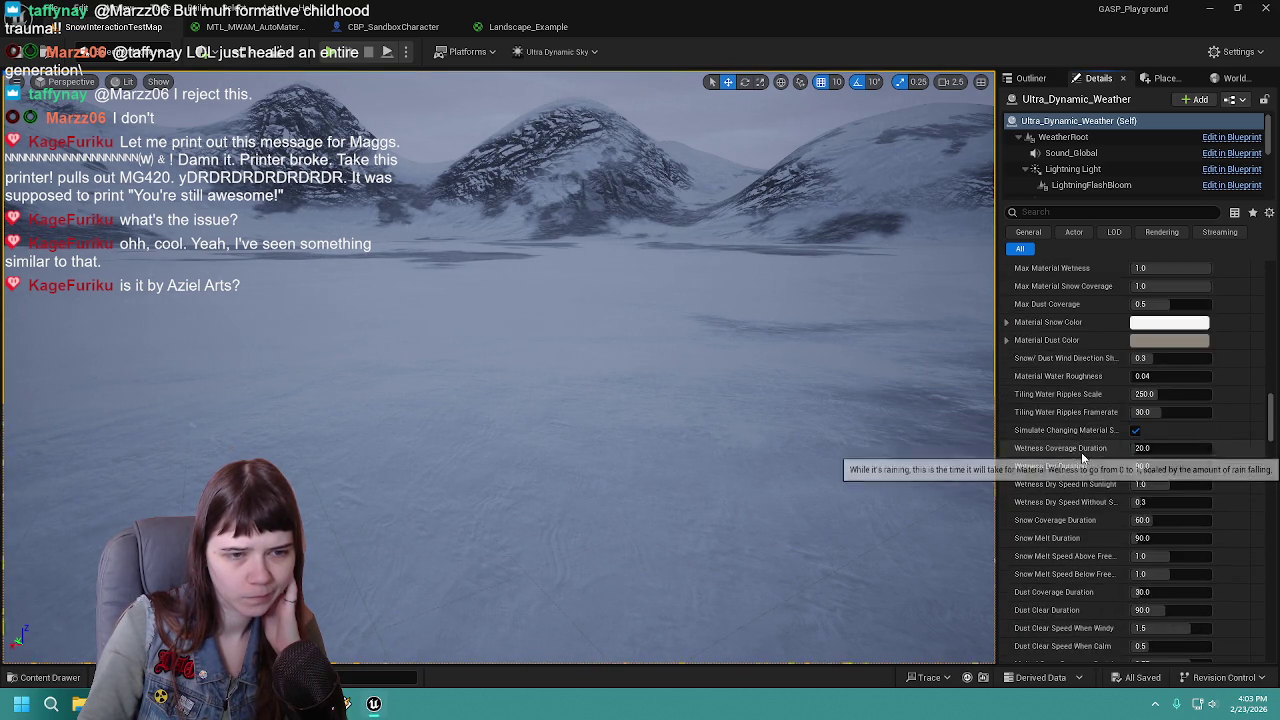
{"action": "scroll", "coordinate": [1095, 380], "scroll_direction": "up", "scroll_amount": 2}
{"action": "scroll", "coordinate": [1105, 400], "scroll_direction": "down", "scroll_amount": 2}
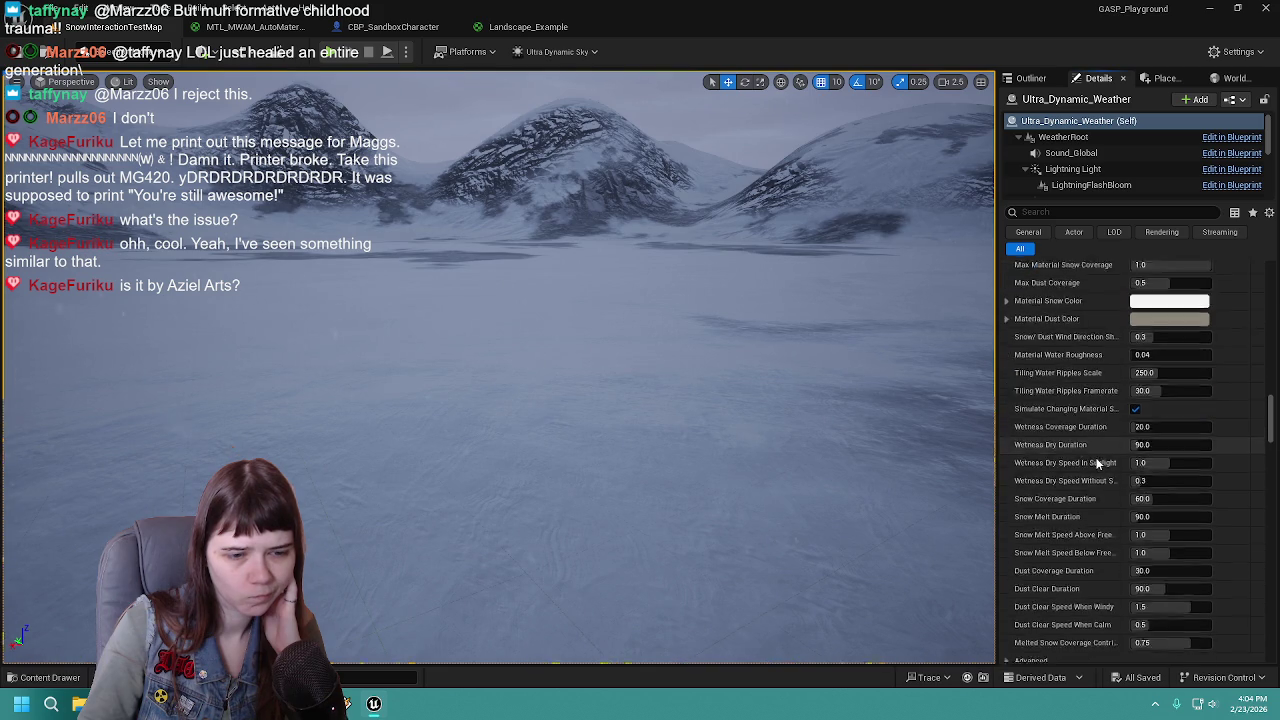
{"action": "scroll", "coordinate": [1100, 466], "scroll_direction": "down", "scroll_amount": 2}
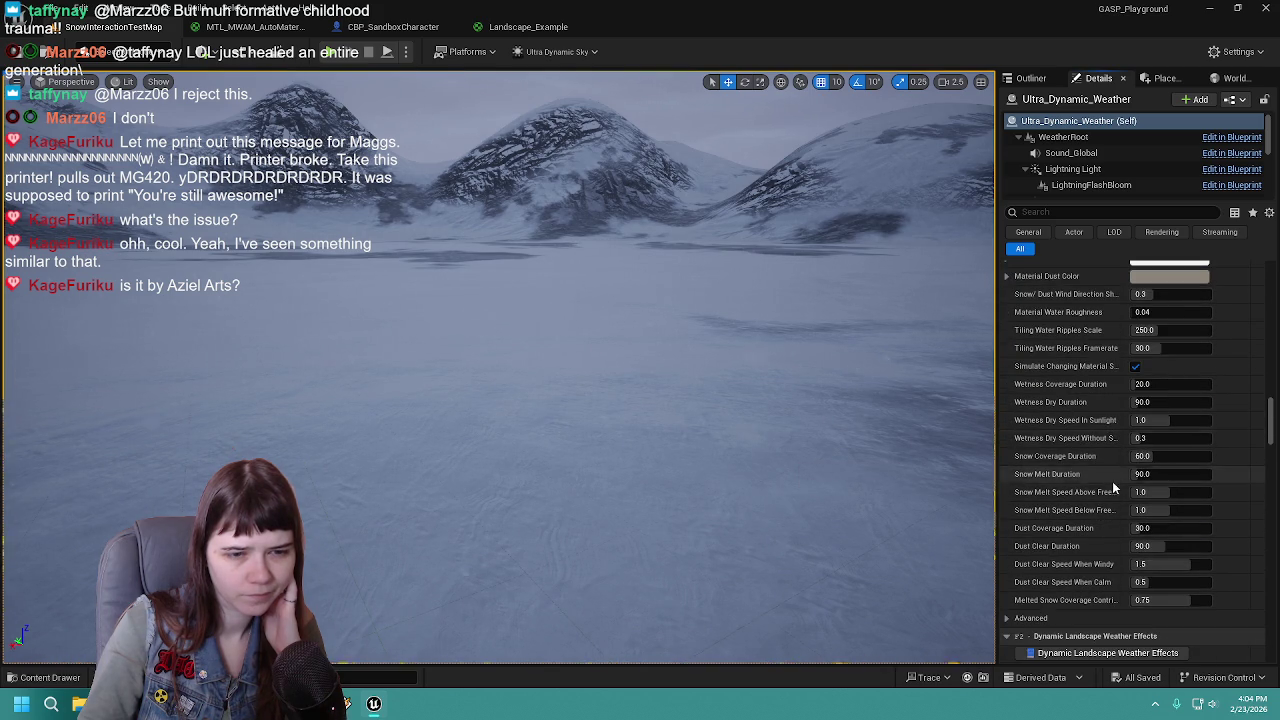
{"action": "scroll", "coordinate": [1110, 478], "scroll_direction": "down", "scroll_amount": 5}
{"action": "scroll", "coordinate": [1110, 478], "scroll_direction": "down", "scroll_amount": 5}
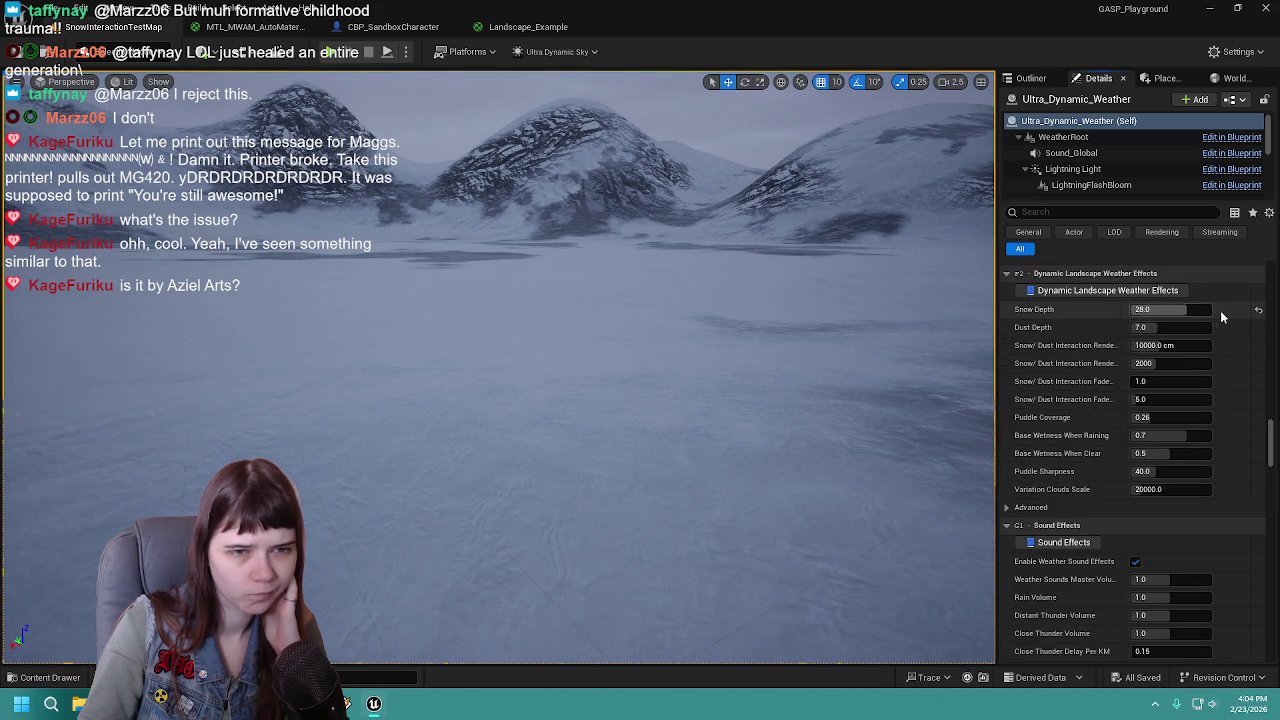
{"action": "left_click", "coordinate": [1258, 310]}
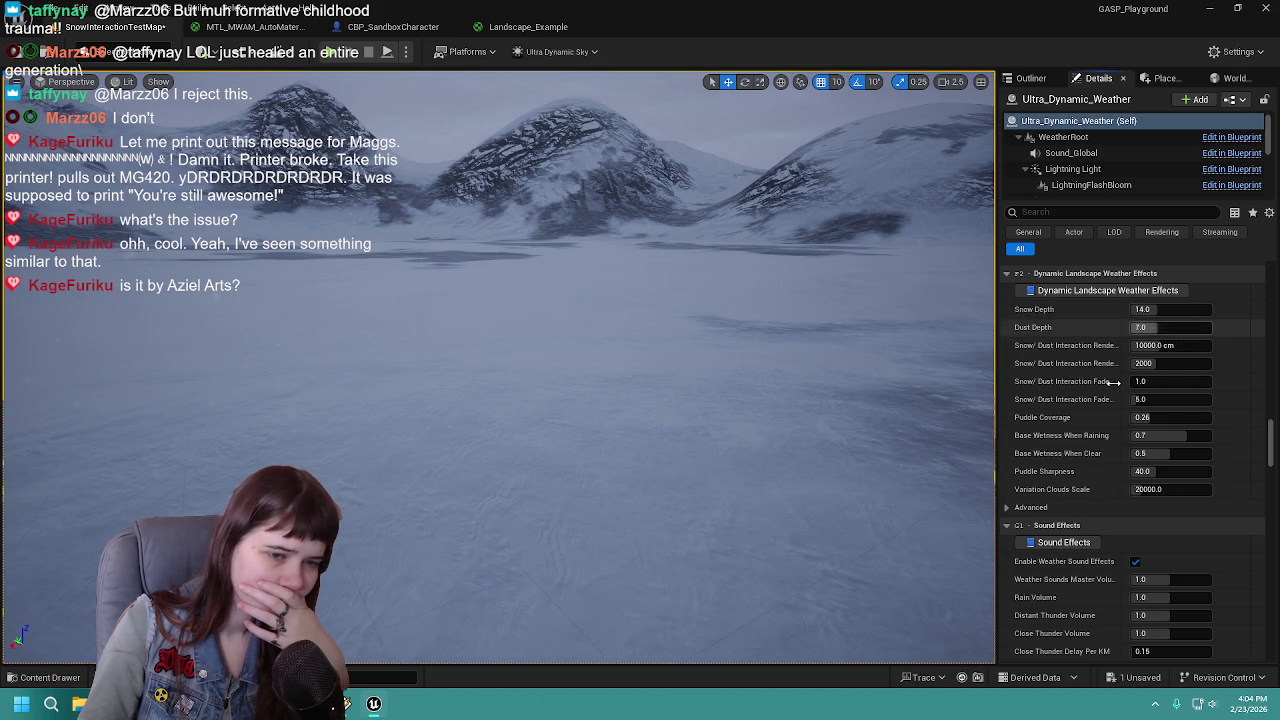
Collapse Sound Effects, Sound Occlusion and Wind Direction, then bring up CBP_SandboxCharacter
{"action": "left_click", "coordinate": [1072, 527]}
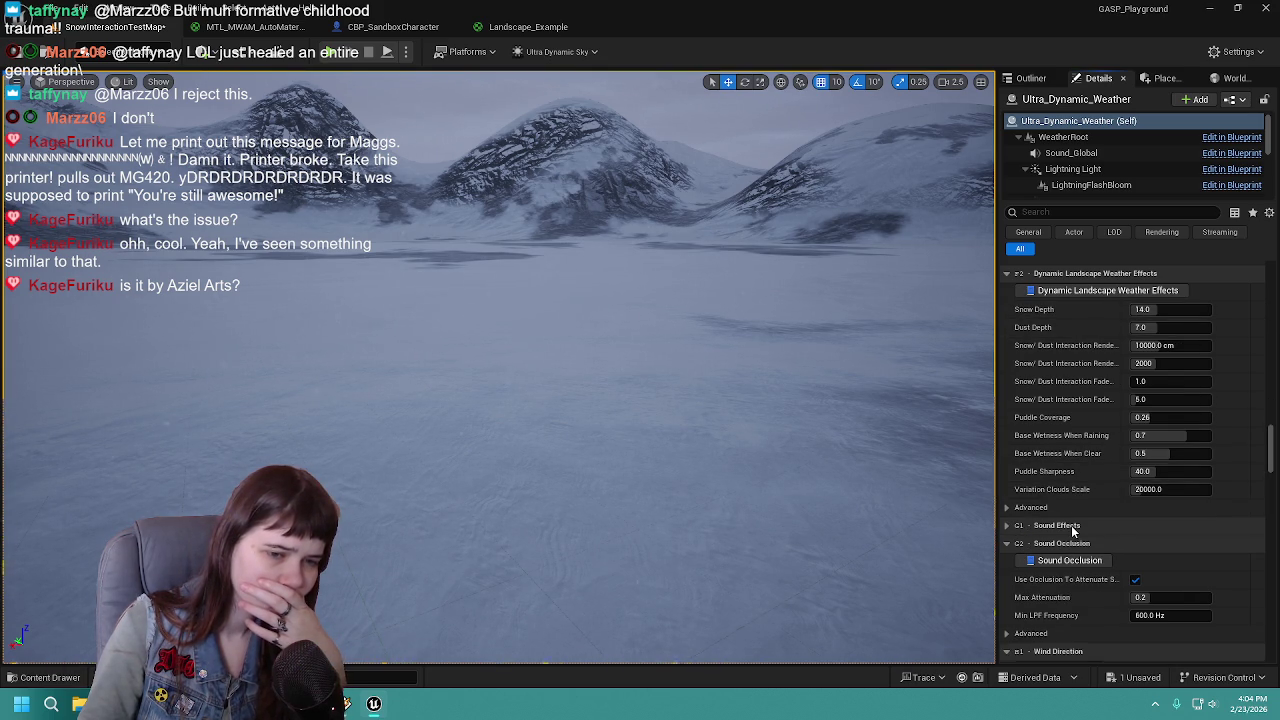
{"action": "left_click", "coordinate": [1071, 541]}
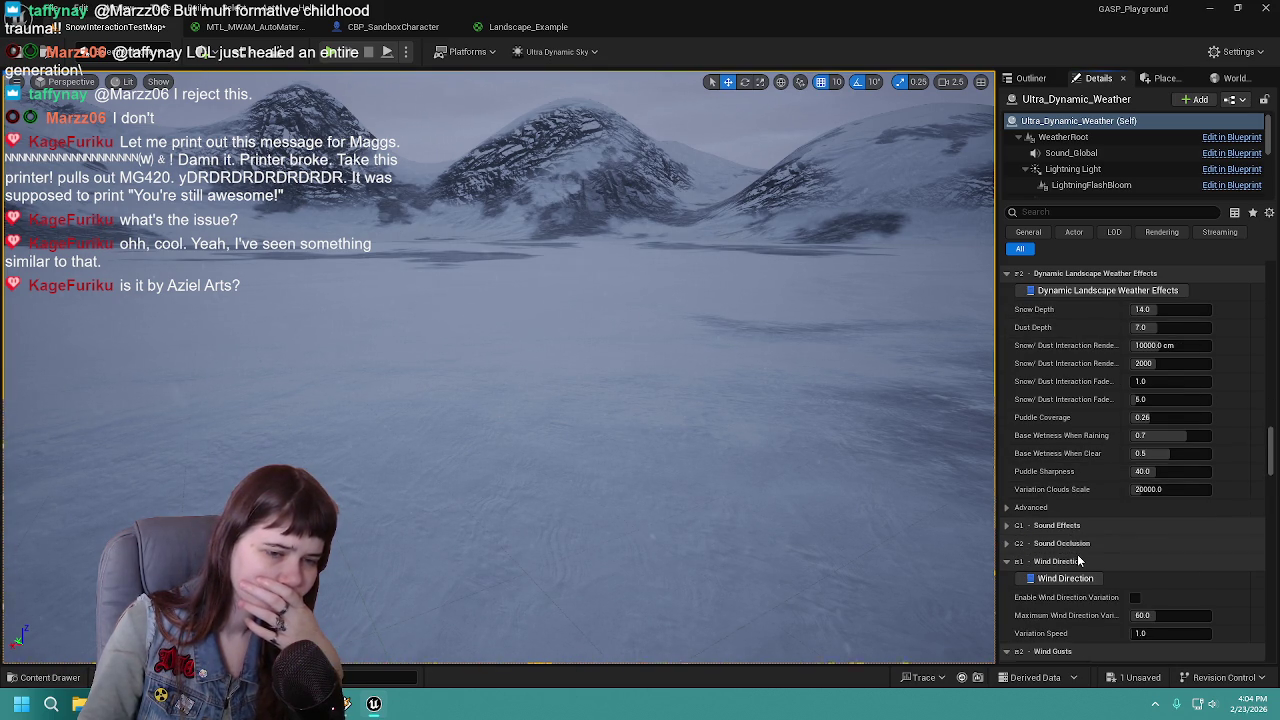
{"action": "left_click", "coordinate": [1077, 558]}
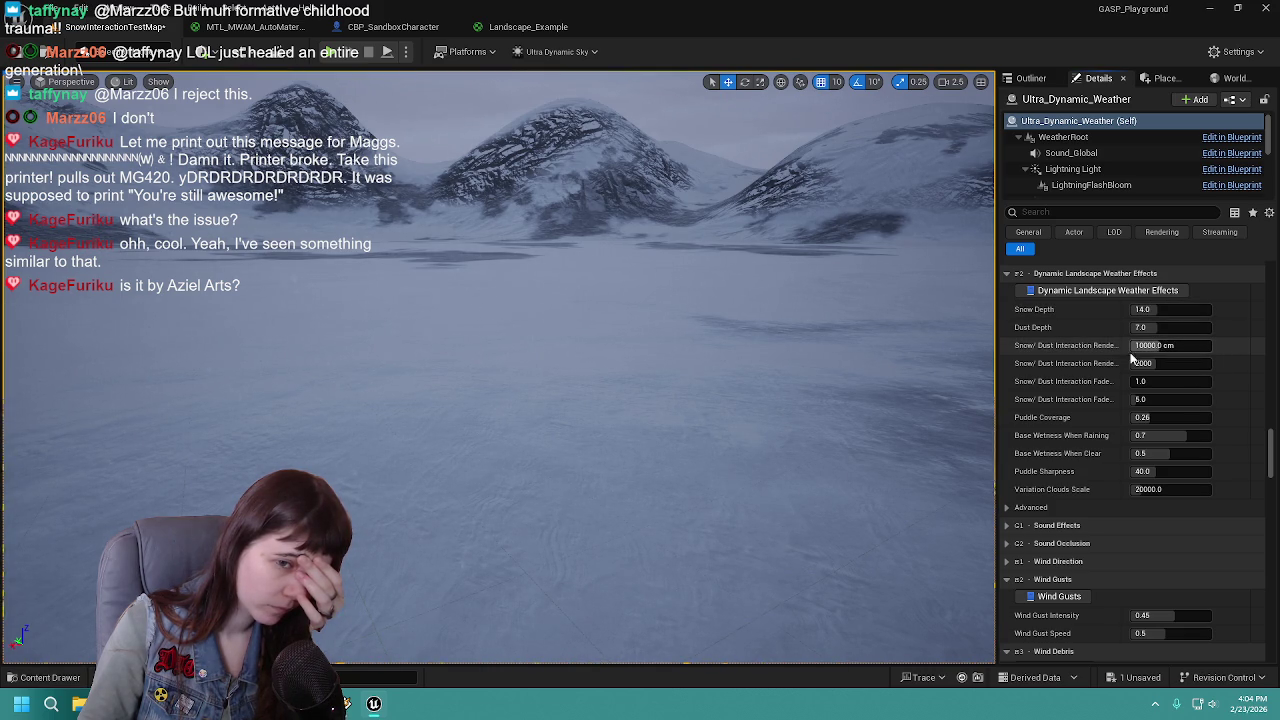
{"action": "mouse_move", "coordinate": [1104, 350]}
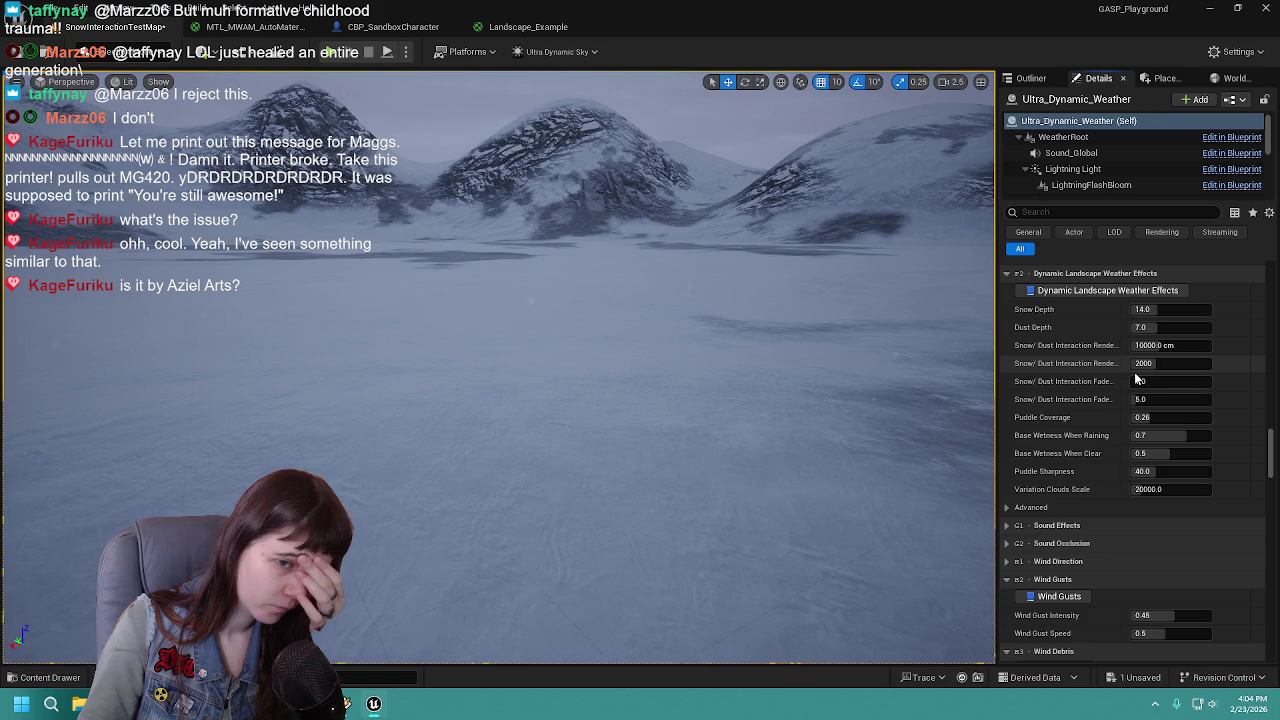
{"action": "left_click", "coordinate": [390, 27]}
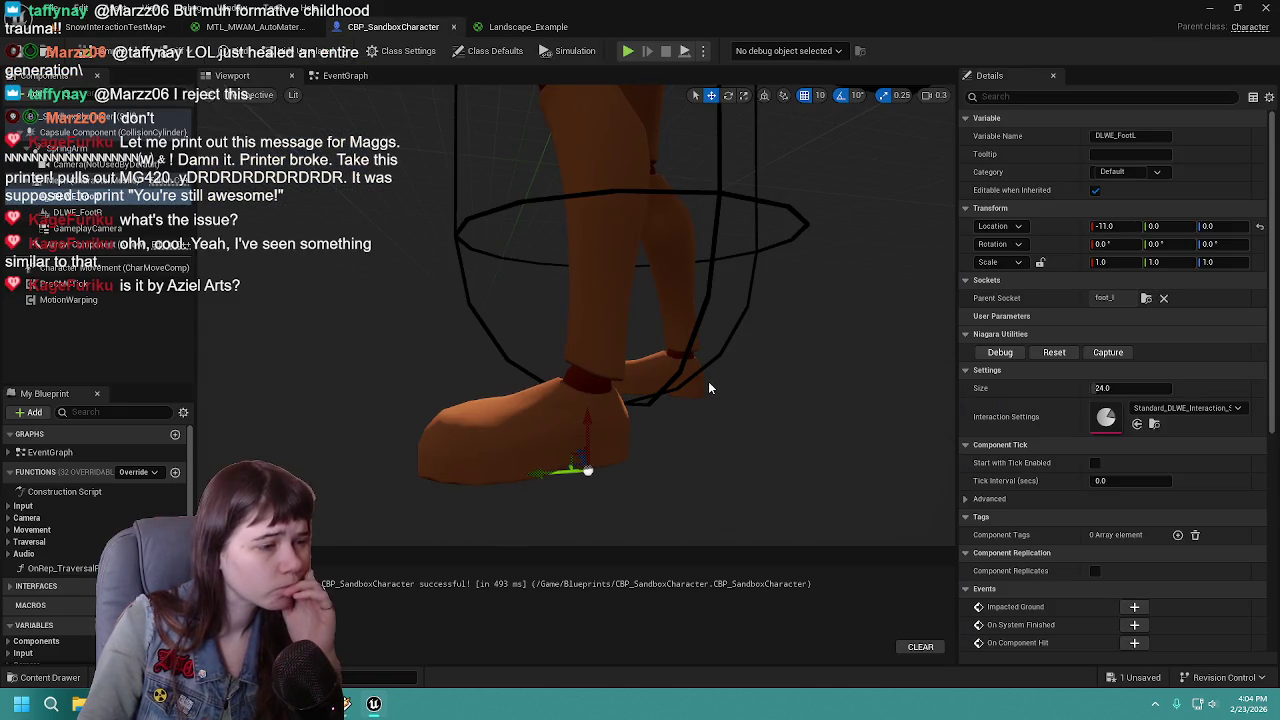
Close the CBP_SandboxCharacter blueprint and look over the Landscape_Example material graph
{"action": "left_click", "coordinate": [454, 28]}
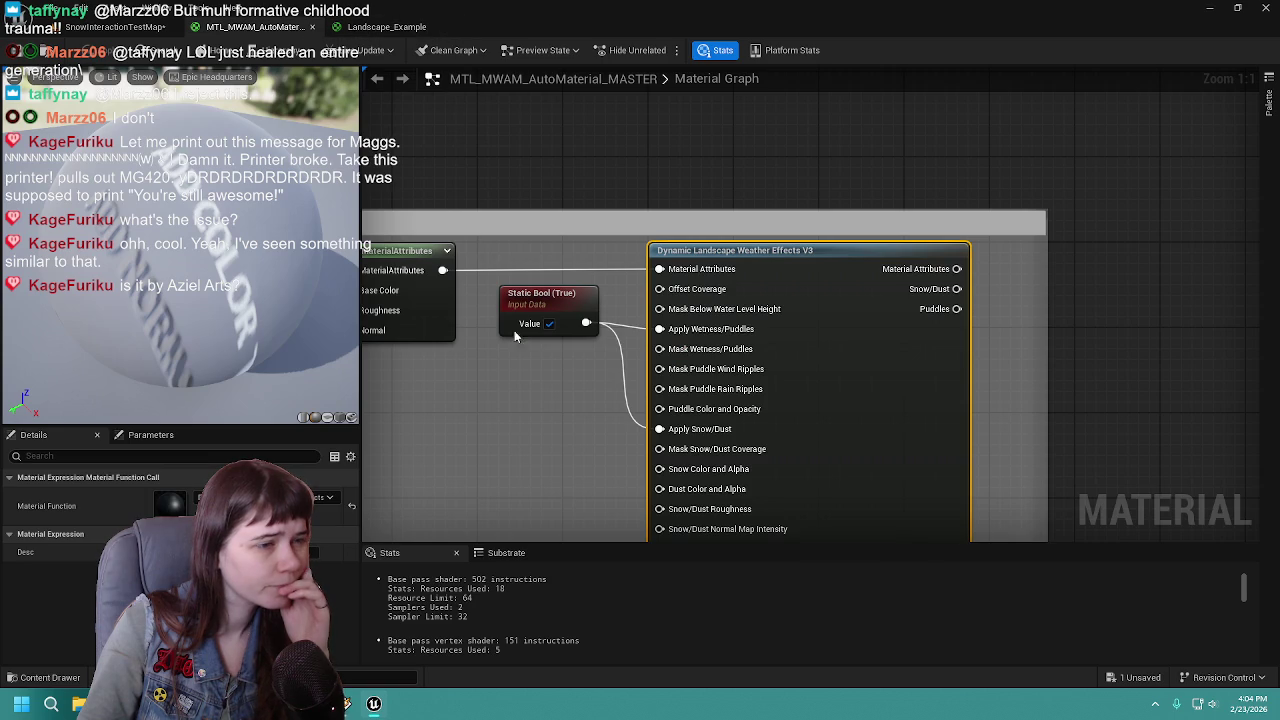
{"action": "scroll", "coordinate": [629, 323], "scroll_direction": "down", "scroll_amount": 1}
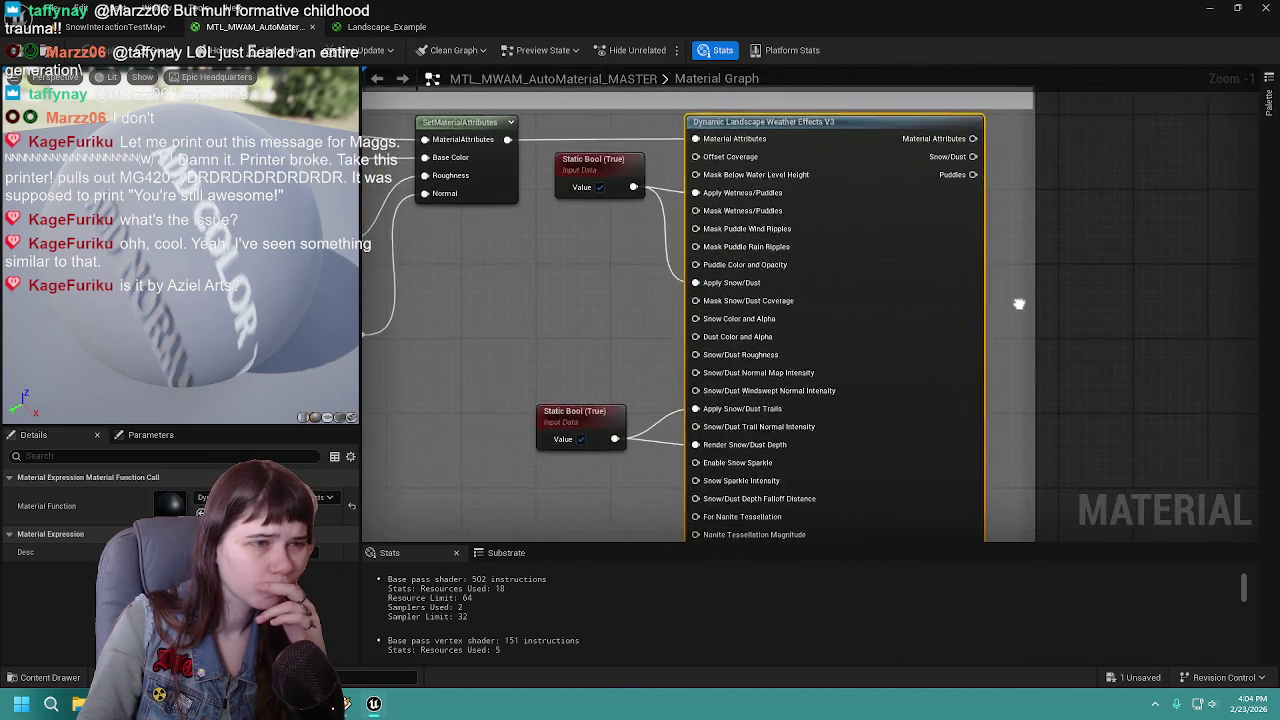
{"action": "left_click", "coordinate": [388, 28]}
{"action": "mouse_move", "coordinate": [832, 294]}
{"action": "left_mouse_down"}
{"action": "mouse_move", "coordinate": [640, 325]}
{"action": "mouse_move", "coordinate": [808, 306]}
{"action": "left_mouse_up"}
{"action": "scroll", "coordinate": [708, 321], "scroll_direction": "up", "scroll_amount": 1}
{"action": "scroll", "coordinate": [810, 298], "scroll_direction": "down", "scroll_amount": 1}
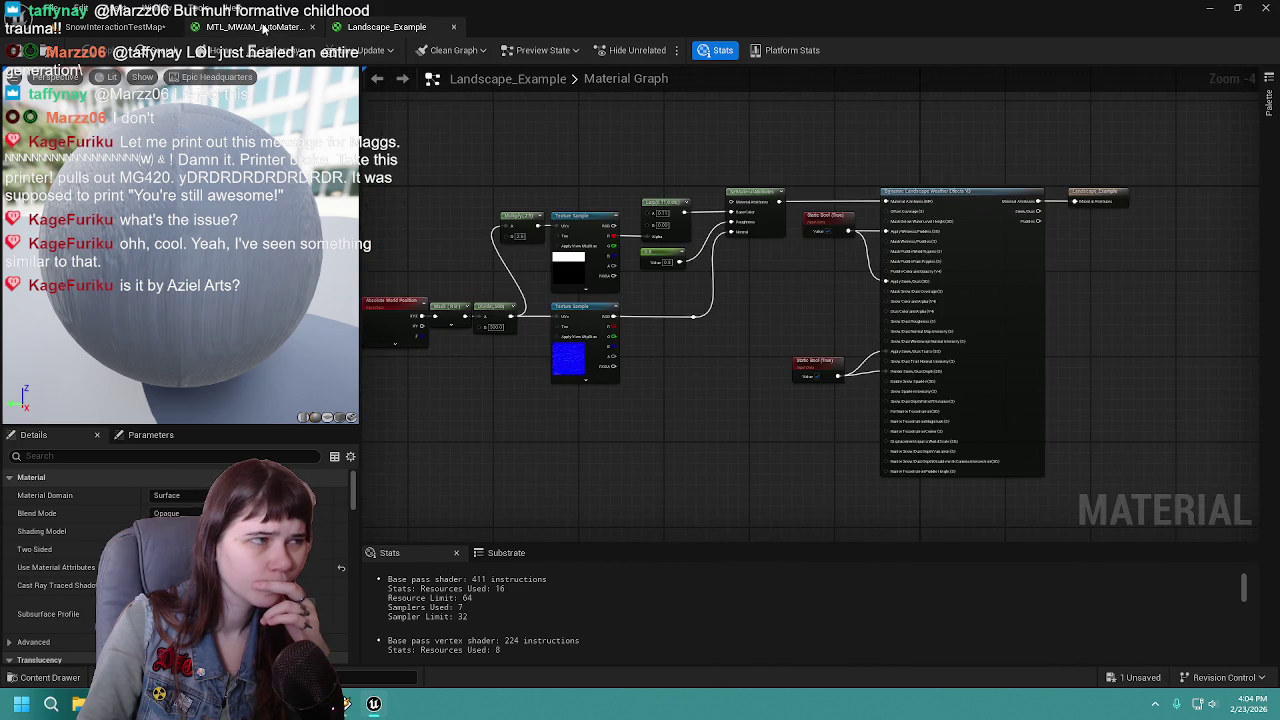
In MTL_MWAM_AutoMaterial_MASTER, start a wire from the weather node's Material Attributes output
{"action": "left_click", "coordinate": [250, 27]}
{"action": "scroll", "coordinate": [863, 287], "scroll_direction": "down", "scroll_amount": 3}
{"action": "mouse_move", "coordinate": [731, 249]}
{"action": "left_mouse_down"}
{"action": "mouse_move", "coordinate": [1177, 415]}
{"action": "mouse_move", "coordinate": [1099, 332]}
{"action": "mouse_move", "coordinate": [758, 321]}
{"action": "left_mouse_up"}
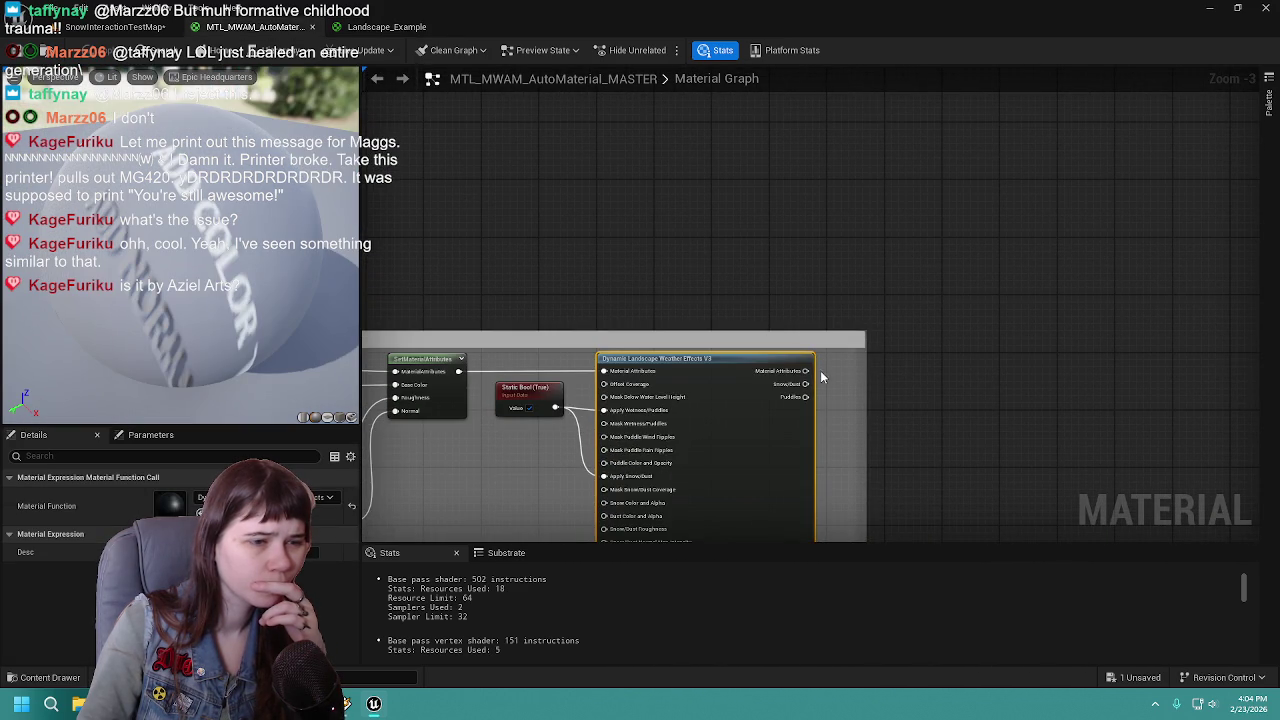
{"action": "scroll", "coordinate": [821, 377], "scroll_direction": "down", "scroll_amount": 2}
{"action": "scroll", "coordinate": [821, 389], "scroll_direction": "up", "scroll_amount": 2}
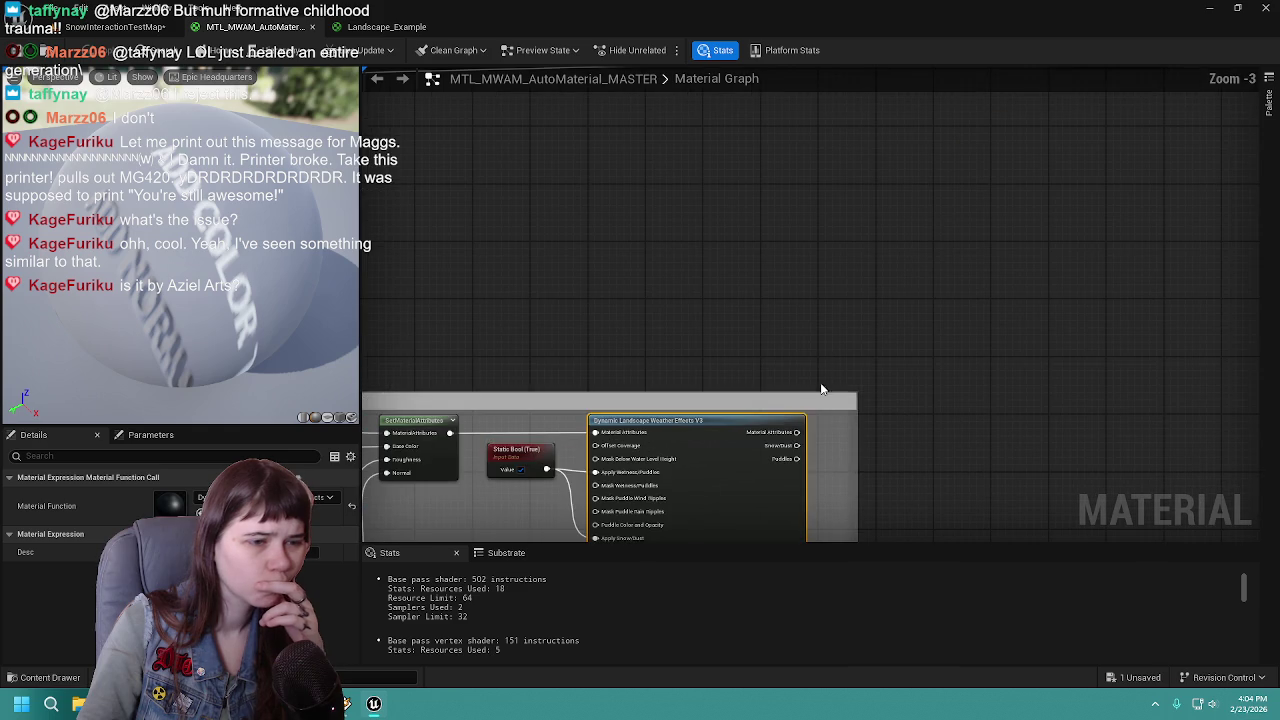
{"action": "left_click_drag", "start_coordinate": [797, 432], "coordinate": [884, 270]}
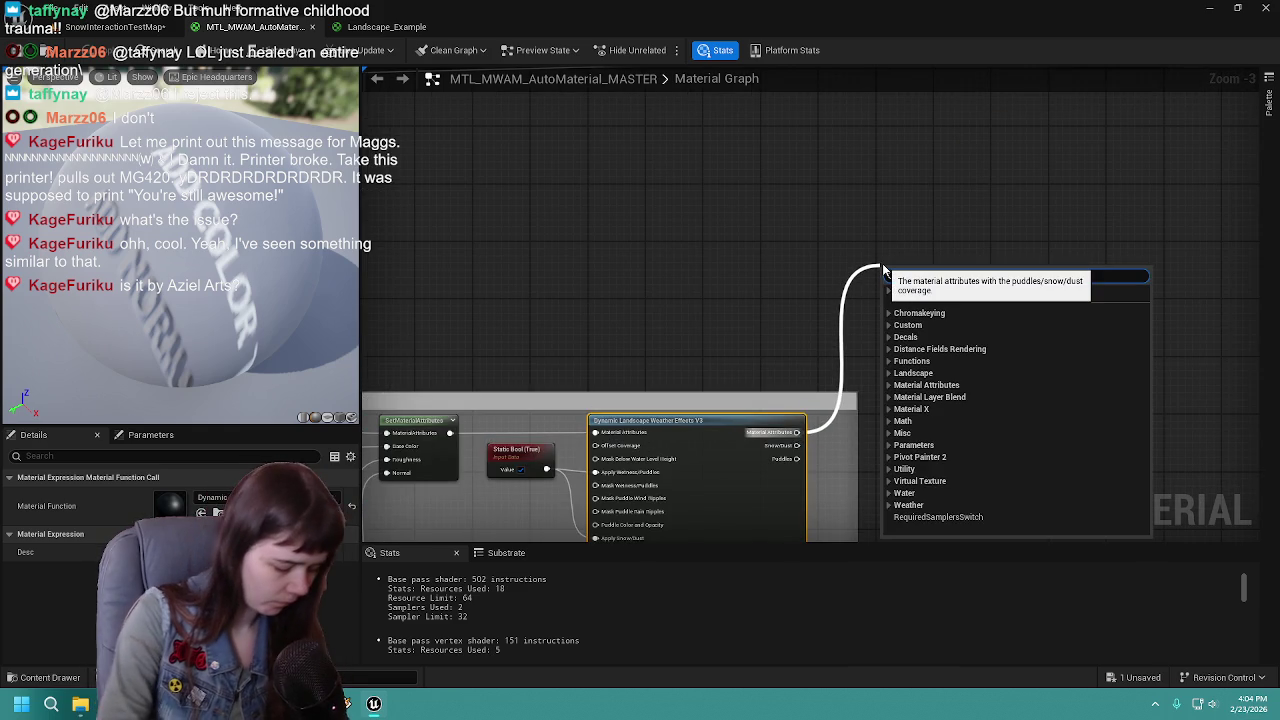
Add a MakeMaterialAttributes node from a 'make material' search and move it above the weather effects node
{"action": "type", "text": "blend"}
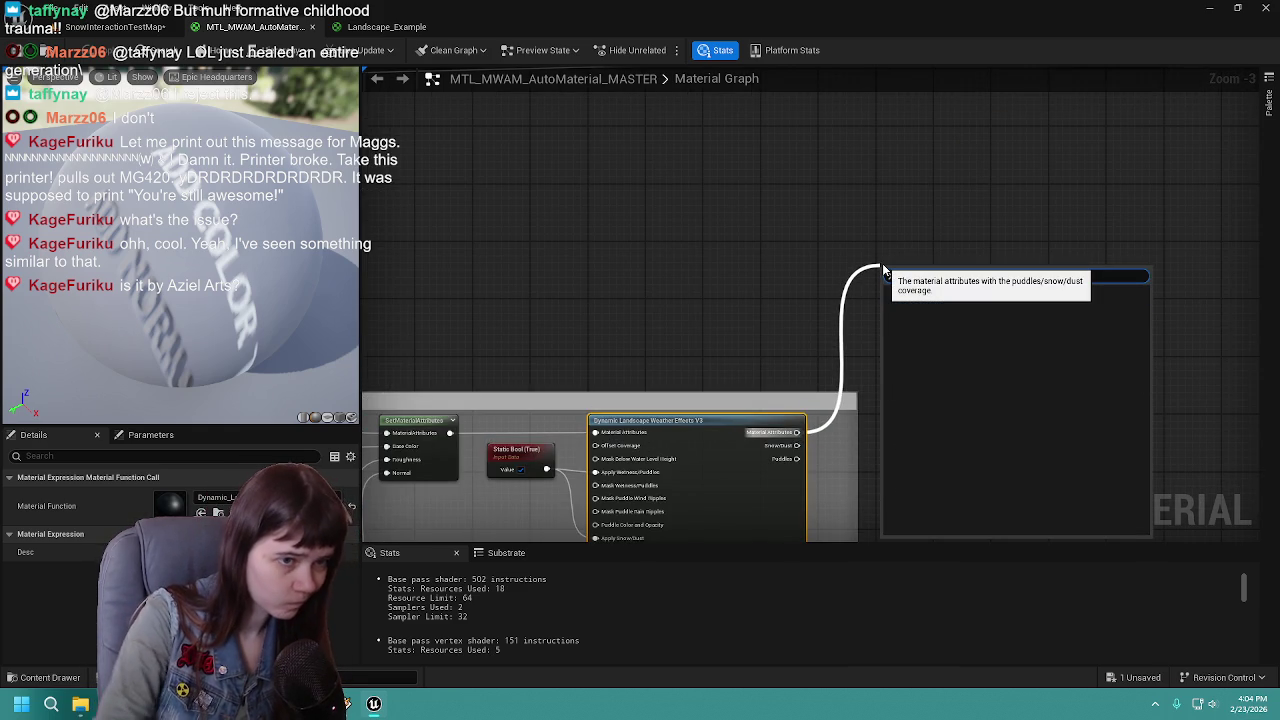
{"action": "right_click", "coordinate": [830, 215]}
{"action": "type", "text": "make material"}
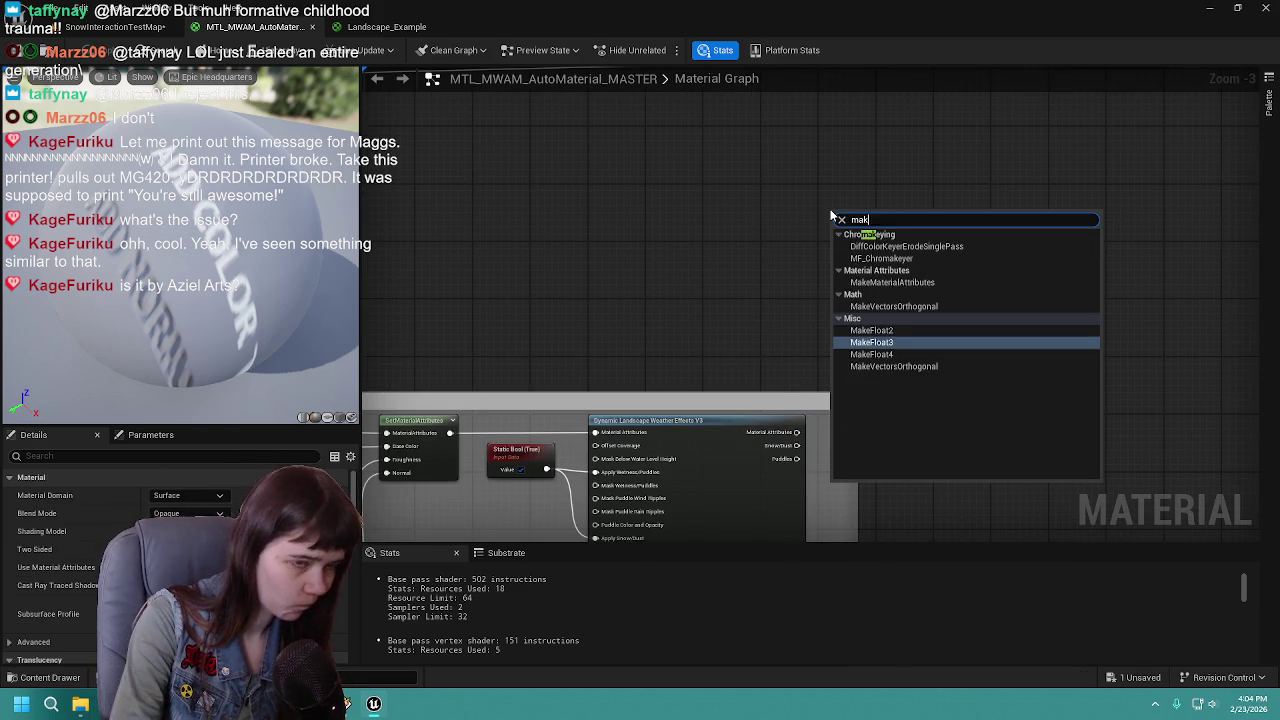
{"action": "key", "text": "Escape"}
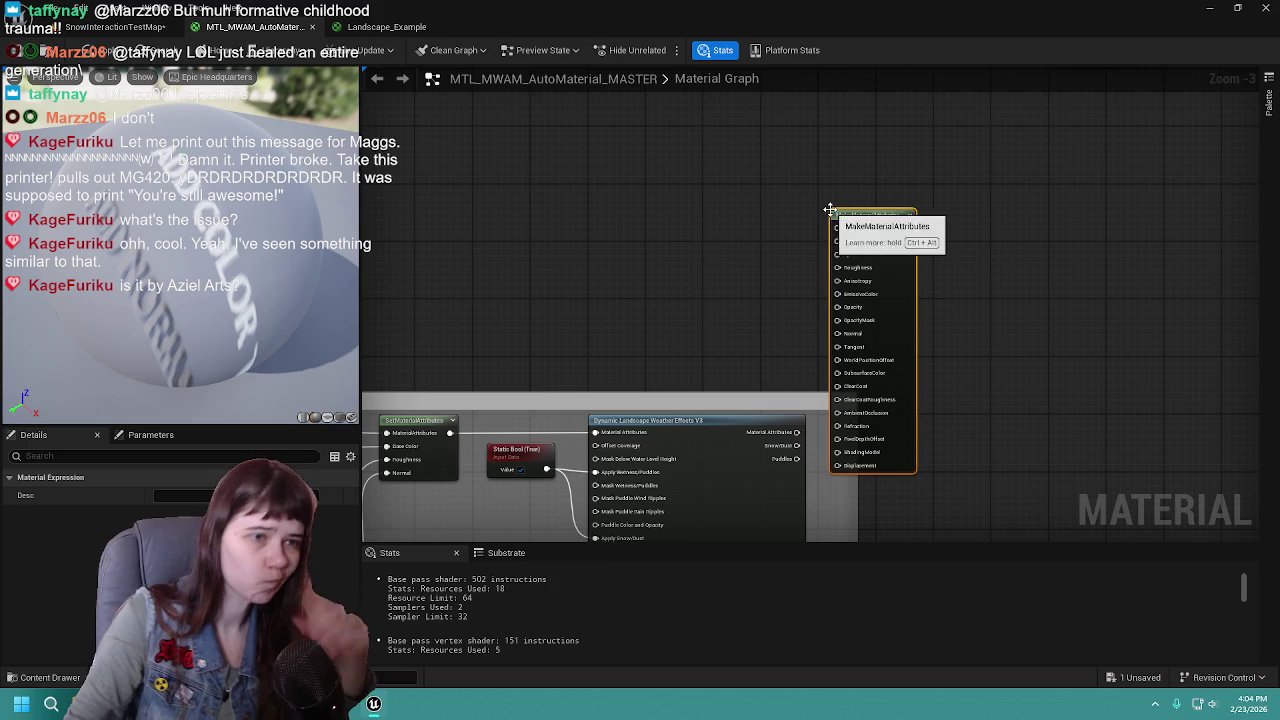
{"action": "scroll", "coordinate": [757, 243], "scroll_direction": "down", "scroll_amount": 1}
{"action": "mouse_move", "coordinate": [953, 275]}
{"action": "left_mouse_down"}
{"action": "mouse_move", "coordinate": [1008, 182]}
{"action": "mouse_move", "coordinate": [948, 187]}
{"action": "left_mouse_up"}
{"action": "scroll", "coordinate": [880, 480], "scroll_direction": "up", "scroll_amount": 2}
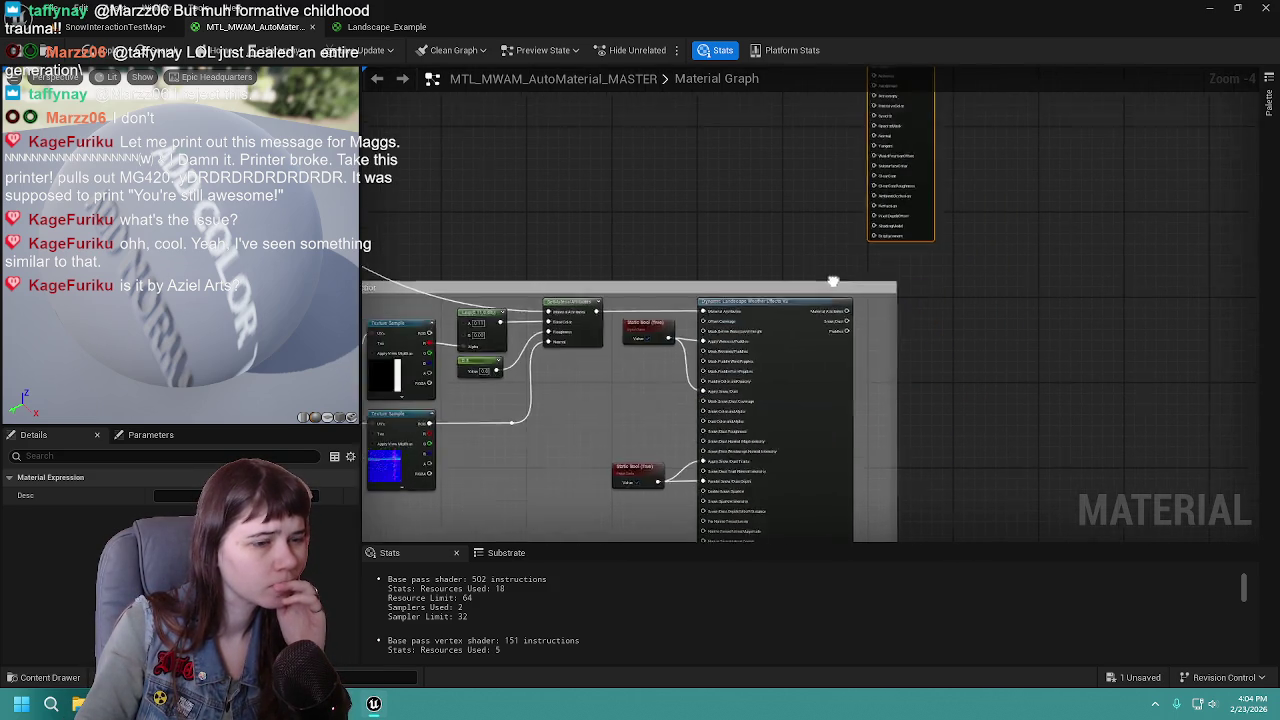
{"action": "right_click", "coordinate": [856, 310]}
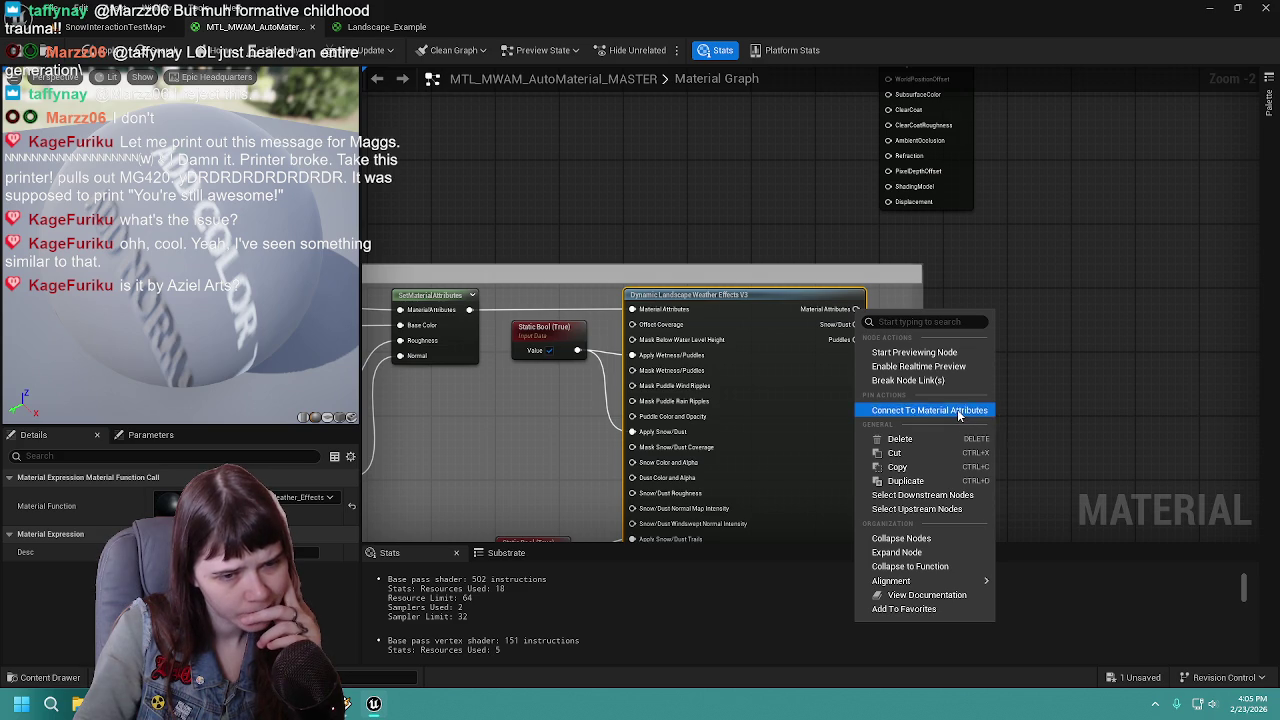
Connect the weather effects output to Material Attributes and check the result on the level
{"action": "left_click", "coordinate": [958, 412]}
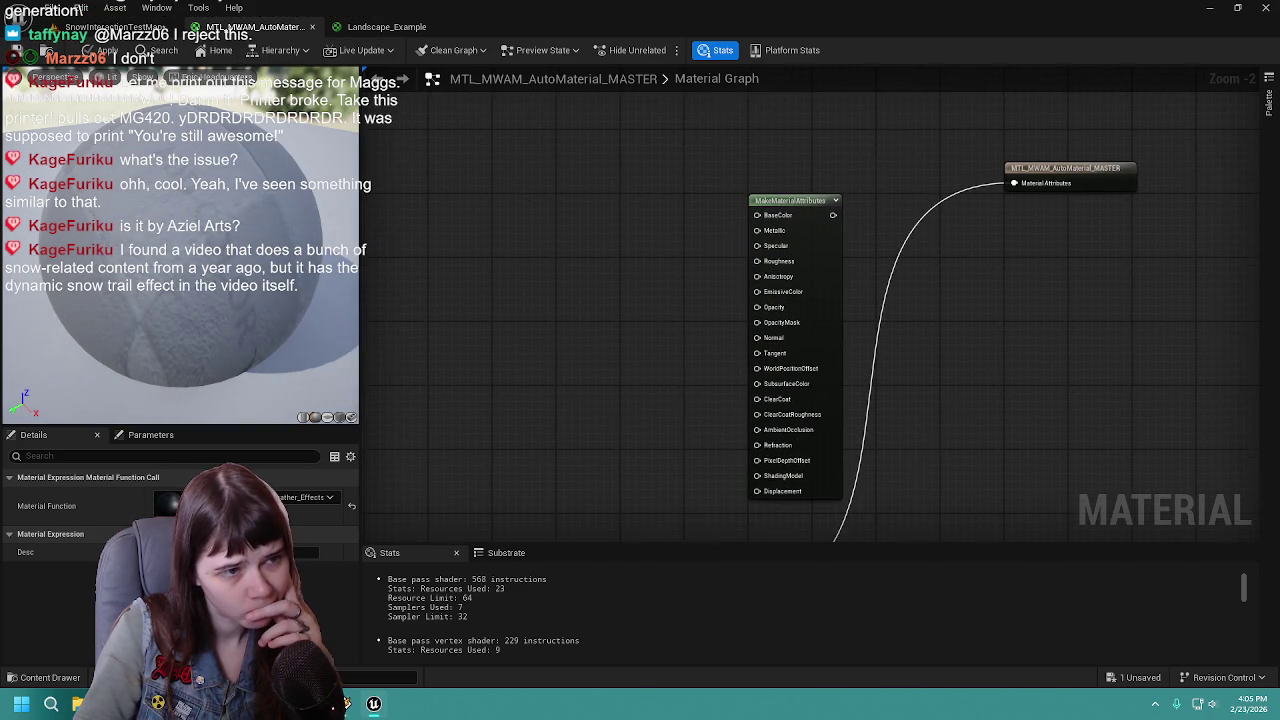
{"action": "left_click_drag", "start_coordinate": [828, 523], "coordinate": [884, 245]}
{"action": "left_click_drag", "start_coordinate": [620, 233], "coordinate": [653, 300]}
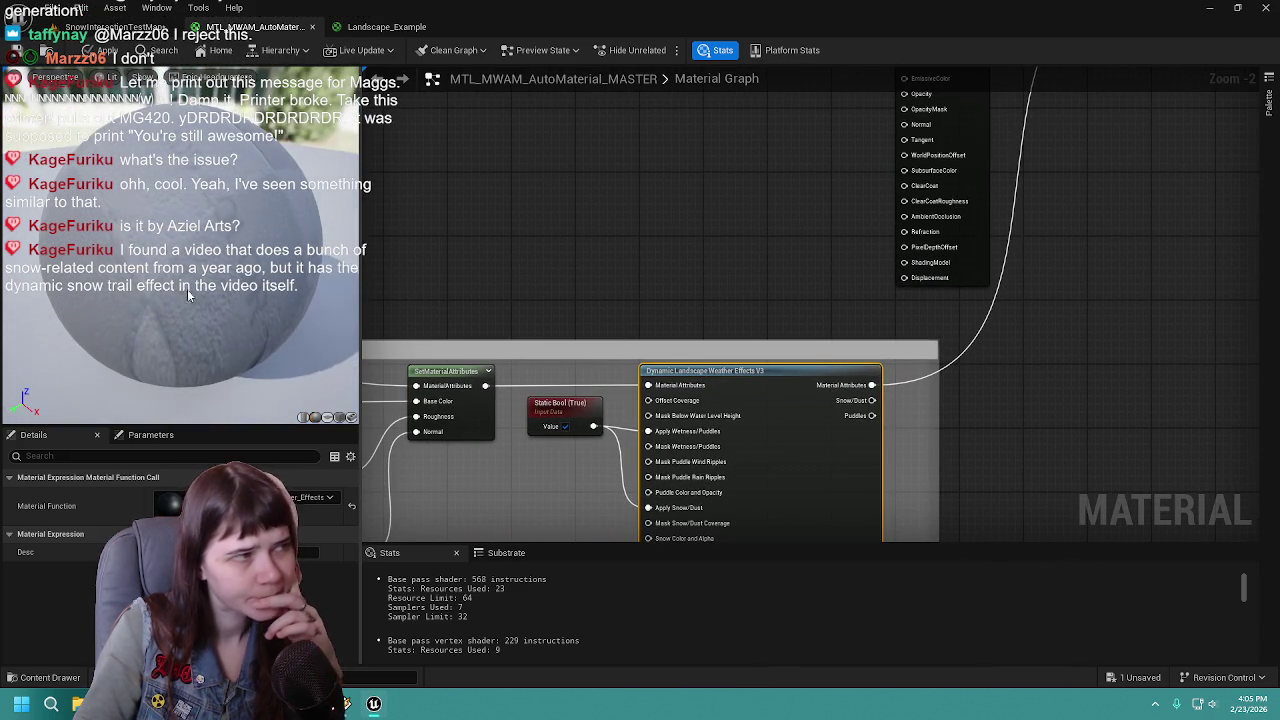
{"action": "left_click", "coordinate": [120, 27]}
{"action": "left_click", "coordinate": [272, 28]}
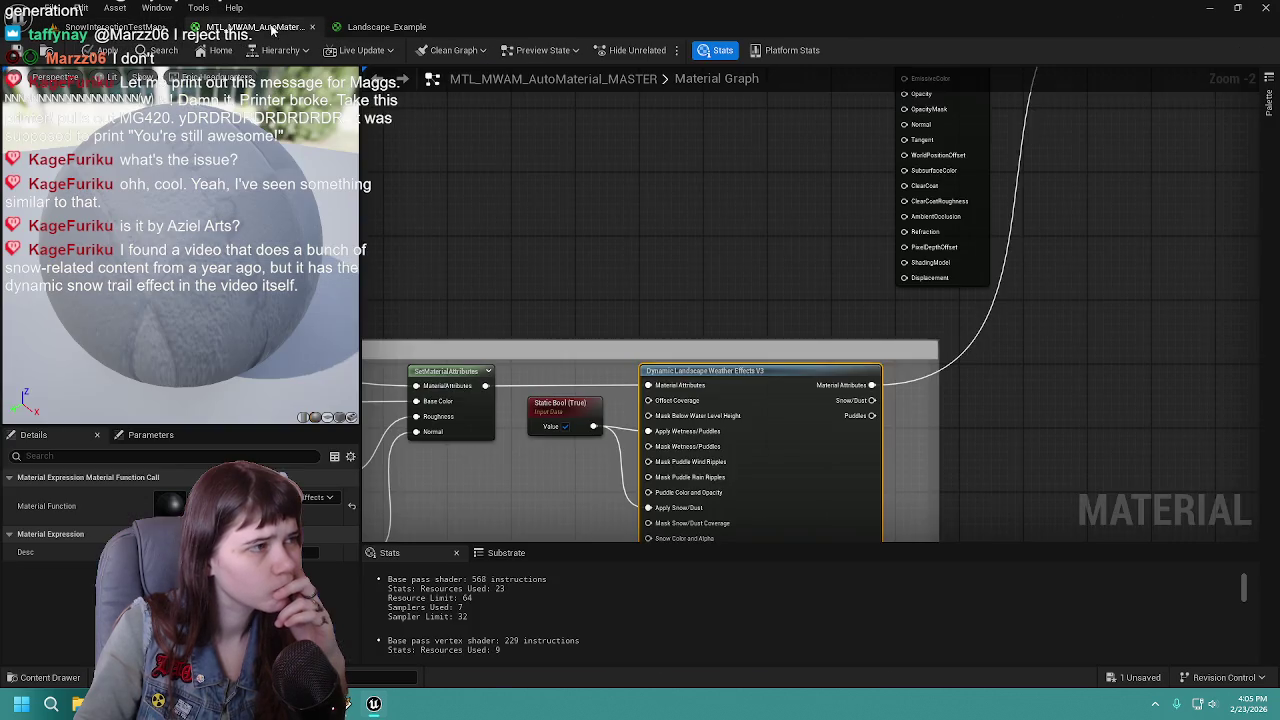
Pan to the material output, nudge MakeMaterialAttributes up, and view the existing MakeMaterial group
{"action": "mouse_move", "coordinate": [898, 232]}
{"action": "left_mouse_down"}
{"action": "mouse_move", "coordinate": [767, 418]}
{"action": "mouse_move", "coordinate": [869, 201]}
{"action": "left_mouse_up"}
{"action": "mouse_move", "coordinate": [863, 325]}
{"action": "left_mouse_down"}
{"action": "mouse_move", "coordinate": [765, 470]}
{"action": "mouse_move", "coordinate": [817, 451]}
{"action": "left_mouse_up"}
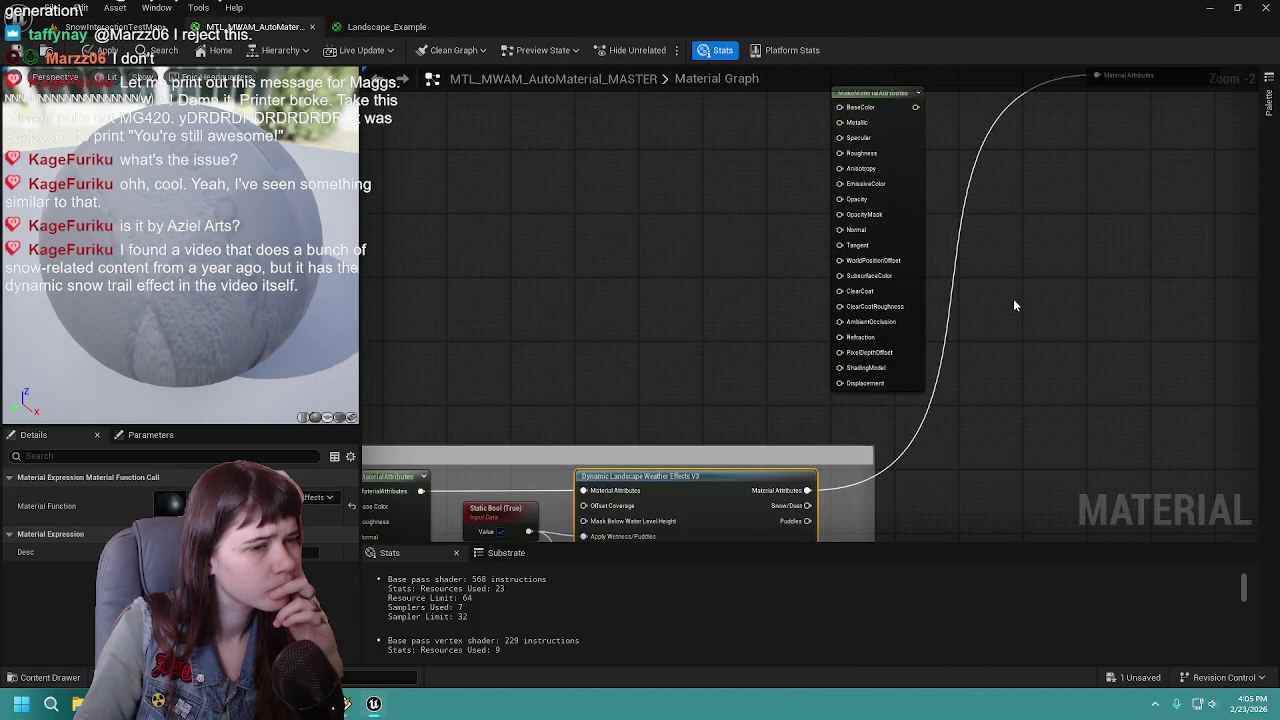
{"action": "left_click_drag", "start_coordinate": [1013, 298], "coordinate": [997, 343]}
{"action": "left_click_drag", "start_coordinate": [1022, 222], "coordinate": [983, 305]}
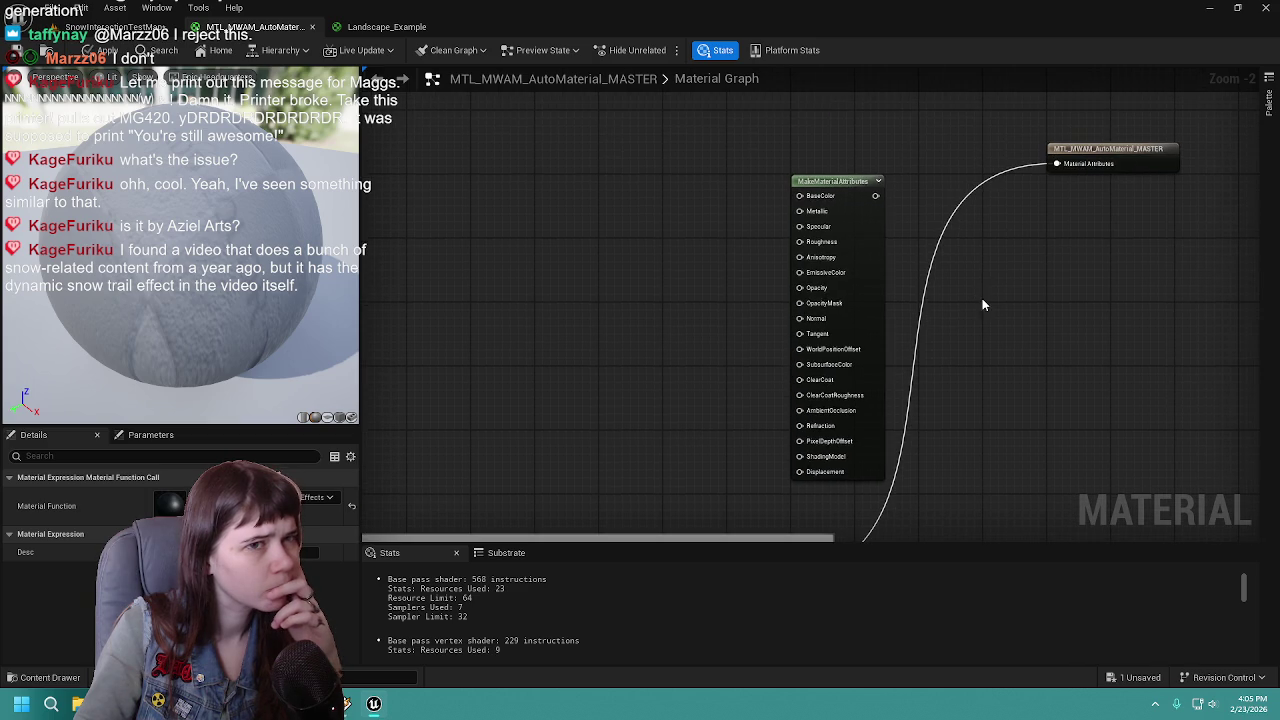
{"action": "left_click_drag", "start_coordinate": [849, 190], "coordinate": [850, 131]}
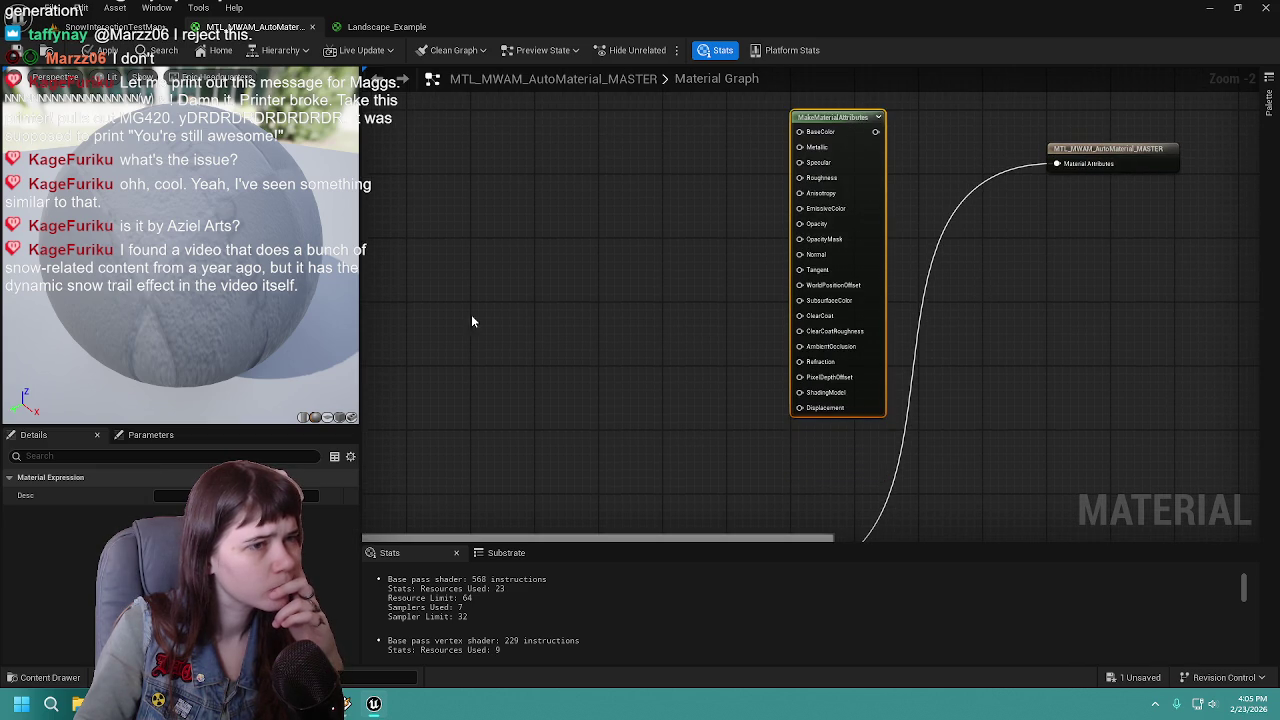
{"action": "left_click_drag", "start_coordinate": [473, 321], "coordinate": [1197, 286]}
{"action": "mouse_move", "coordinate": [415, 295]}
{"action": "left_mouse_down"}
{"action": "mouse_move", "coordinate": [1103, 314]}
{"action": "mouse_move", "coordinate": [1112, 277]}
{"action": "left_mouse_up"}
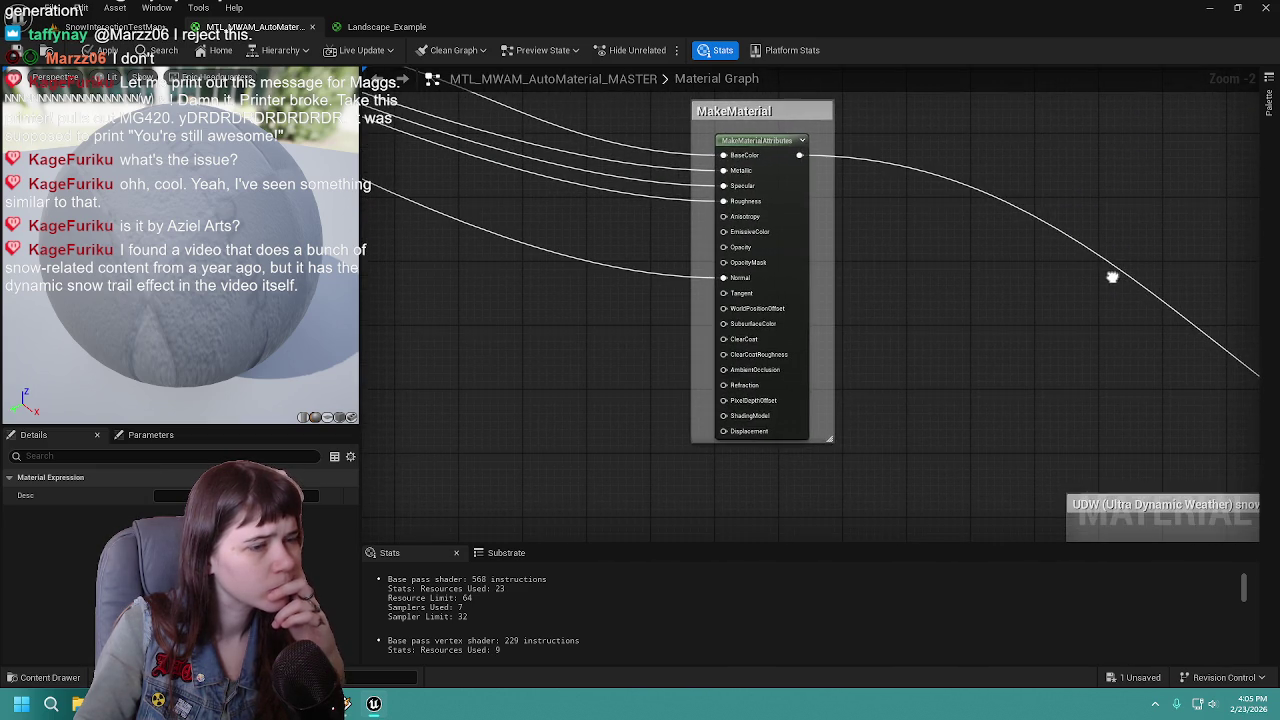
{"action": "mouse_move", "coordinate": [1030, 435]}
{"action": "left_mouse_down"}
{"action": "mouse_move", "coordinate": [1197, 469]}
{"action": "mouse_move", "coordinate": [1090, 460]}
{"action": "mouse_move", "coordinate": [1080, 430]}
{"action": "left_mouse_up"}
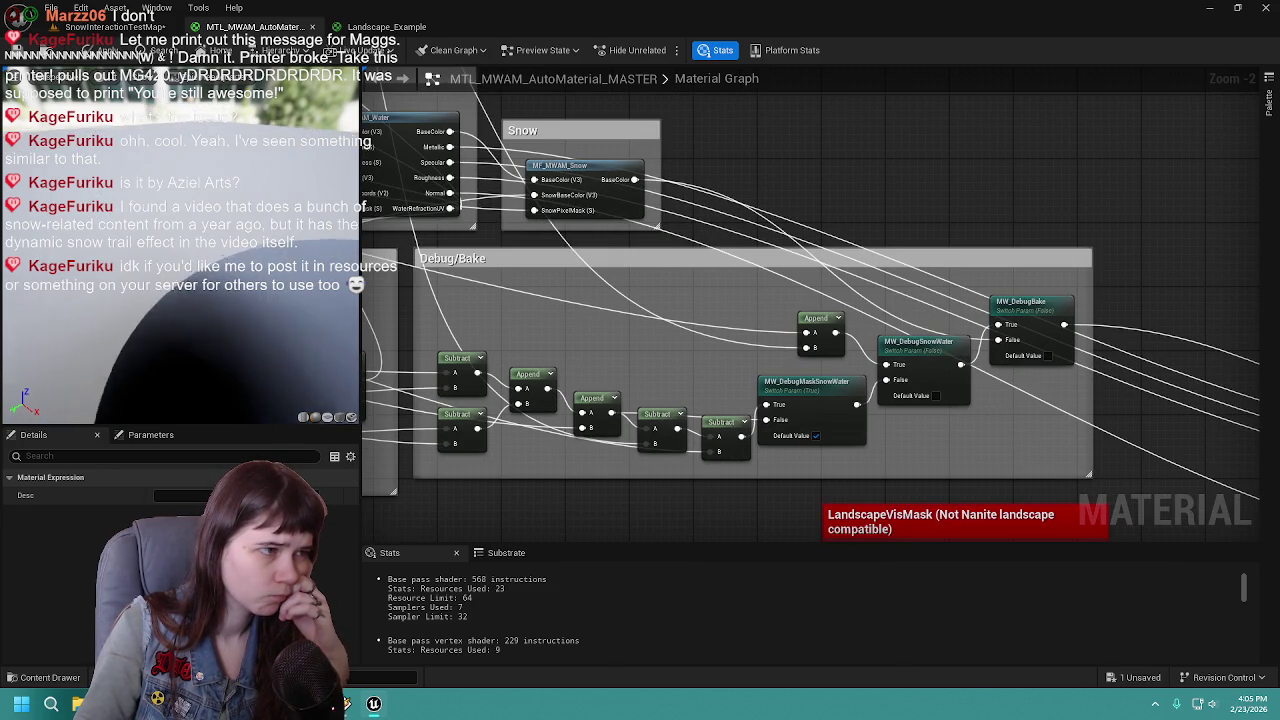
{"action": "left_click_drag", "start_coordinate": [384, 132], "coordinate": [786, 262]}
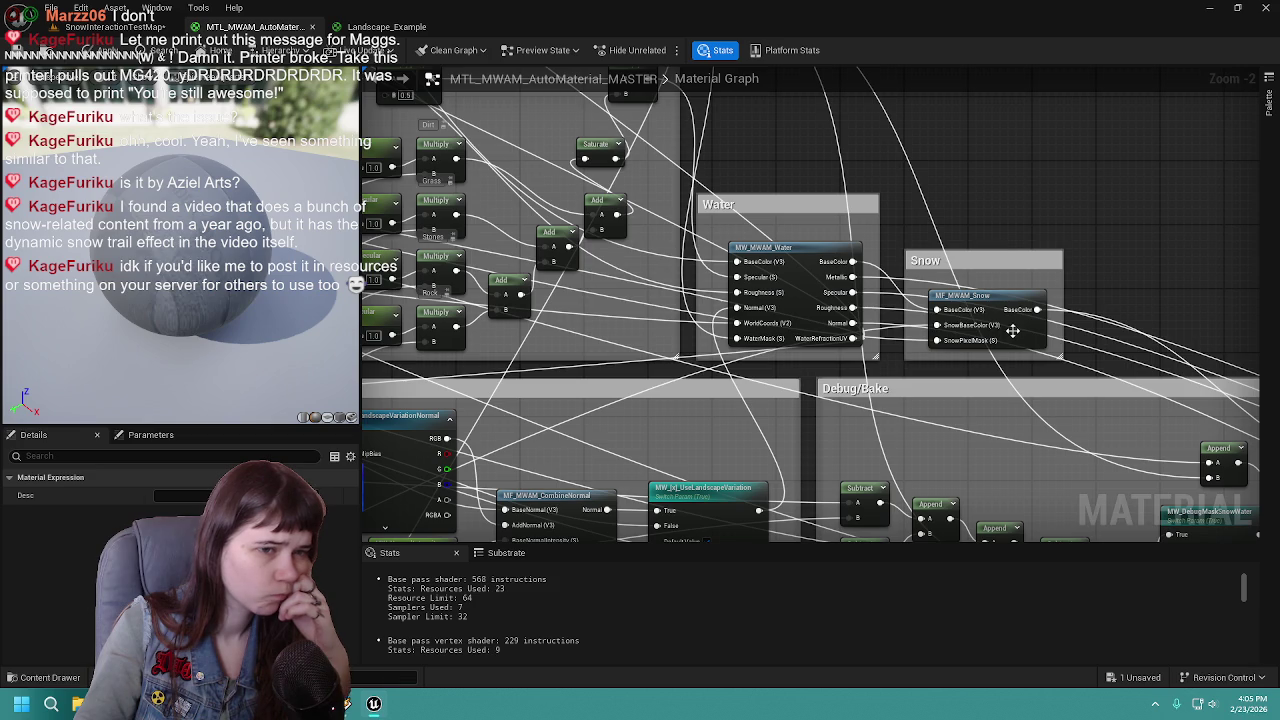
{"action": "left_click_drag", "start_coordinate": [1013, 330], "coordinate": [458, 198]}
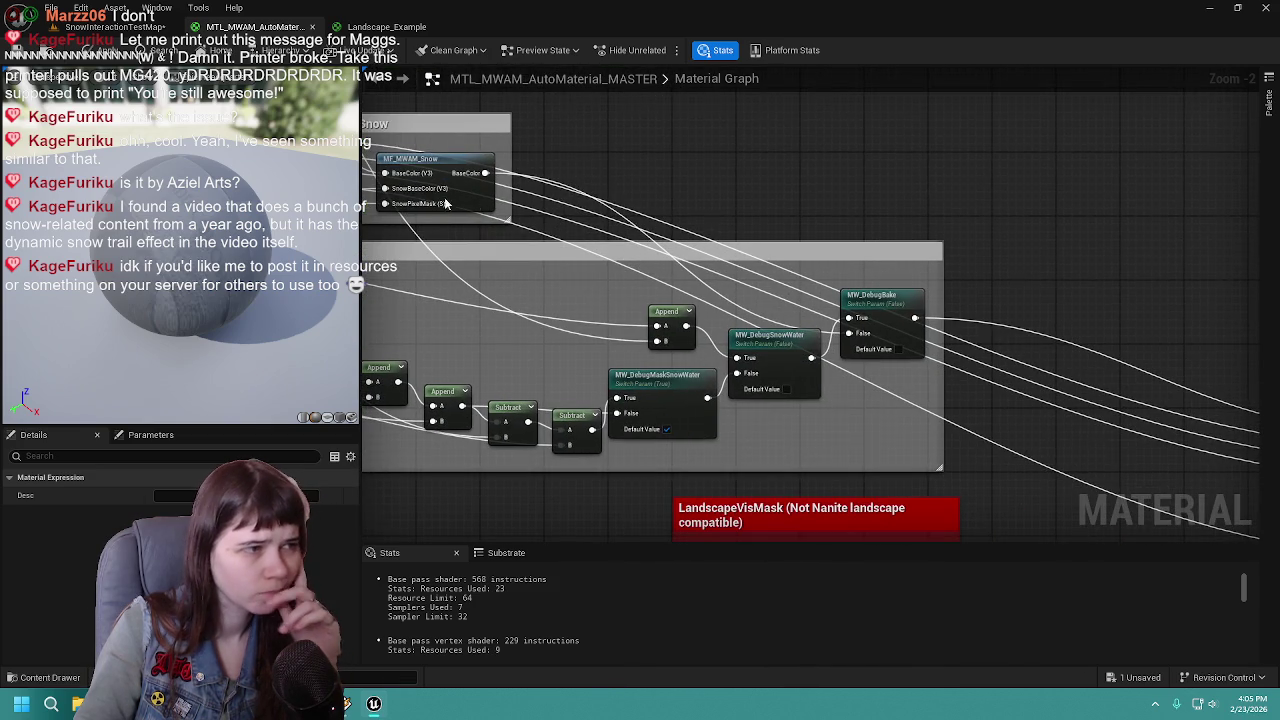
{"action": "left_click", "coordinate": [458, 198]}
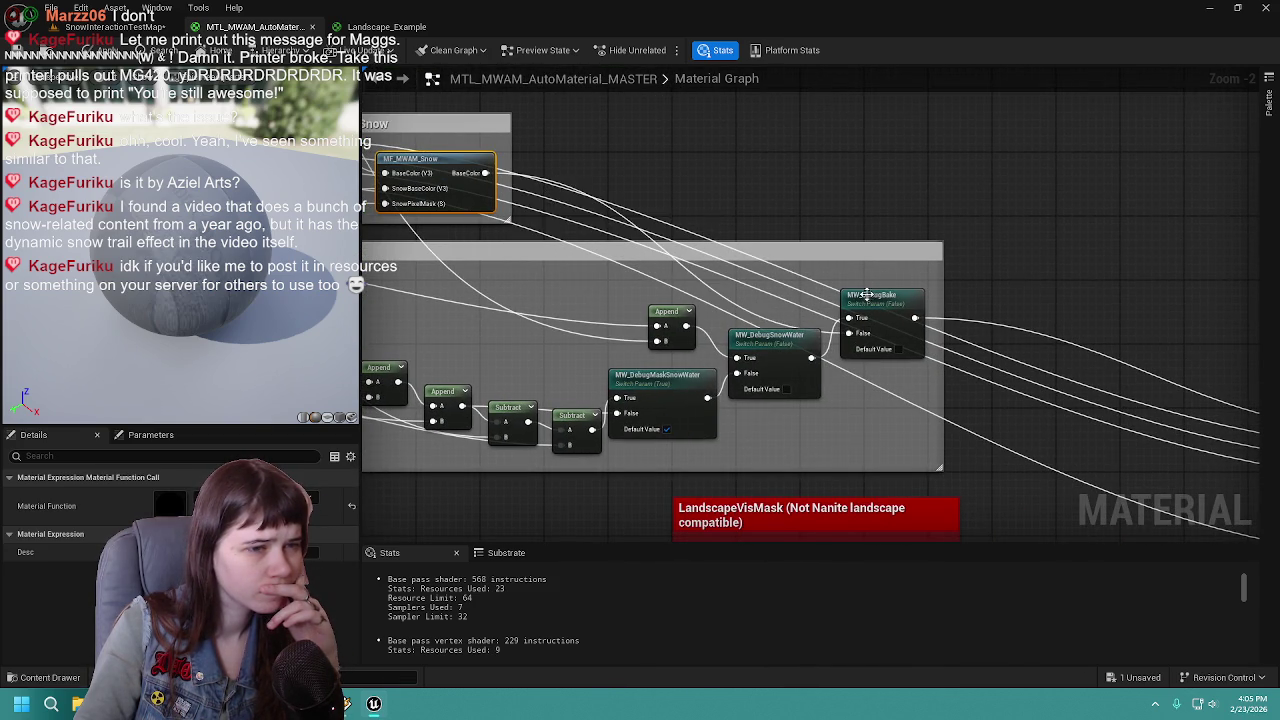
{"action": "left_click_drag", "start_coordinate": [505, 178], "coordinate": [600, 255]}
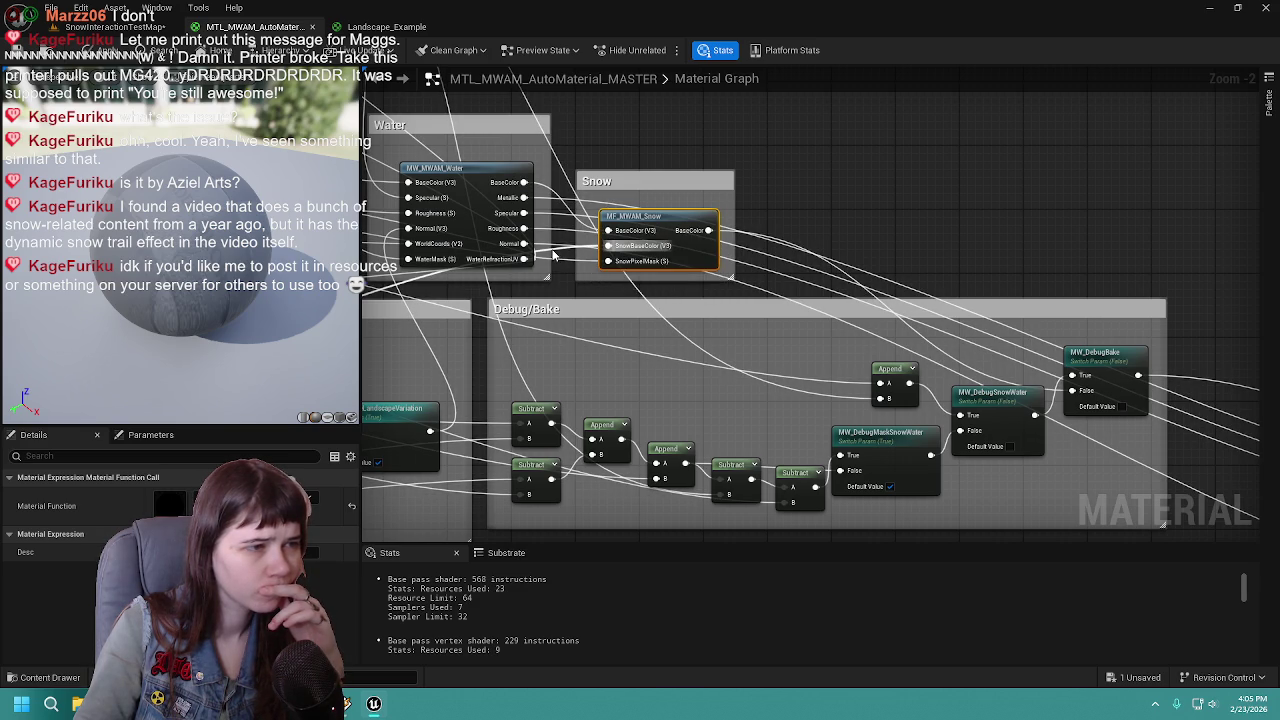
{"action": "left_click_drag", "start_coordinate": [553, 255], "coordinate": [1110, 302]}
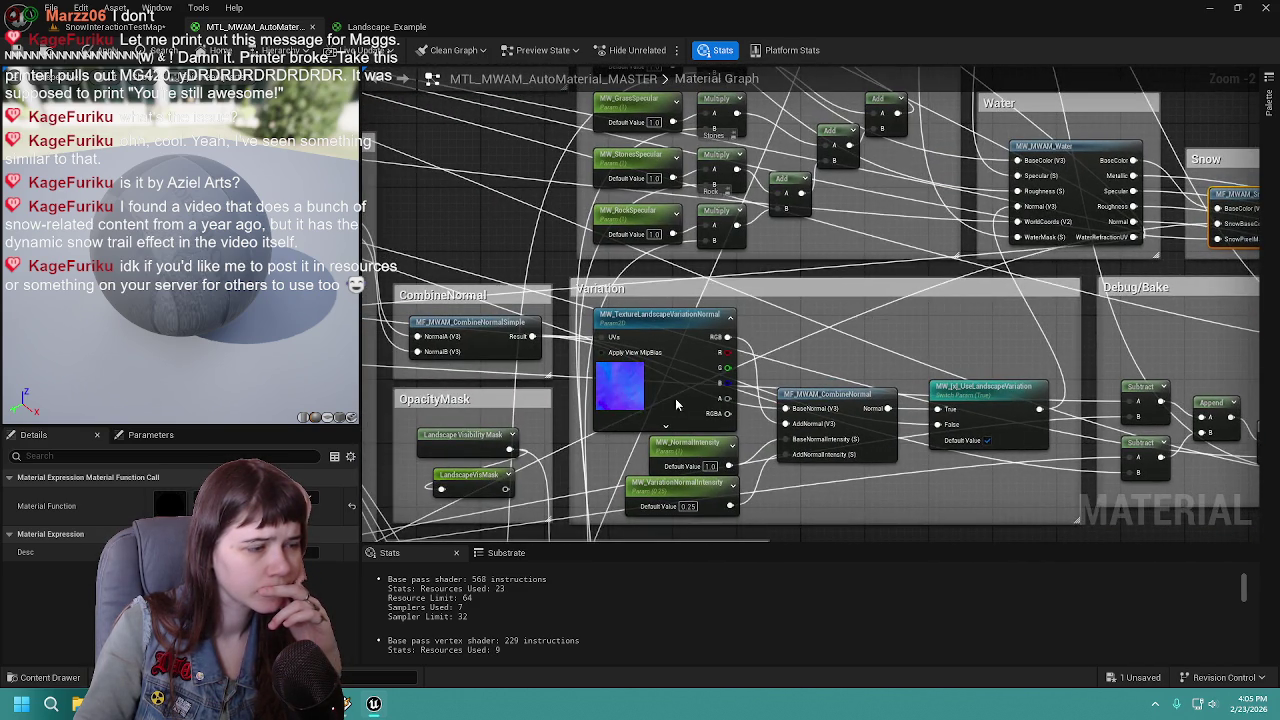
{"action": "left_click_drag", "start_coordinate": [639, 418], "coordinate": [922, 201]}
{"action": "left_click_drag", "start_coordinate": [588, 375], "coordinate": [1097, 121]}
{"action": "mouse_move", "coordinate": [719, 366]}
{"action": "left_mouse_down"}
{"action": "mouse_move", "coordinate": [760, 337]}
{"action": "mouse_move", "coordinate": [754, 314]}
{"action": "mouse_move", "coordinate": [922, 284]}
{"action": "left_mouse_up"}
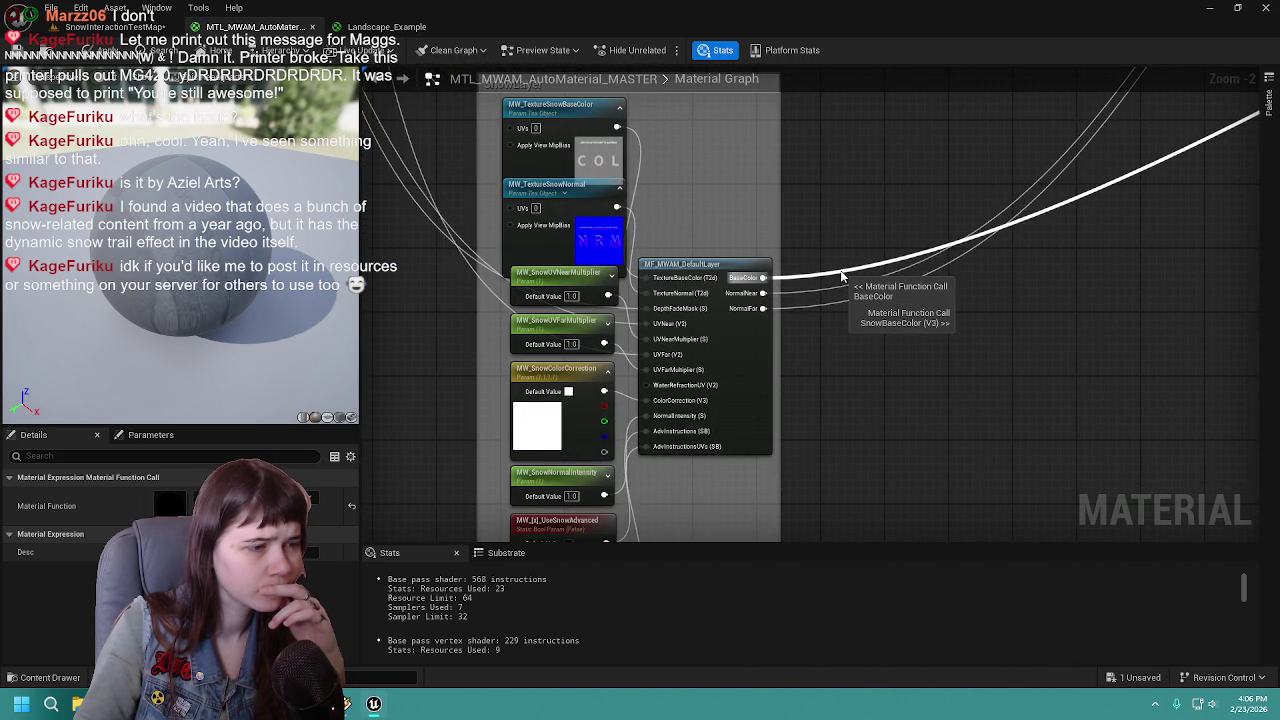
Center the Physical Material Output group, then go back to the SnowInteractionTestMap level
{"action": "scroll", "coordinate": [843, 277], "scroll_direction": "down", "scroll_amount": 2}
{"action": "mouse_move", "coordinate": [1014, 283]}
{"action": "left_mouse_down"}
{"action": "mouse_move", "coordinate": [1150, 200]}
{"action": "mouse_move", "coordinate": [950, 260]}
{"action": "mouse_move", "coordinate": [826, 279]}
{"action": "mouse_move", "coordinate": [548, 277]}
{"action": "left_mouse_up"}
{"action": "scroll", "coordinate": [655, 323], "scroll_direction": "up", "scroll_amount": 3}
{"action": "mouse_move", "coordinate": [655, 323]}
{"action": "left_mouse_down"}
{"action": "mouse_move", "coordinate": [1100, 230]}
{"action": "mouse_move", "coordinate": [888, 229]}
{"action": "left_mouse_up"}
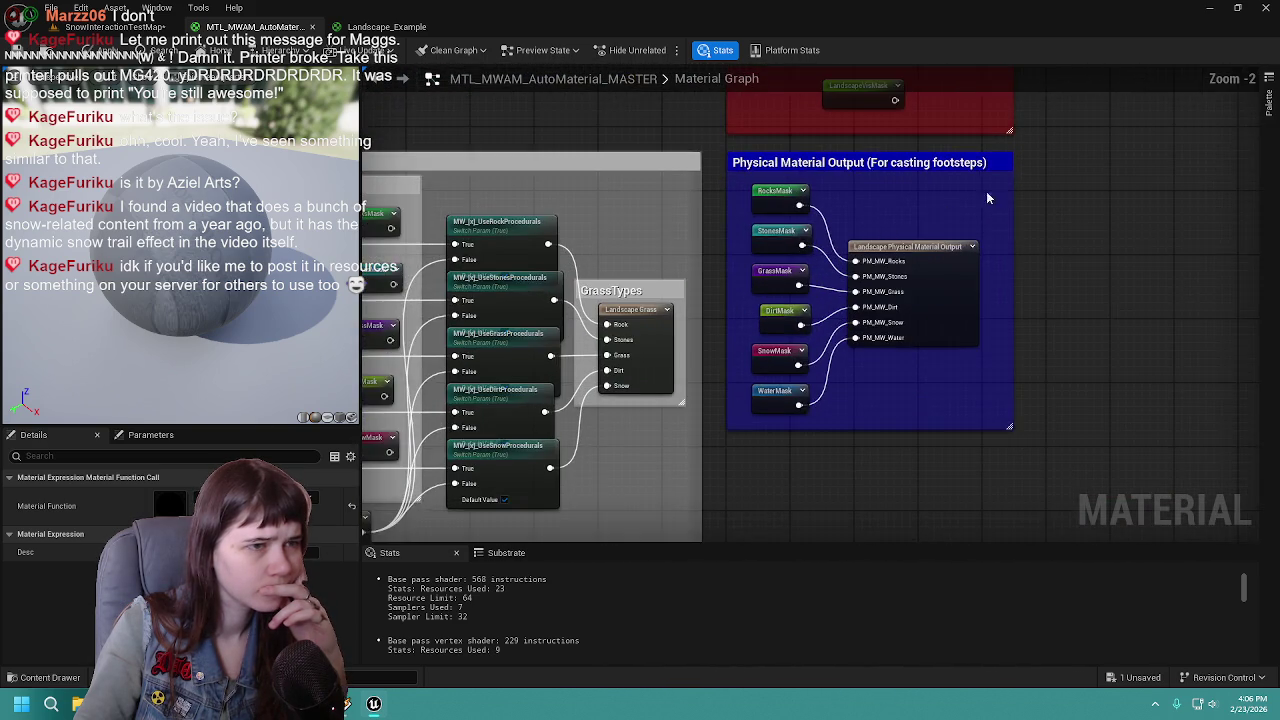
{"action": "left_click_drag", "start_coordinate": [990, 198], "coordinate": [860, 187]}
{"action": "left_click_drag", "start_coordinate": [770, 205], "coordinate": [805, 197]}
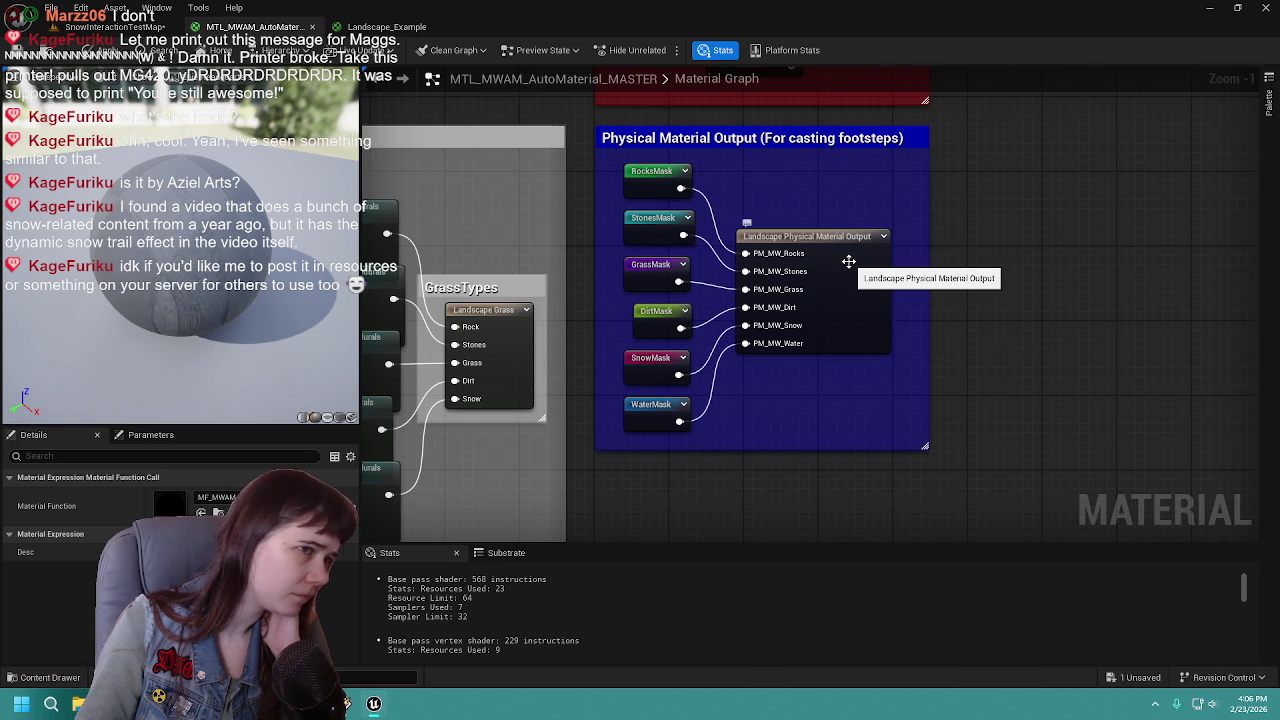
{"action": "left_click_drag", "start_coordinate": [1064, 256], "coordinate": [1010, 270]}
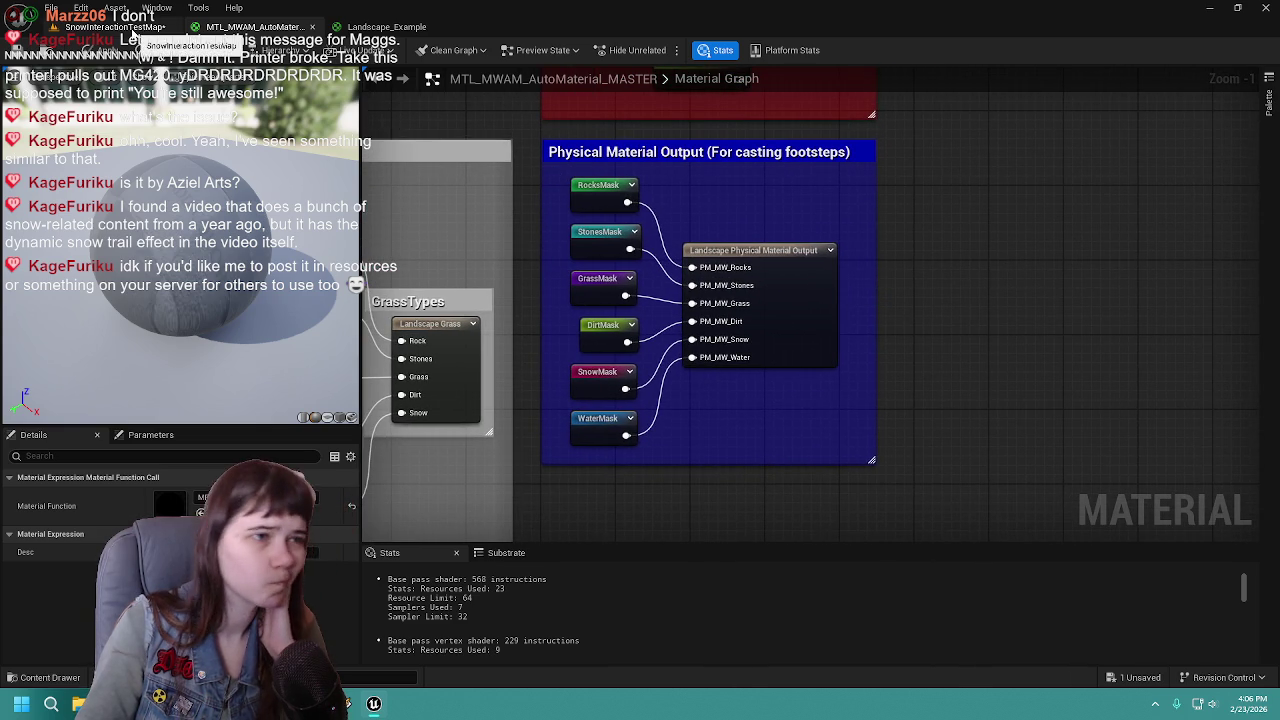
{"action": "left_click", "coordinate": [131, 32]}
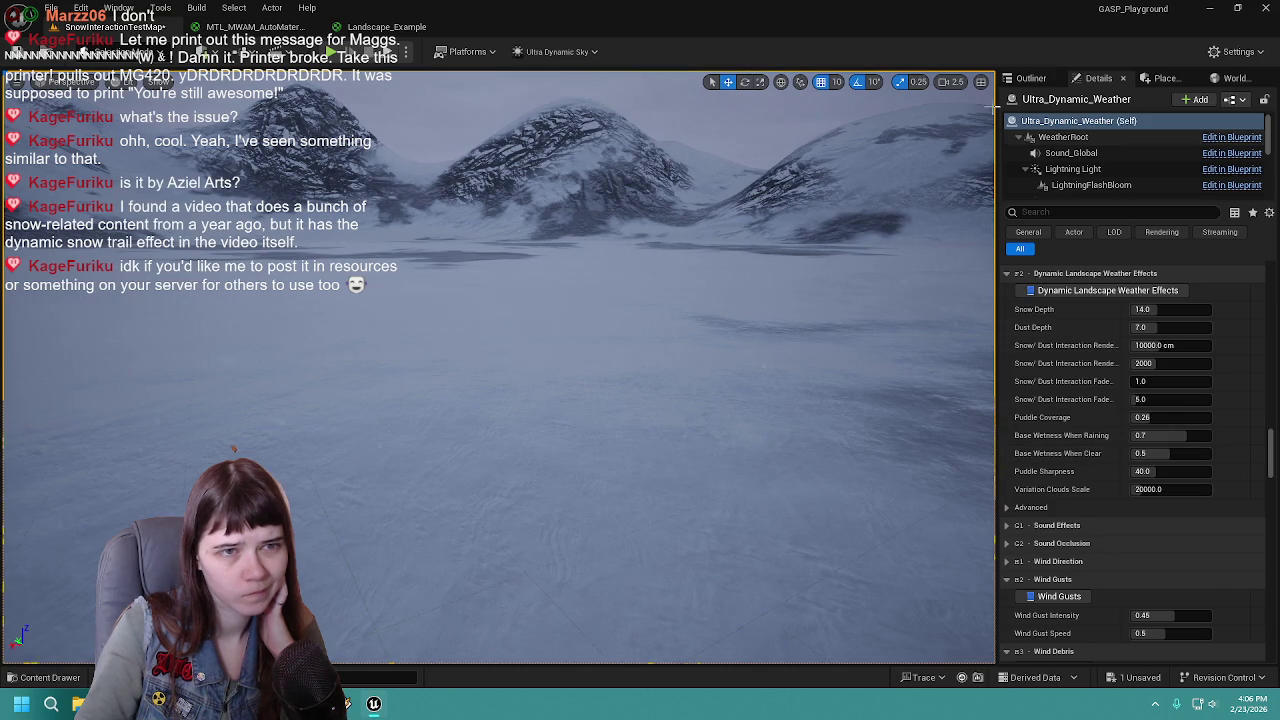
Select the Landscape actor, show its Details, and check the material's physical material outputs
{"action": "left_click", "coordinate": [1030, 78]}
{"action": "left_click", "coordinate": [1072, 150]}
{"action": "left_click", "coordinate": [1099, 78]}
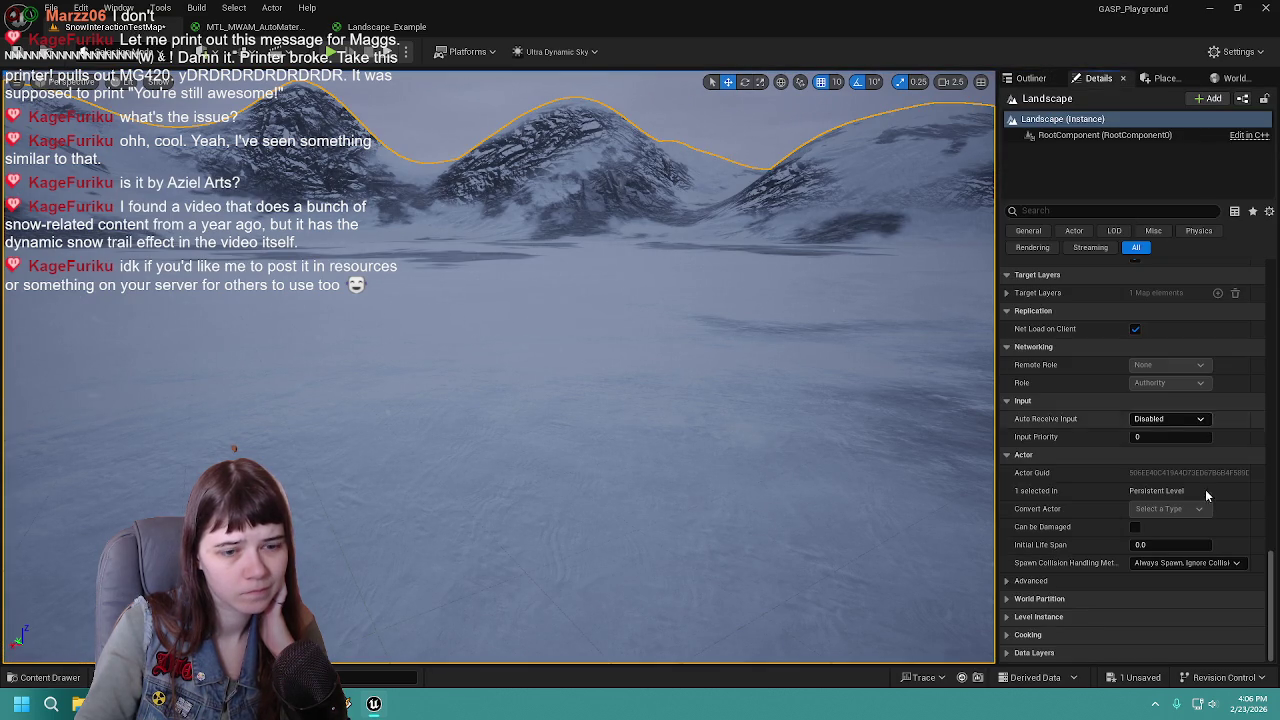
{"action": "scroll", "coordinate": [1127, 393], "scroll_direction": "up", "scroll_amount": 10}
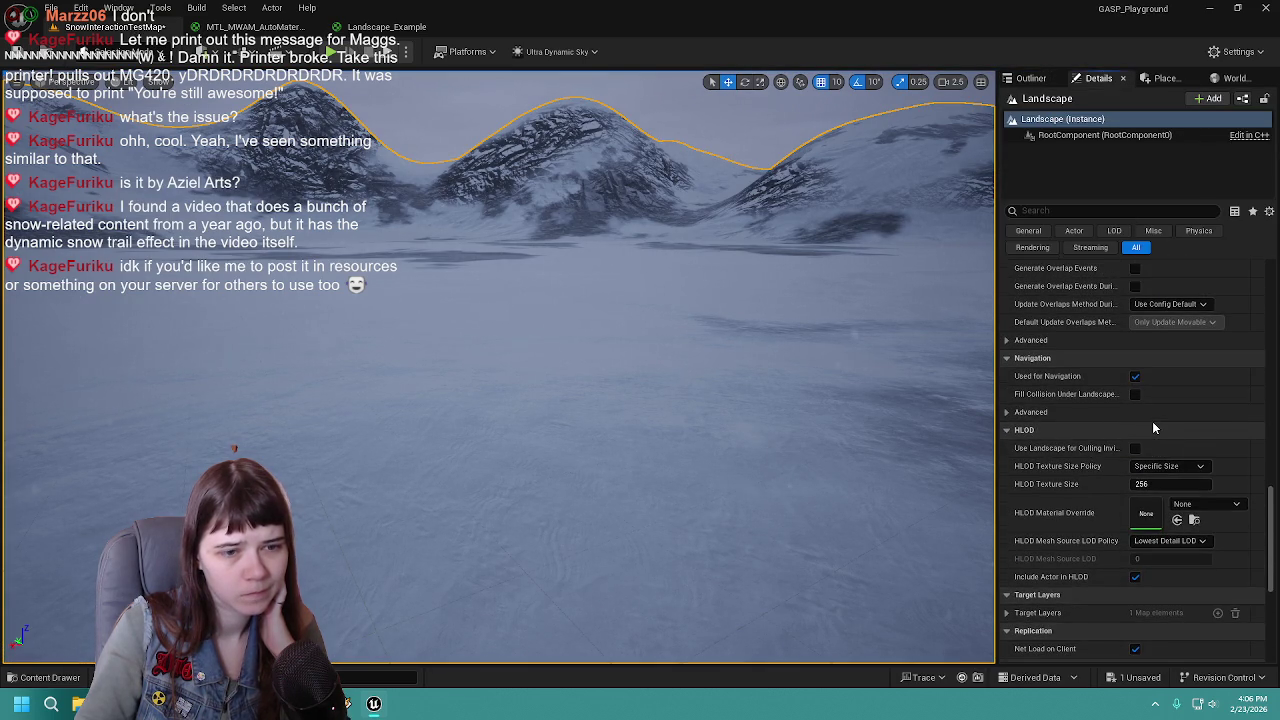
{"action": "scroll", "coordinate": [1160, 447], "scroll_direction": "up", "scroll_amount": 15}
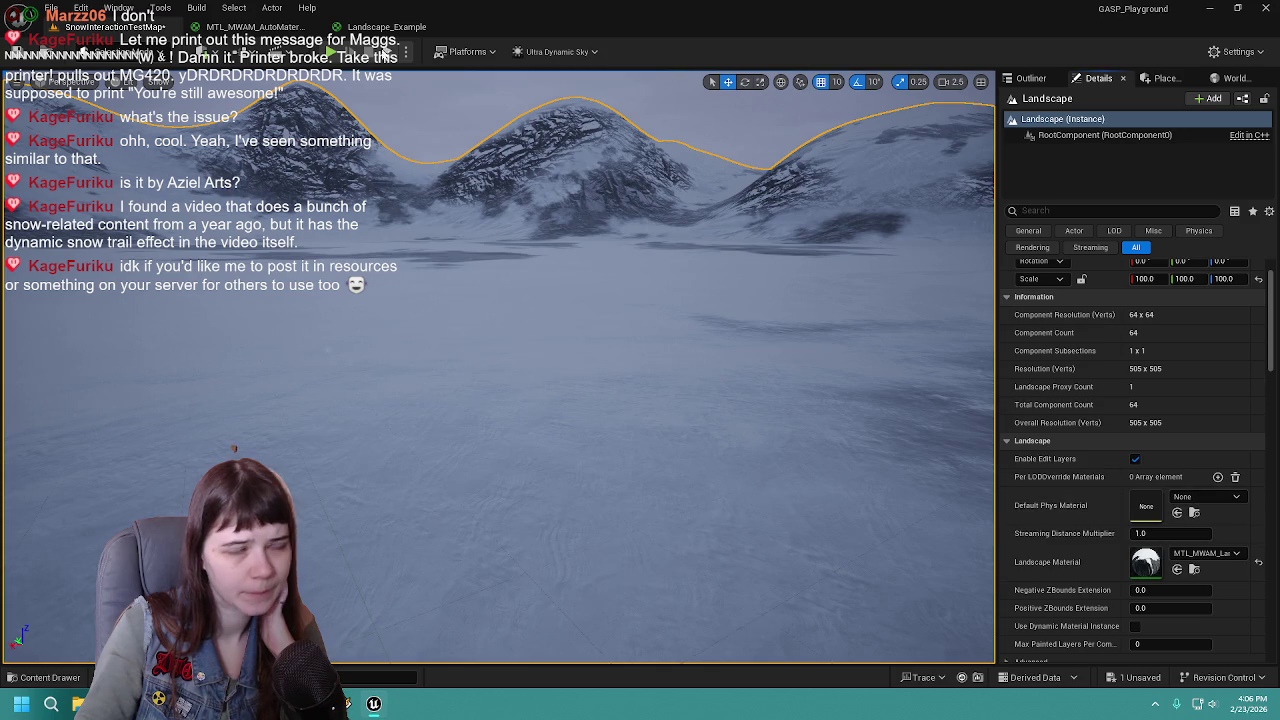
{"action": "left_click", "coordinate": [250, 27]}
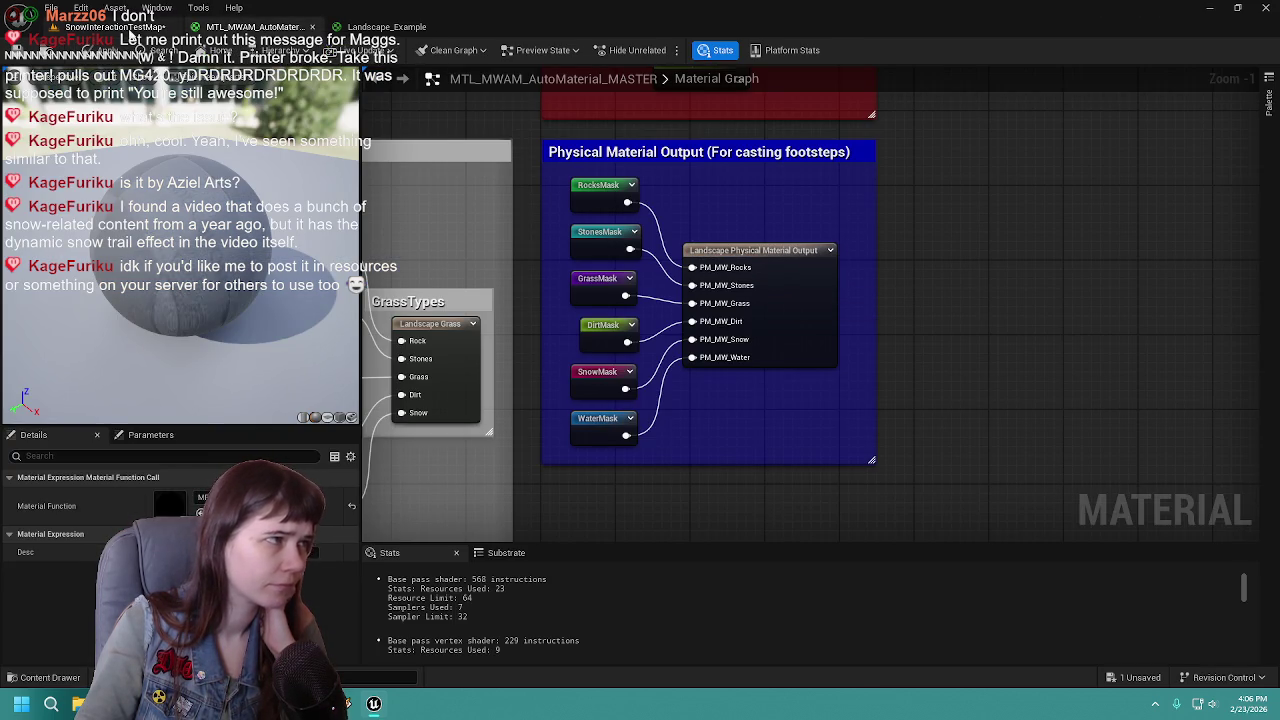
{"action": "left_click", "coordinate": [130, 27]}
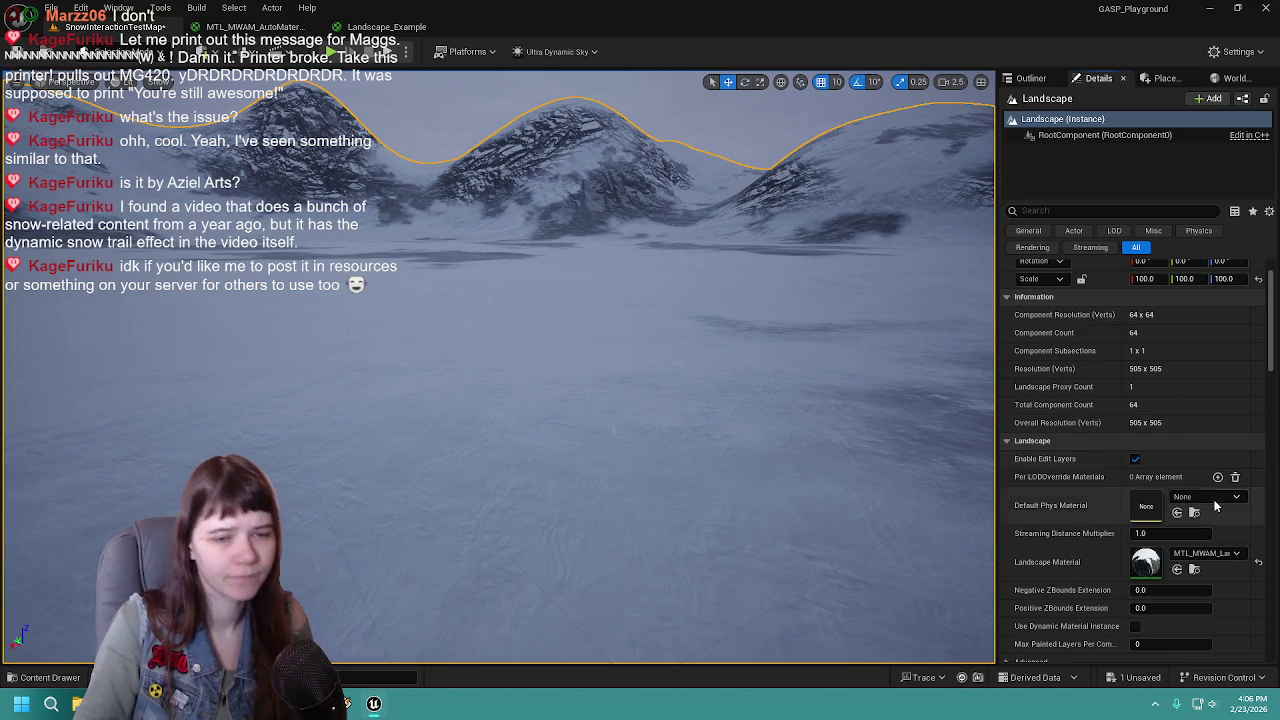
Set the landscape's Default Phys Material to PM_MW_Snow and save all changes
{"action": "left_click", "coordinate": [1215, 497]}
{"action": "type", "text": "P"}
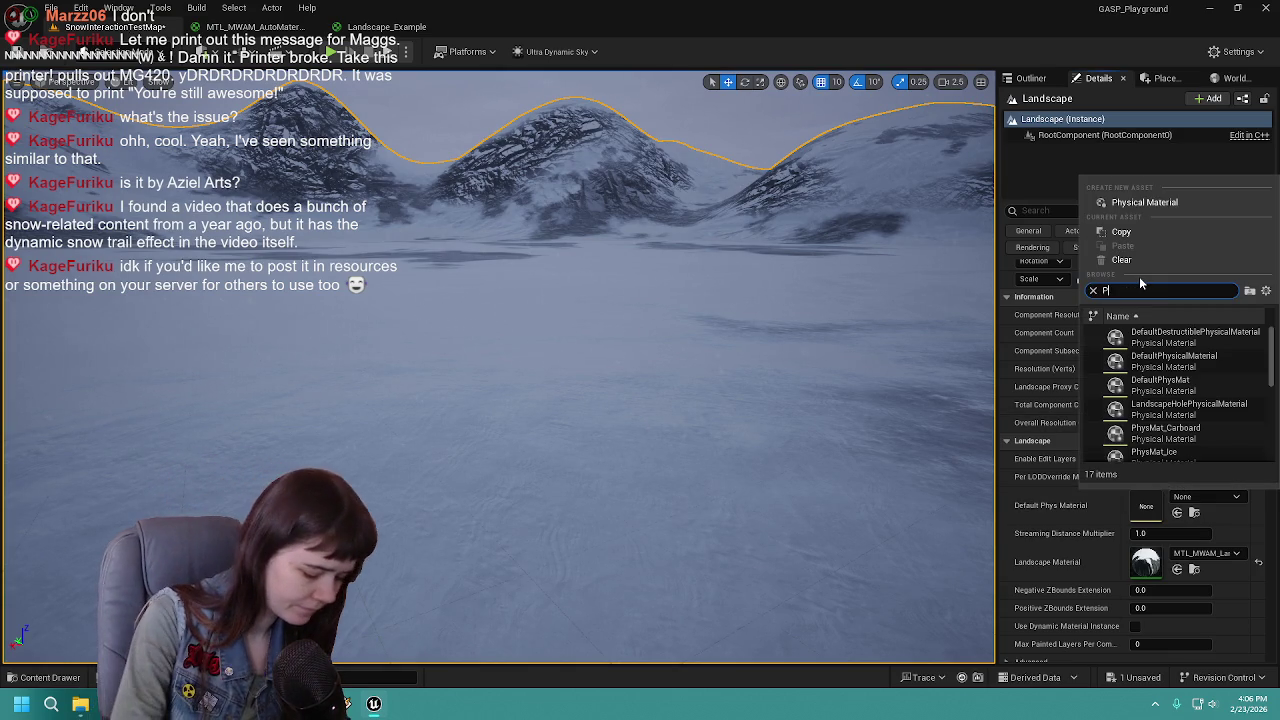
{"action": "type", "text": "M_"}
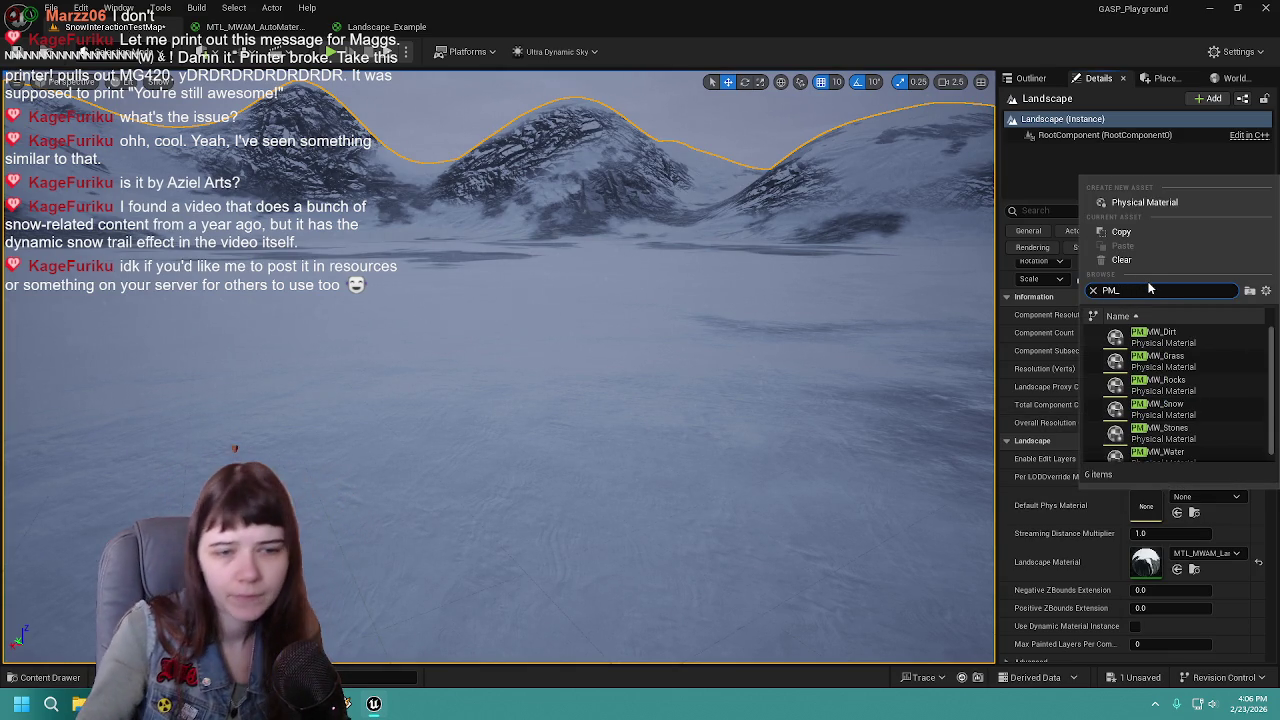
{"action": "type", "text": "MW"}
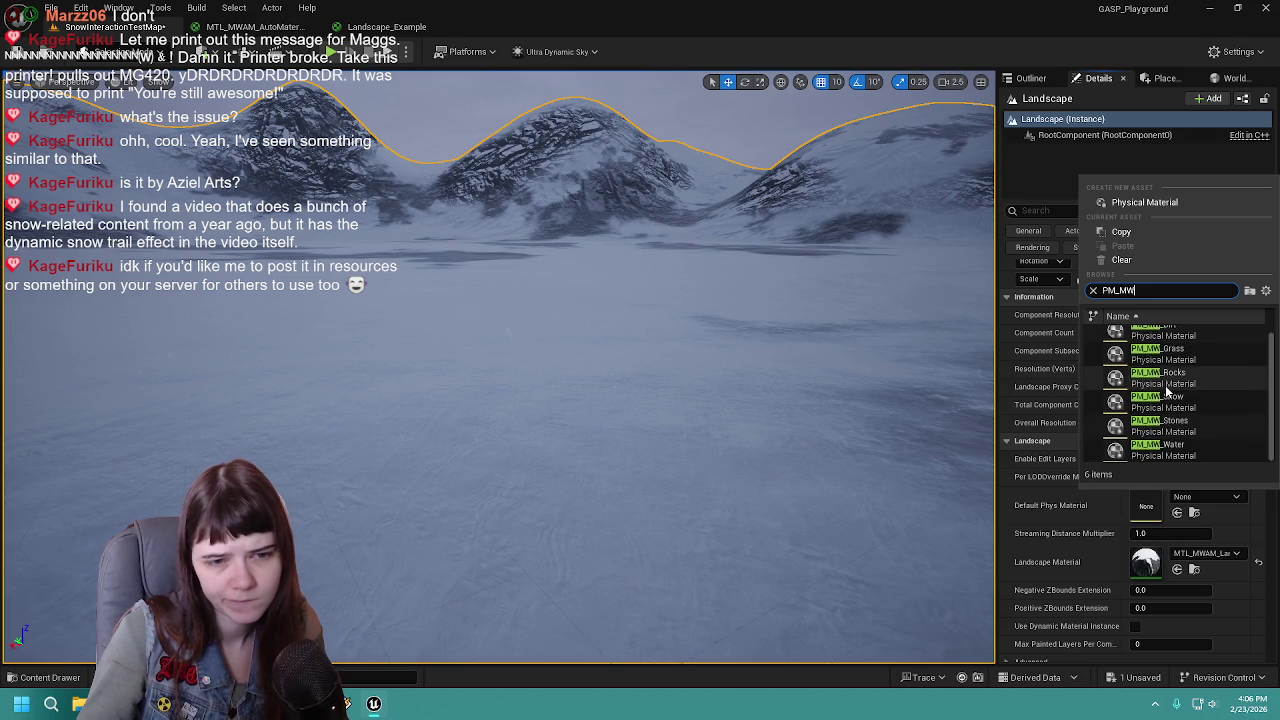
{"action": "left_click", "coordinate": [1170, 408]}
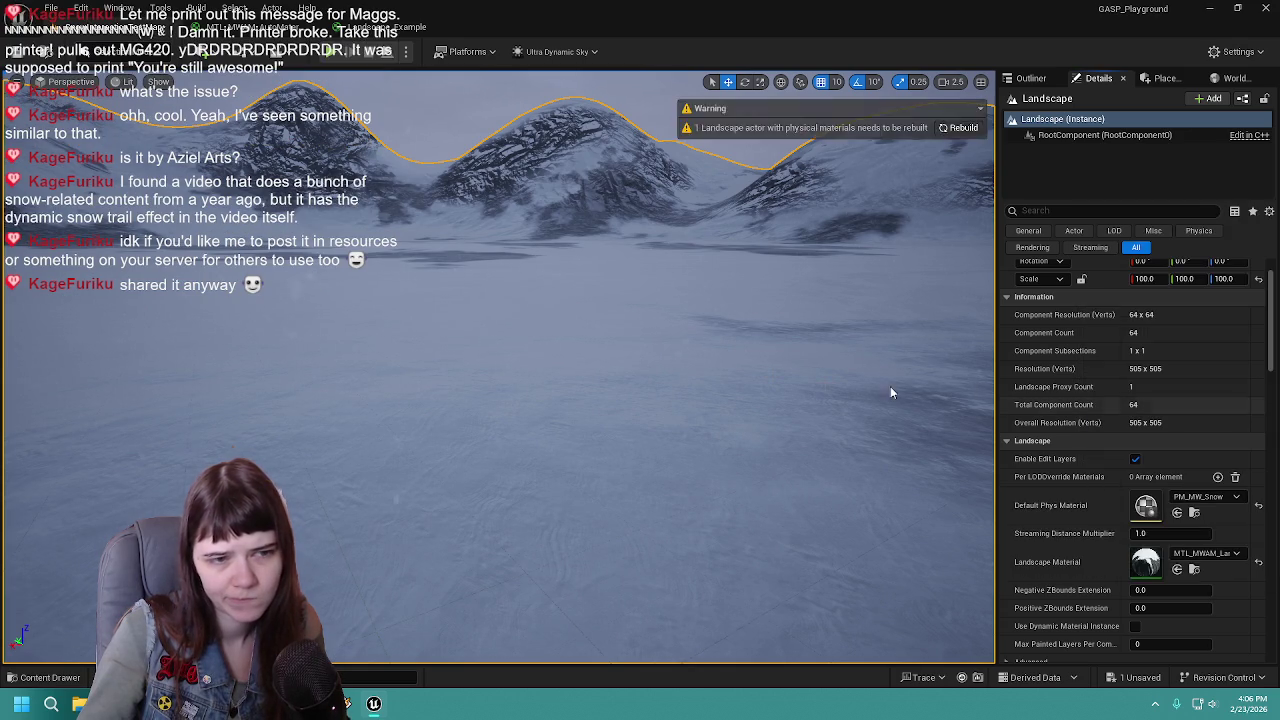
{"action": "left_click_drag", "start_coordinate": [576, 321], "coordinate": [640, 321]}
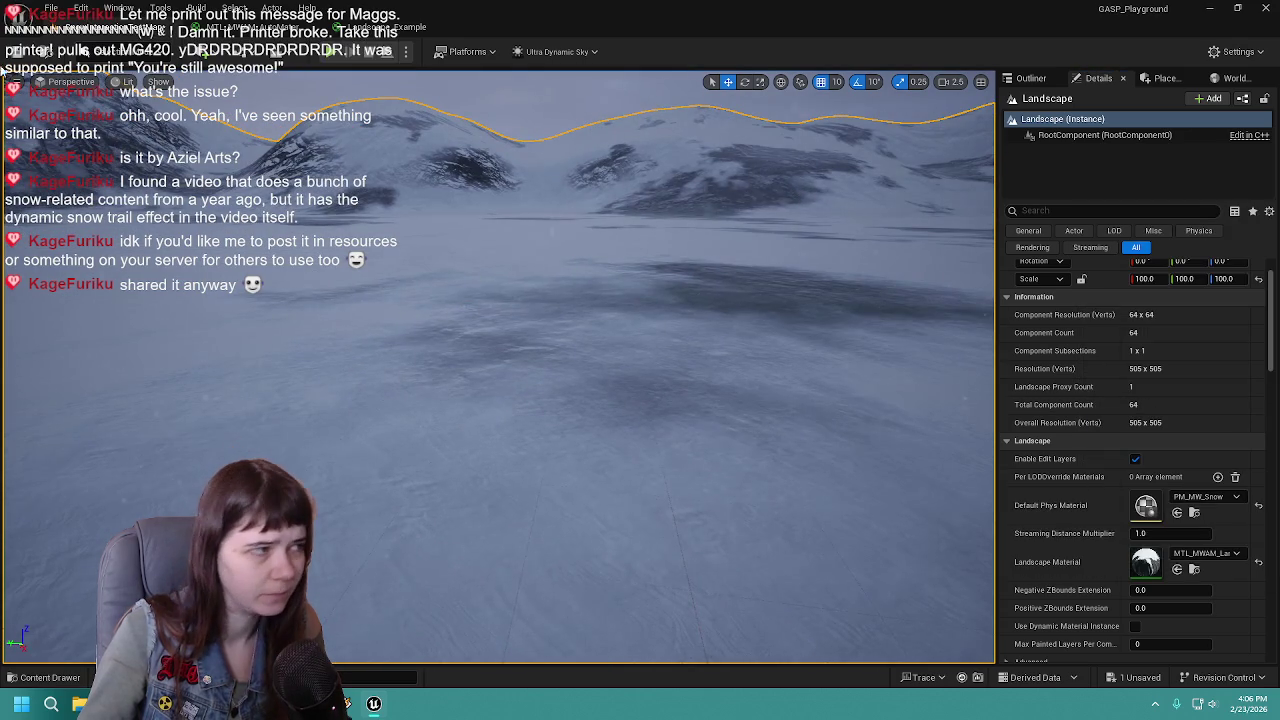
{"action": "key", "text": "ctrl+s"}
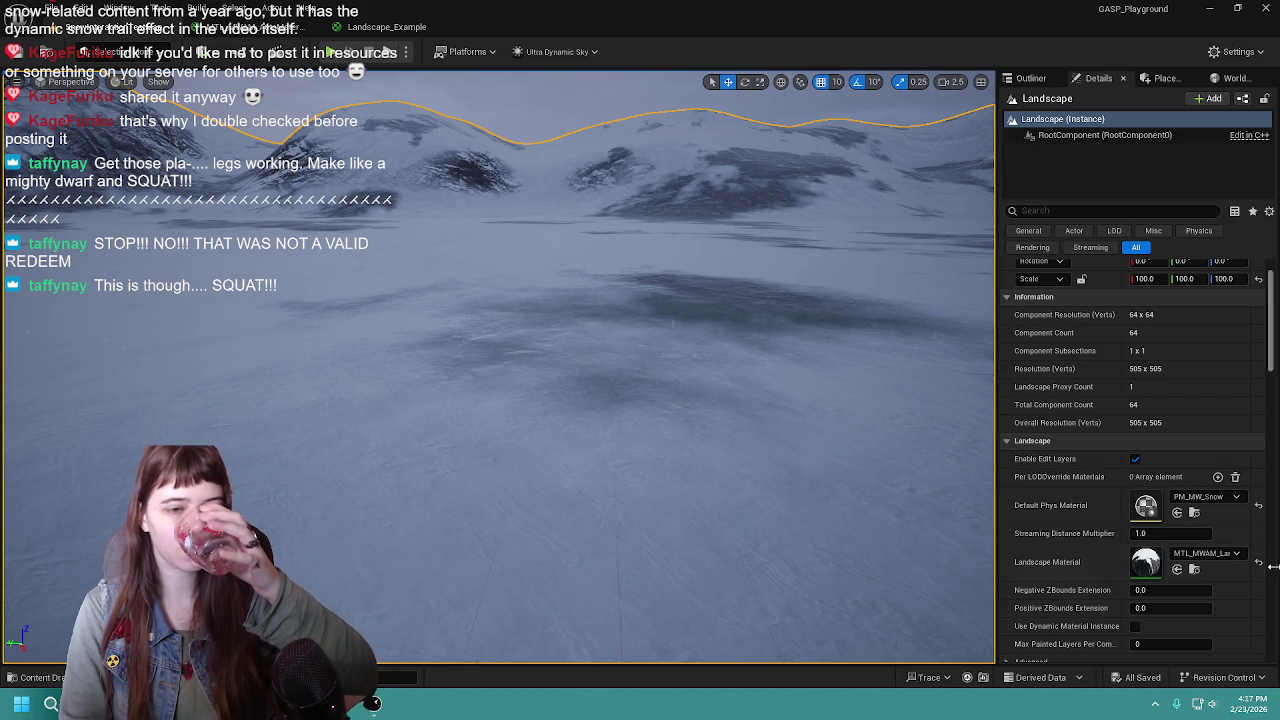
Reset the landscape's Default Phys Material to None and save the level
{"action": "left_click", "coordinate": [1258, 505]}
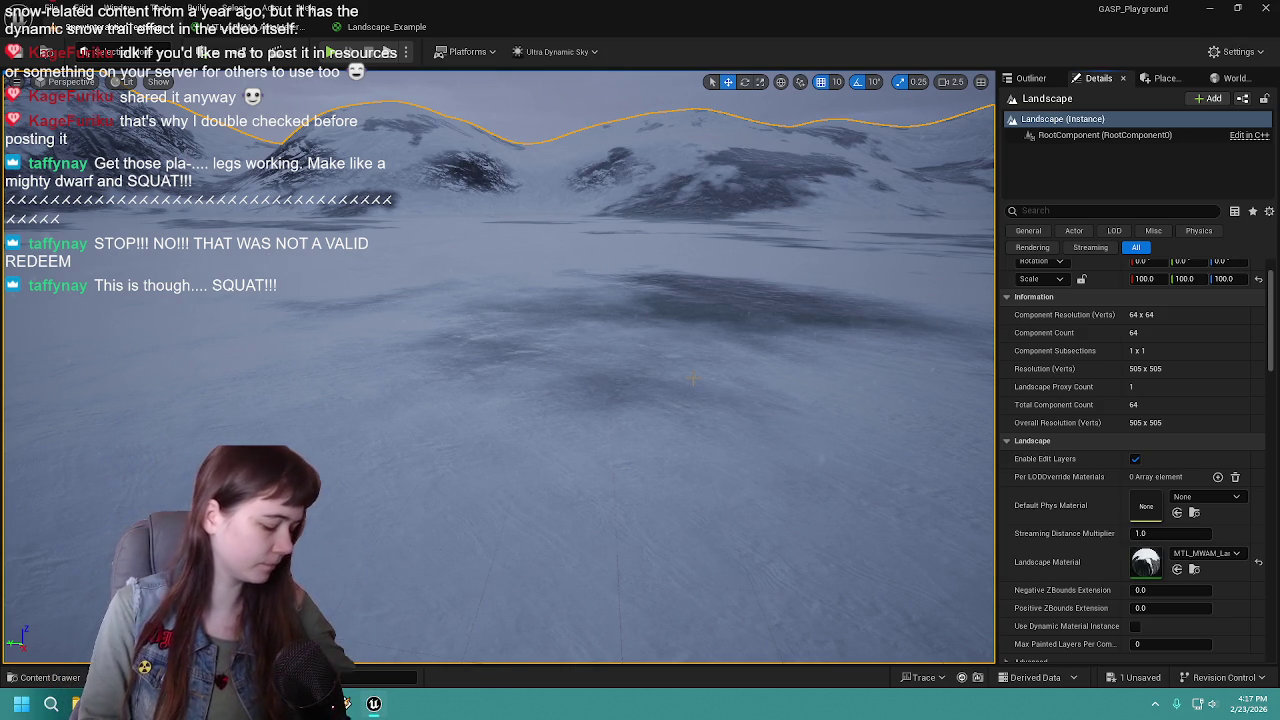
{"action": "left_click_drag", "start_coordinate": [621, 325], "coordinate": [621, 300]}
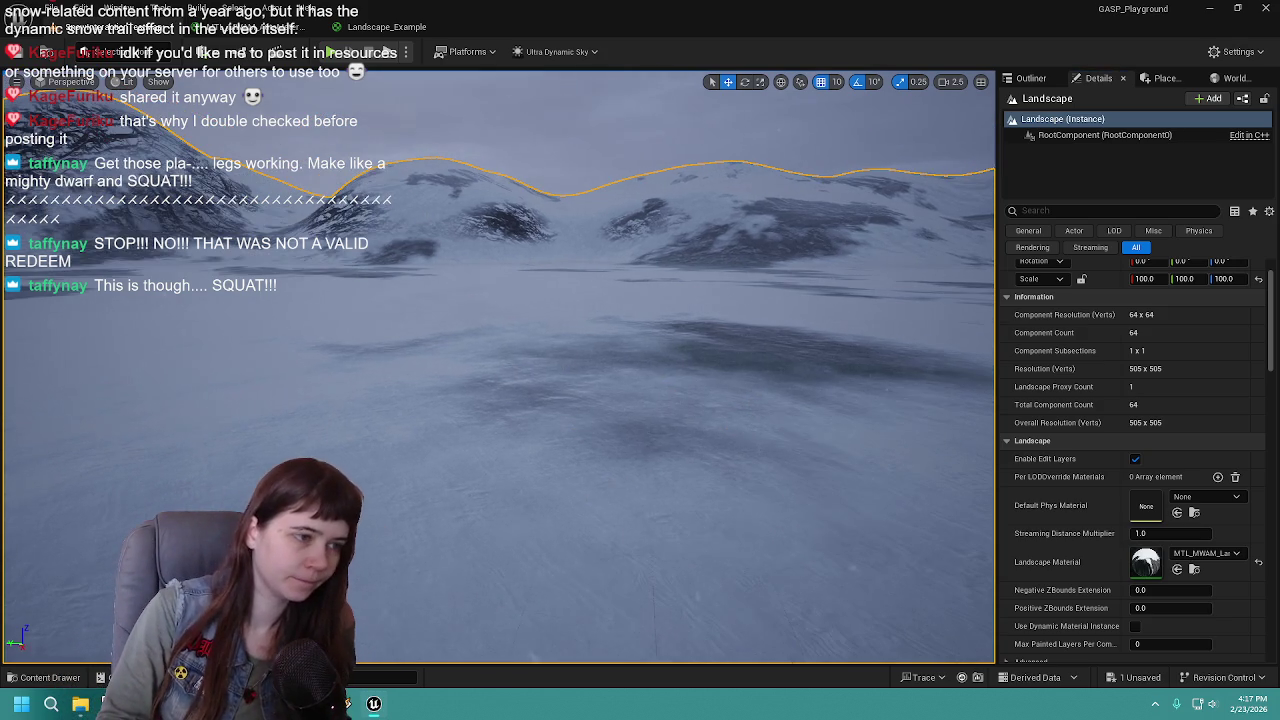
{"action": "key", "text": "ctrl+s"}
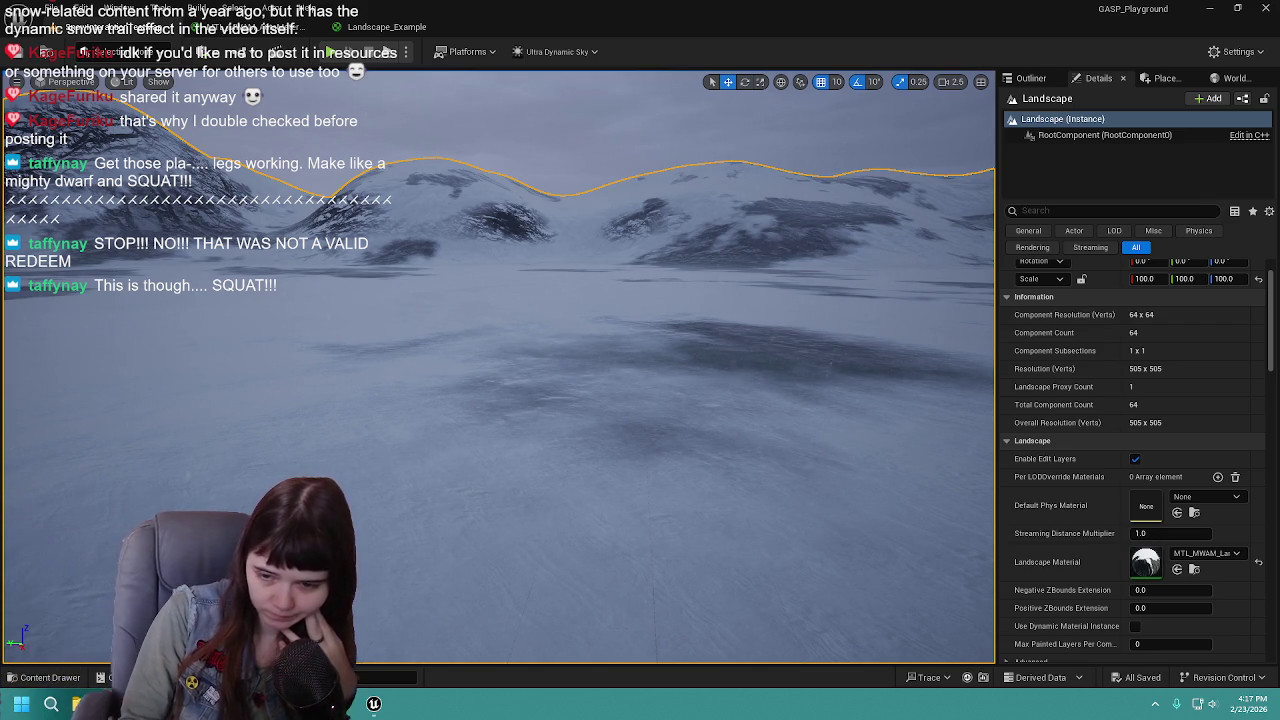
{"action": "left_click_drag", "start_coordinate": [518, 481], "coordinate": [440, 462]}
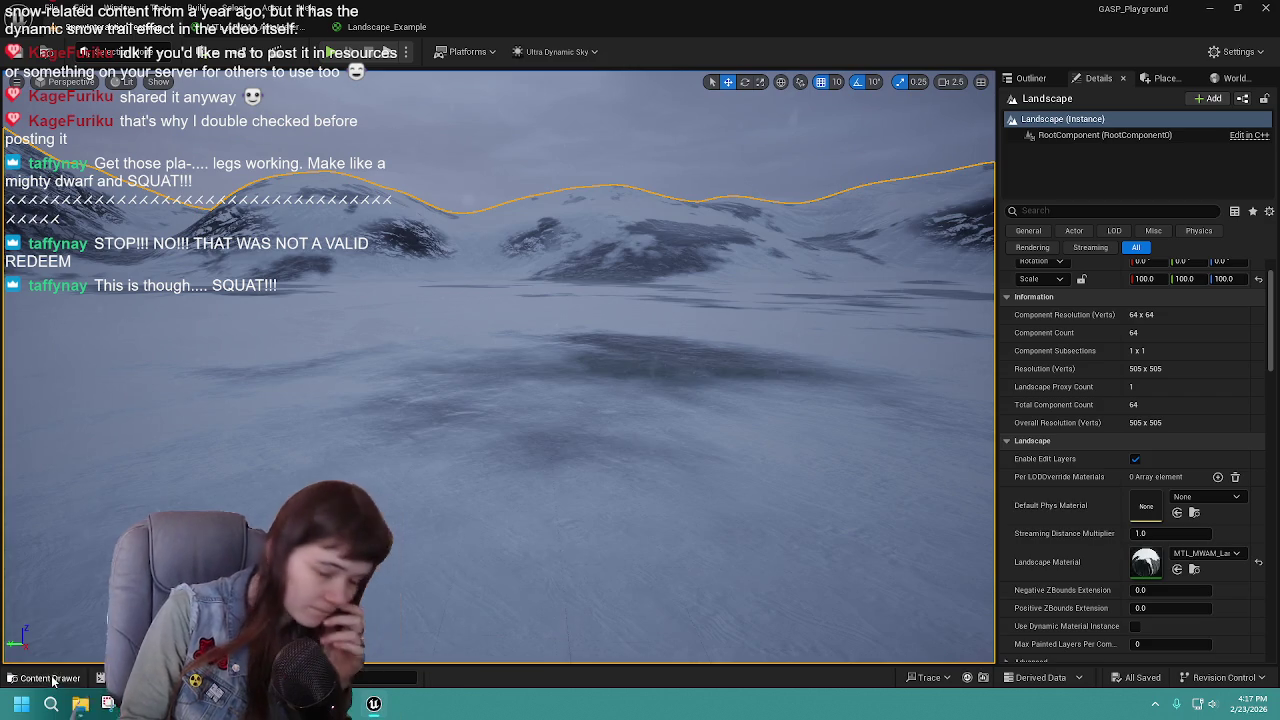
{"action": "left_click", "coordinate": [50, 678]}
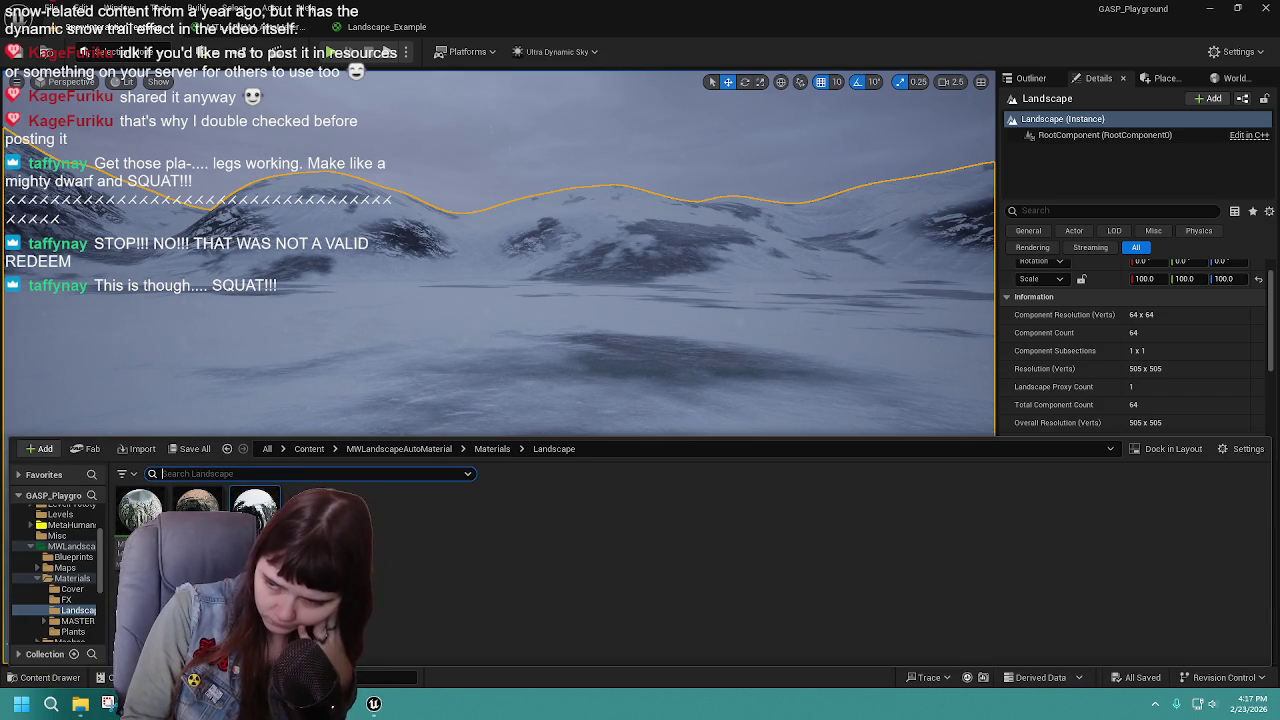
{"action": "left_click", "coordinate": [255, 505]}
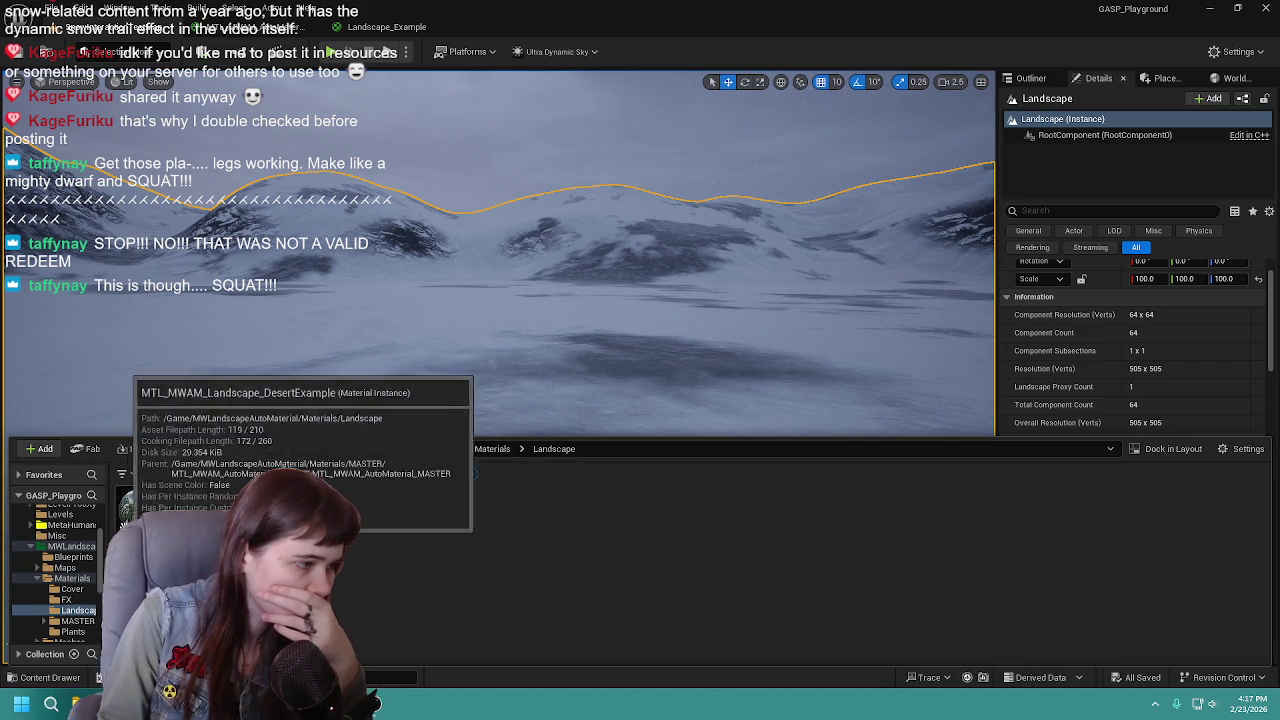
{"action": "key", "text": "s"}
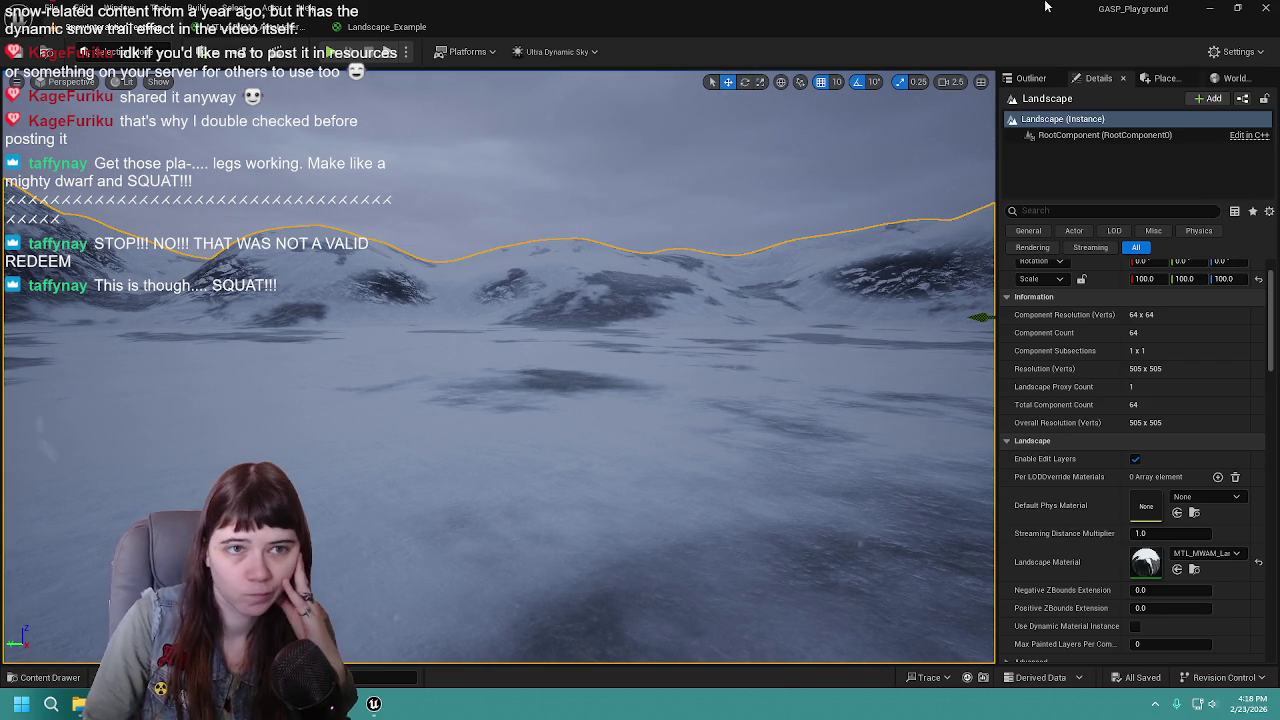
{"action": "left_click", "coordinate": [1020, 80]}
Select Ultra_Dynamic_Weather to show its Snow weather, 3.8 cloud coverage and 2.0 wind intensity
{"action": "left_click", "coordinate": [1087, 177]}
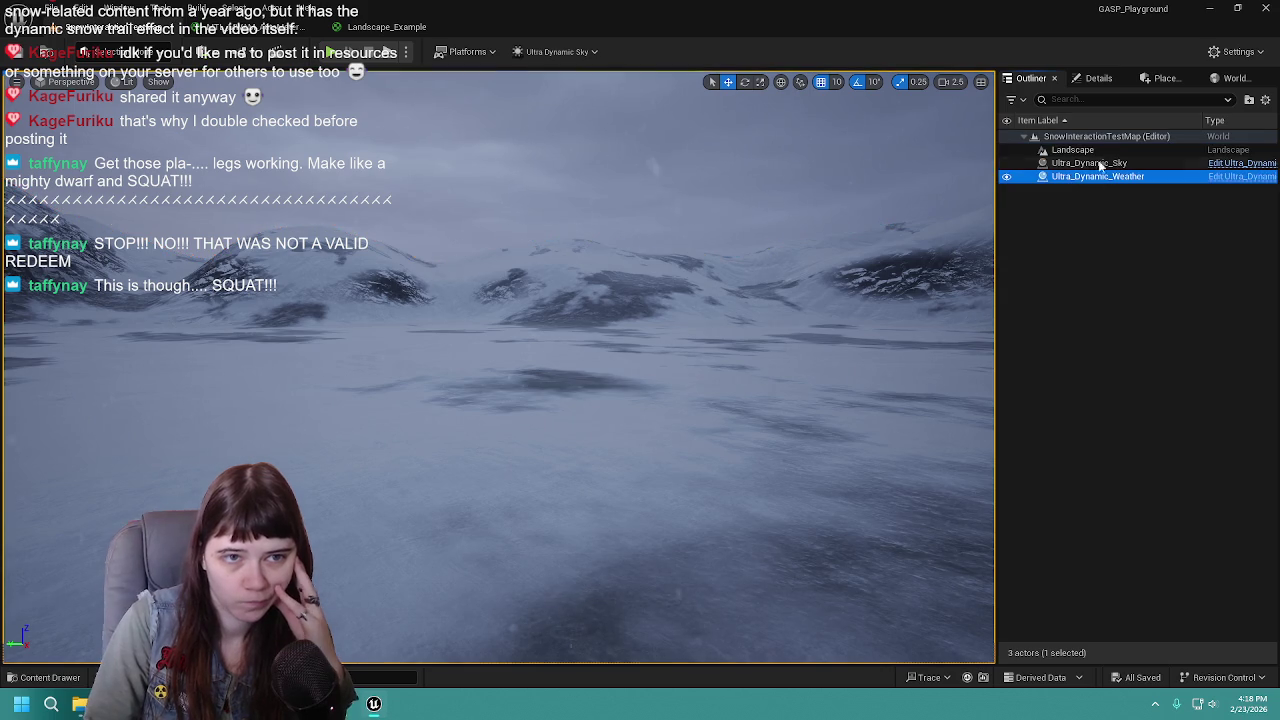
{"action": "left_click", "coordinate": [1100, 79]}
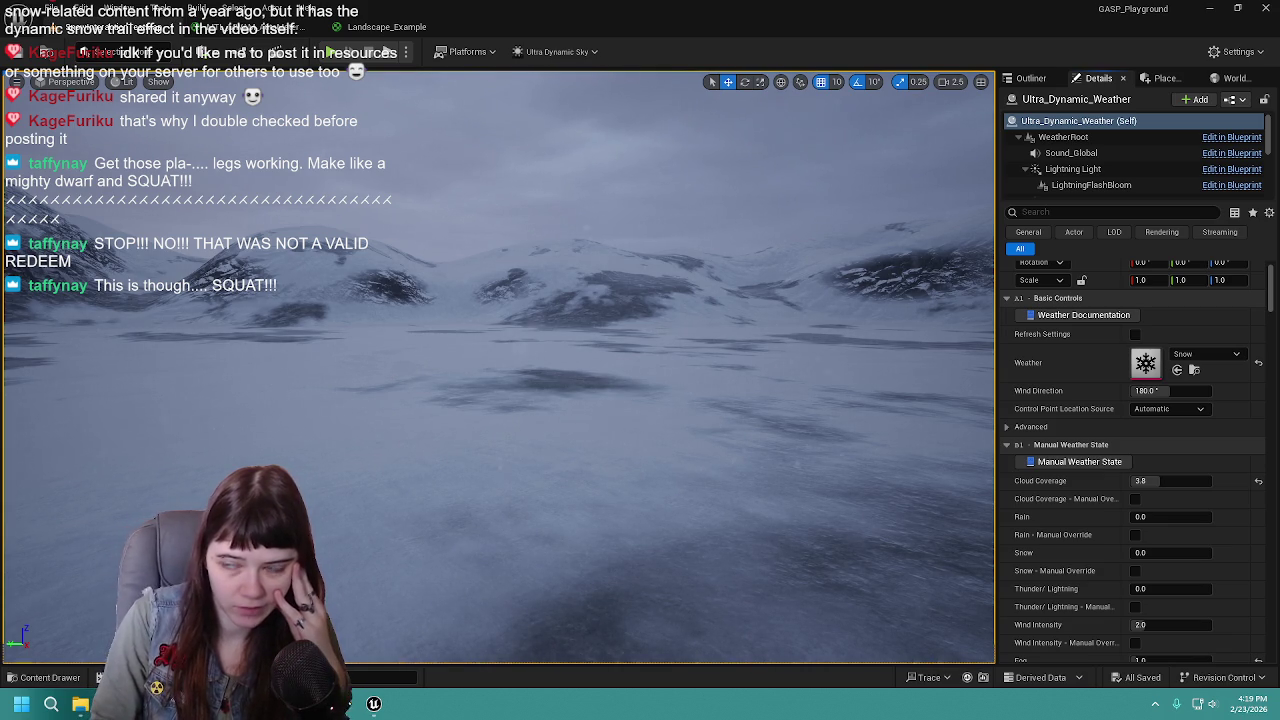
Compare the MTL_MWAM_AutoMaterial_MASTER and Landscape_Example graphs, inspecting the weather effects node
{"action": "left_click", "coordinate": [262, 27]}
{"action": "scroll", "coordinate": [615, 238], "scroll_direction": "down", "scroll_amount": 3}
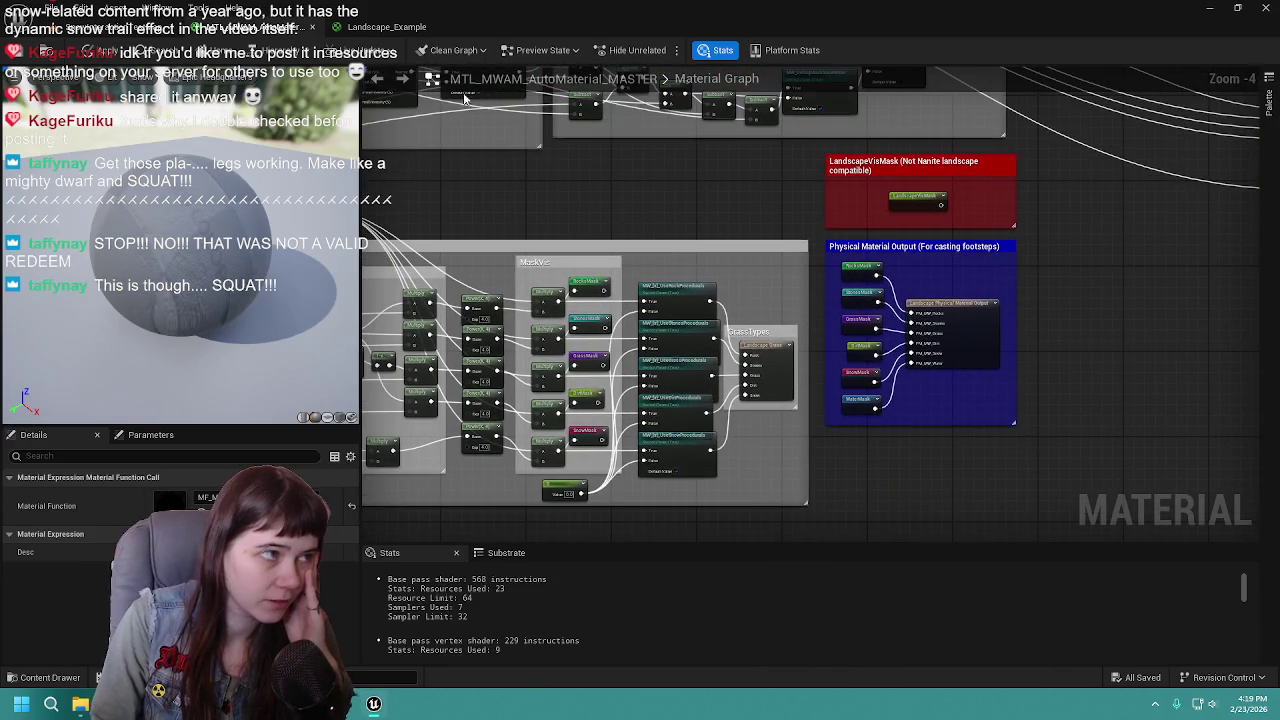
{"action": "left_click", "coordinate": [350, 27]}
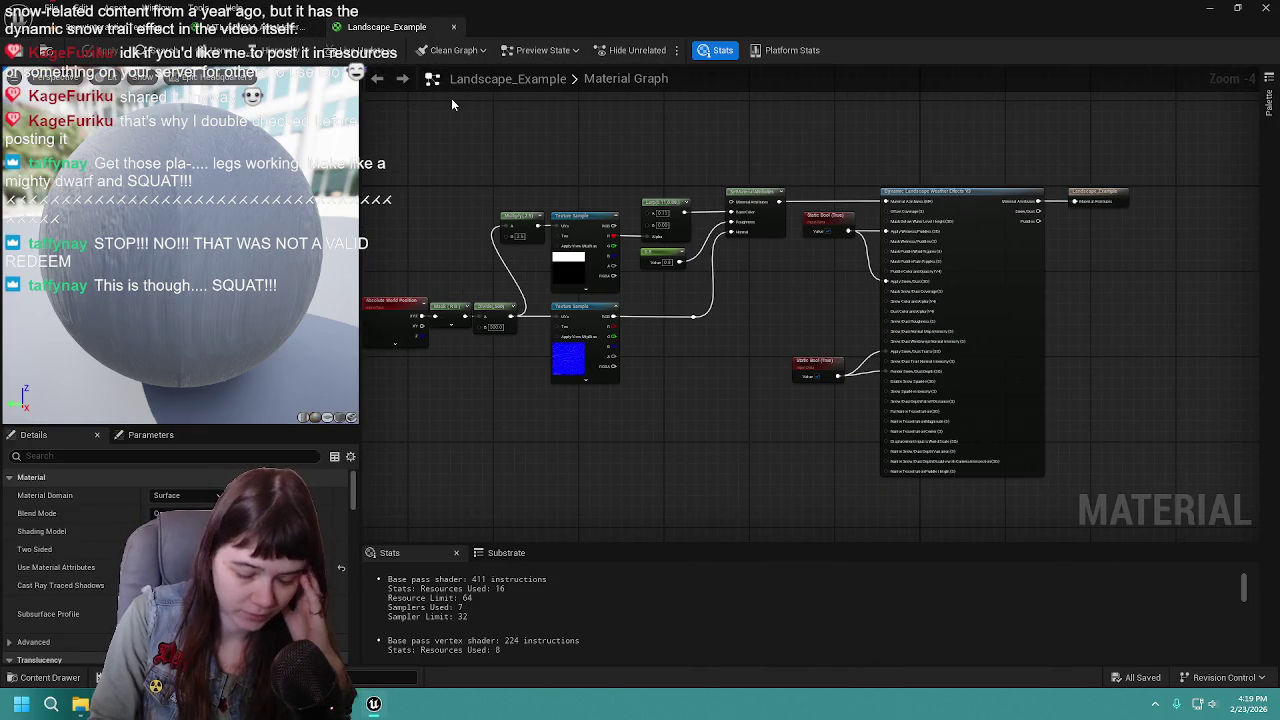
{"action": "scroll", "coordinate": [903, 163], "scroll_direction": "up", "scroll_amount": 2}
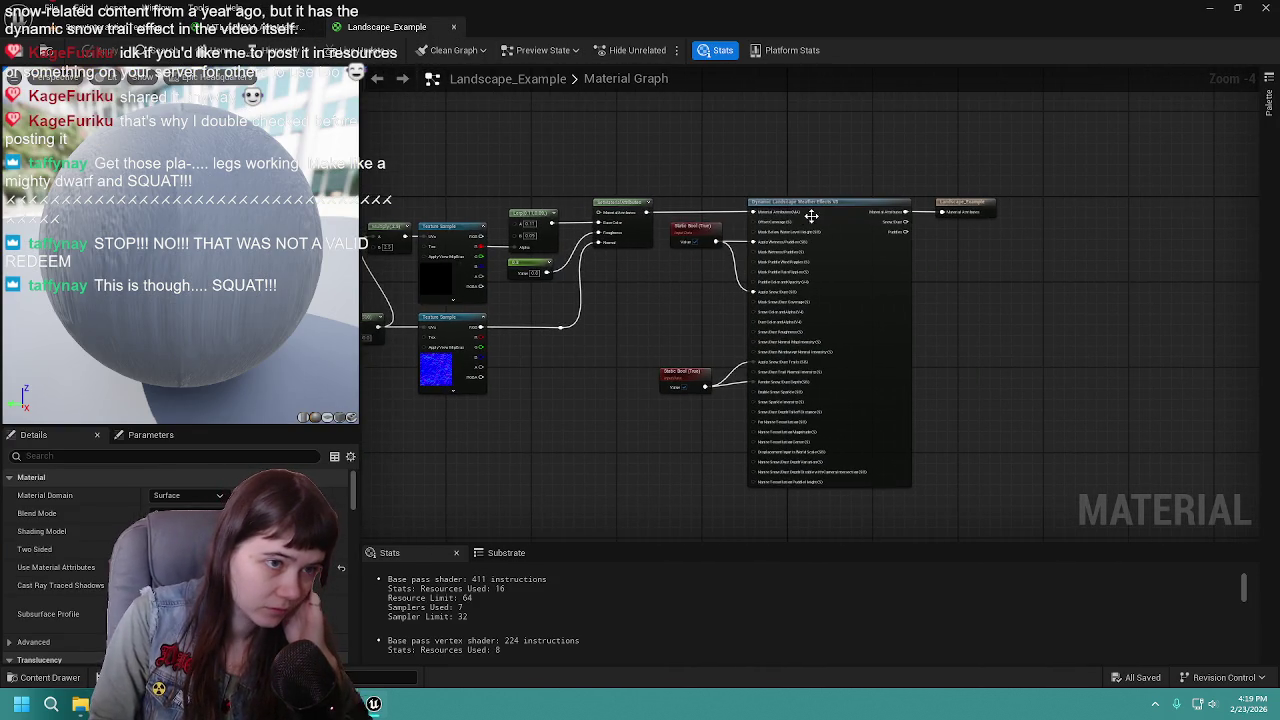
{"action": "left_click", "coordinate": [812, 212]}
{"action": "scroll", "coordinate": [783, 145], "scroll_direction": "down", "scroll_amount": 2}
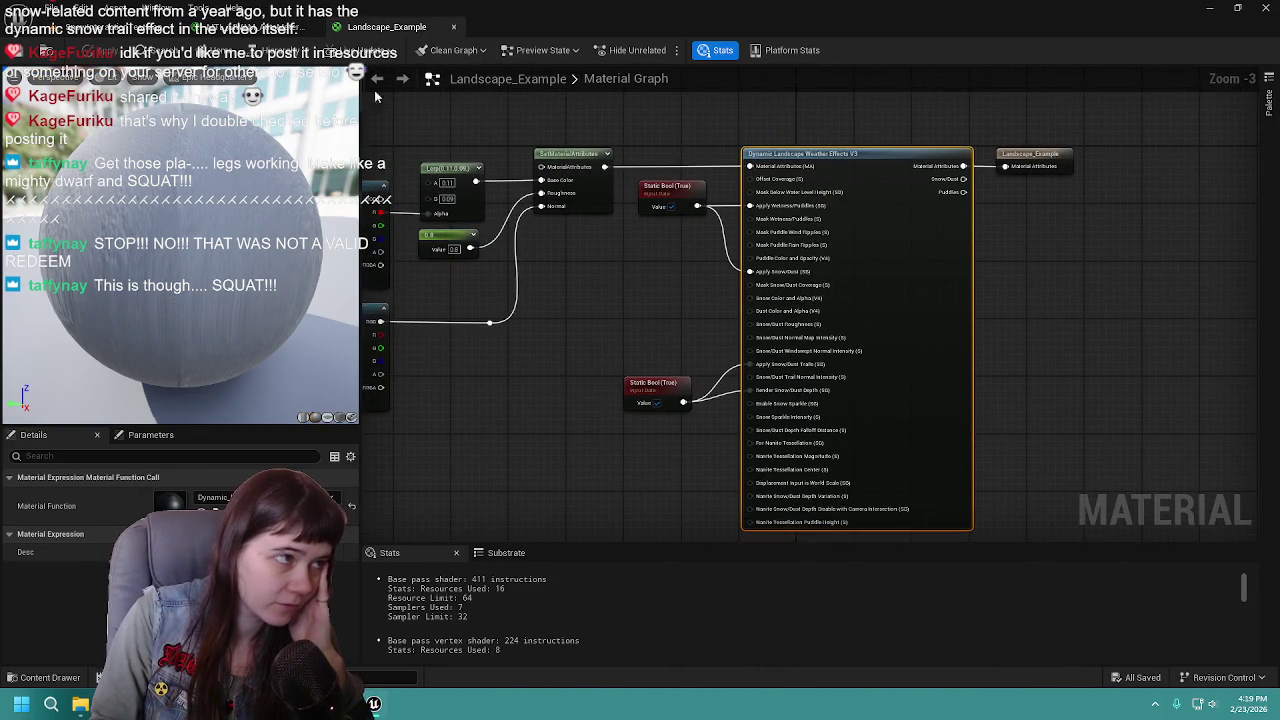
{"action": "left_click", "coordinate": [255, 27]}
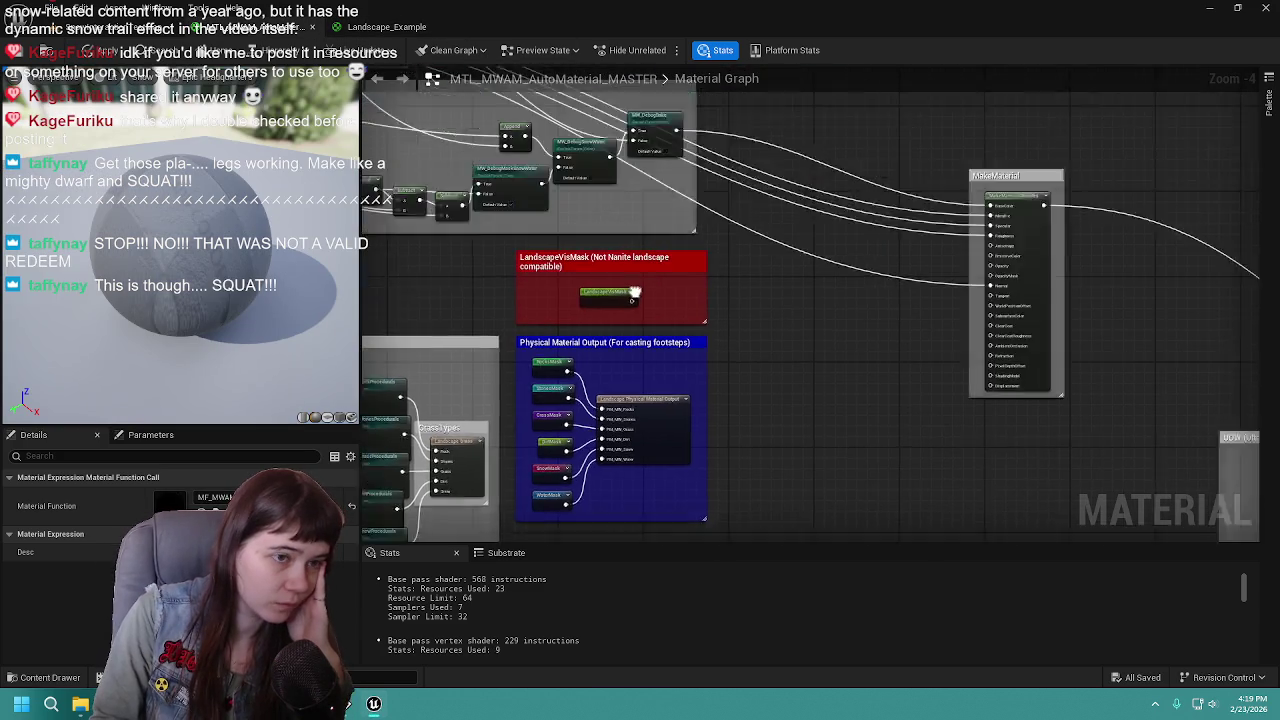
{"action": "scroll", "coordinate": [894, 265], "scroll_direction": "down", "scroll_amount": 3}
{"action": "scroll", "coordinate": [741, 271], "scroll_direction": "up", "scroll_amount": 4}
{"action": "scroll", "coordinate": [760, 310], "scroll_direction": "down", "scroll_amount": 2}
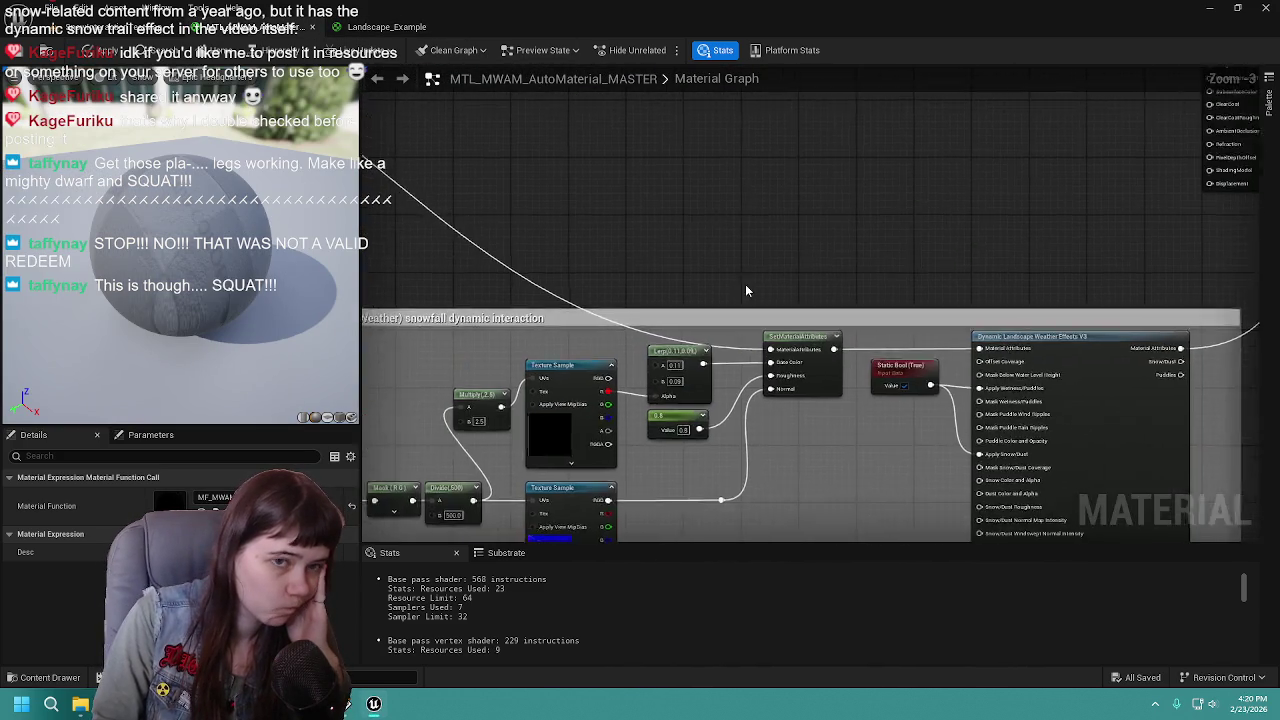
Delete the extra MakeMaterialAttributes node and wire the main one into the material output
{"action": "left_click", "coordinate": [1055, 240]}
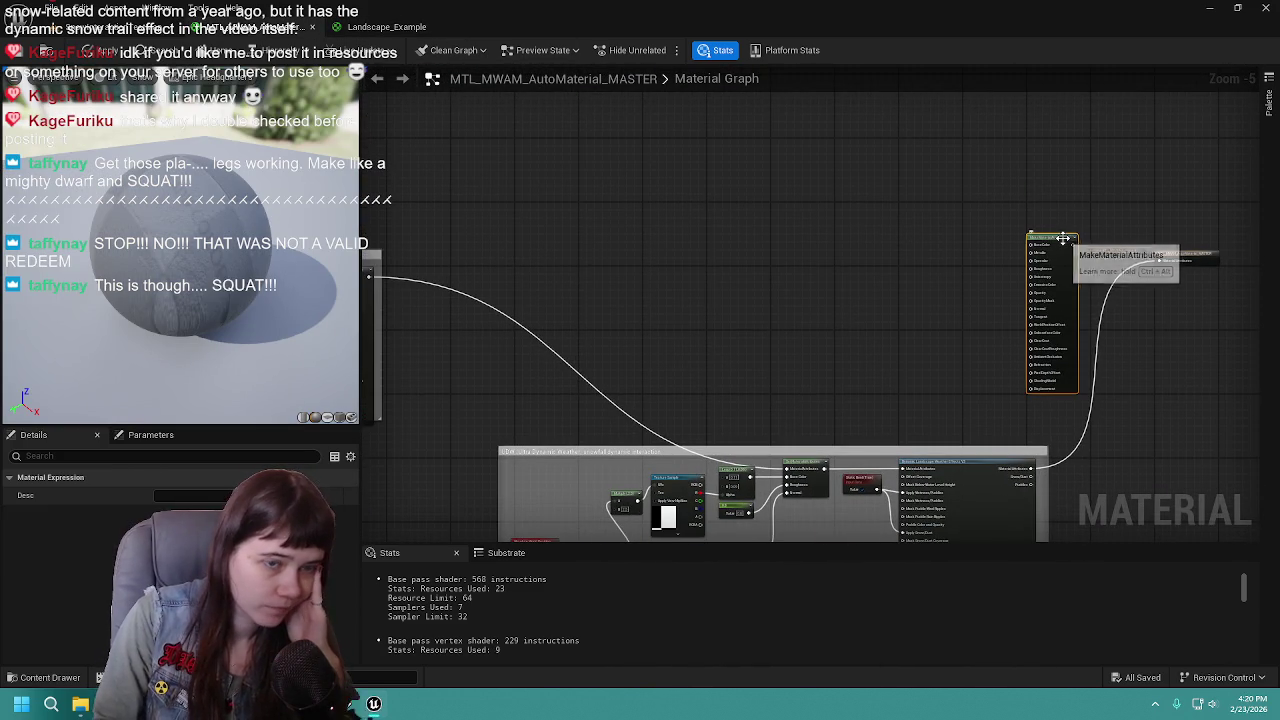
{"action": "key", "text": "Delete"}
{"action": "scroll", "coordinate": [790, 218], "scroll_direction": "down", "scroll_amount": 1}
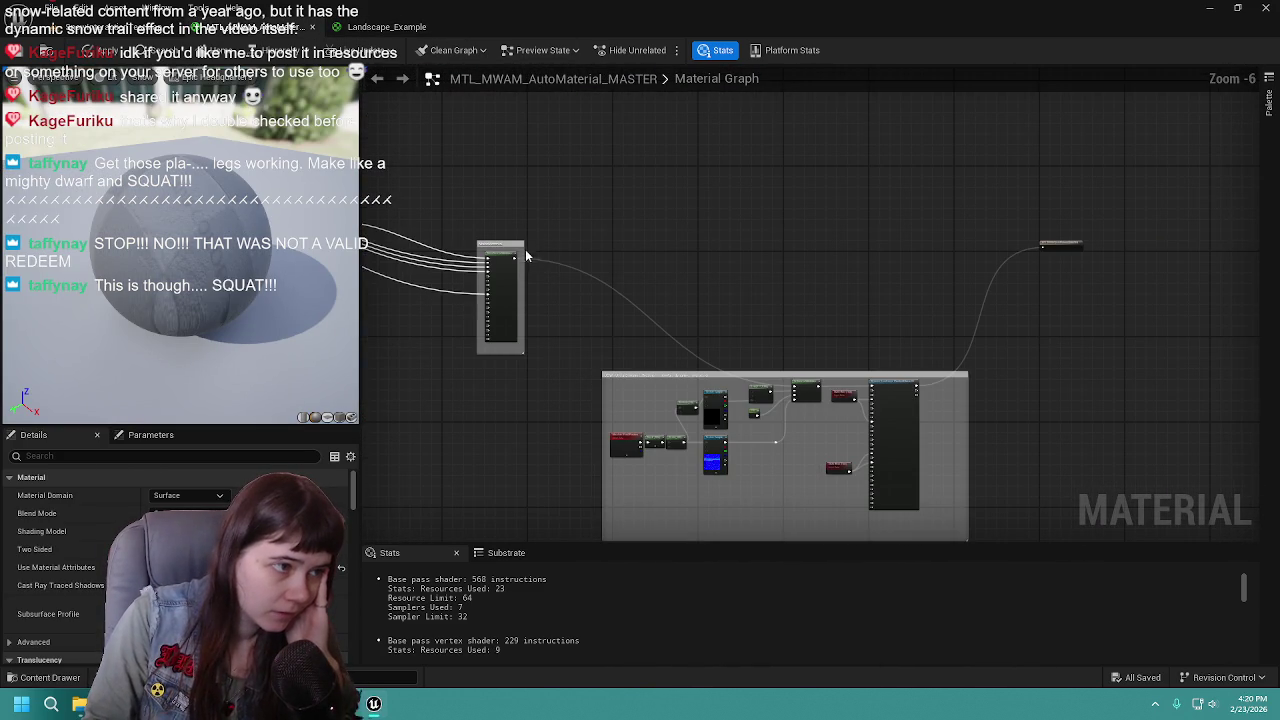
{"action": "scroll", "coordinate": [517, 258], "scroll_direction": "up", "scroll_amount": 1}
{"action": "mouse_move", "coordinate": [514, 257]}
{"action": "left_mouse_down"}
{"action": "mouse_move", "coordinate": [1257, 229]}
{"action": "mouse_move", "coordinate": [943, 240]}
{"action": "mouse_move", "coordinate": [1151, 266]}
{"action": "mouse_move", "coordinate": [1210, 242]}
{"action": "mouse_move", "coordinate": [680, 255]}
{"action": "mouse_move", "coordinate": [986, 235]}
{"action": "mouse_move", "coordinate": [810, 251]}
{"action": "left_mouse_up"}
{"action": "scroll", "coordinate": [680, 255], "scroll_direction": "up", "scroll_amount": 3}
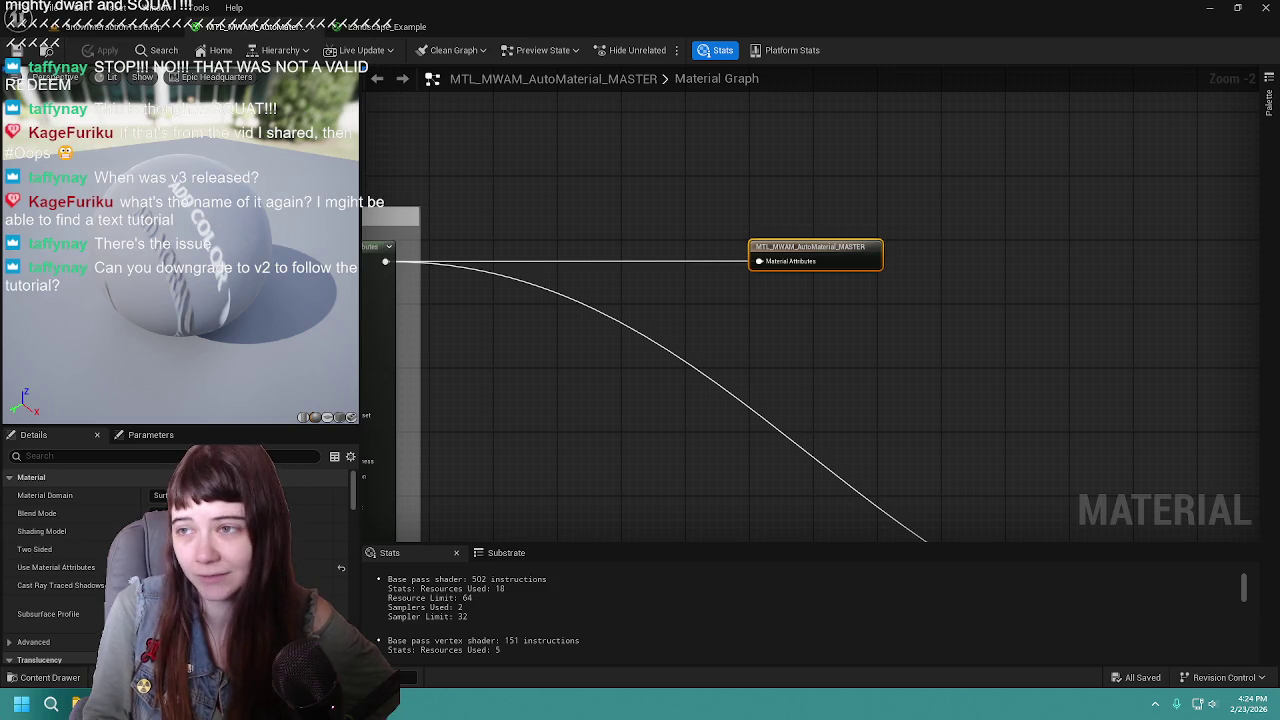
{"action": "key", "text": "alt+Tab"}
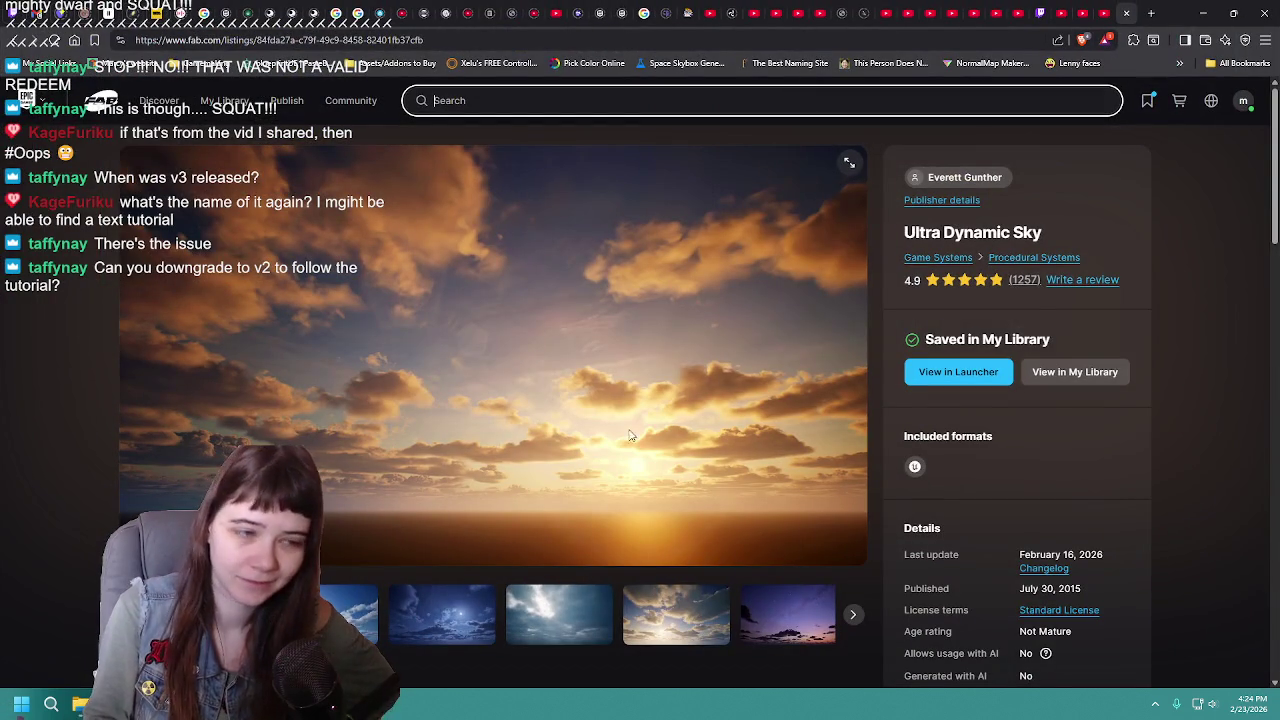
Confirm Ultra Dynamic Sky supports Unreal Engine up to 5.7 on Fab, then minimize the browser
{"action": "scroll", "coordinate": [724, 268], "scroll_direction": "down", "scroll_amount": 2}
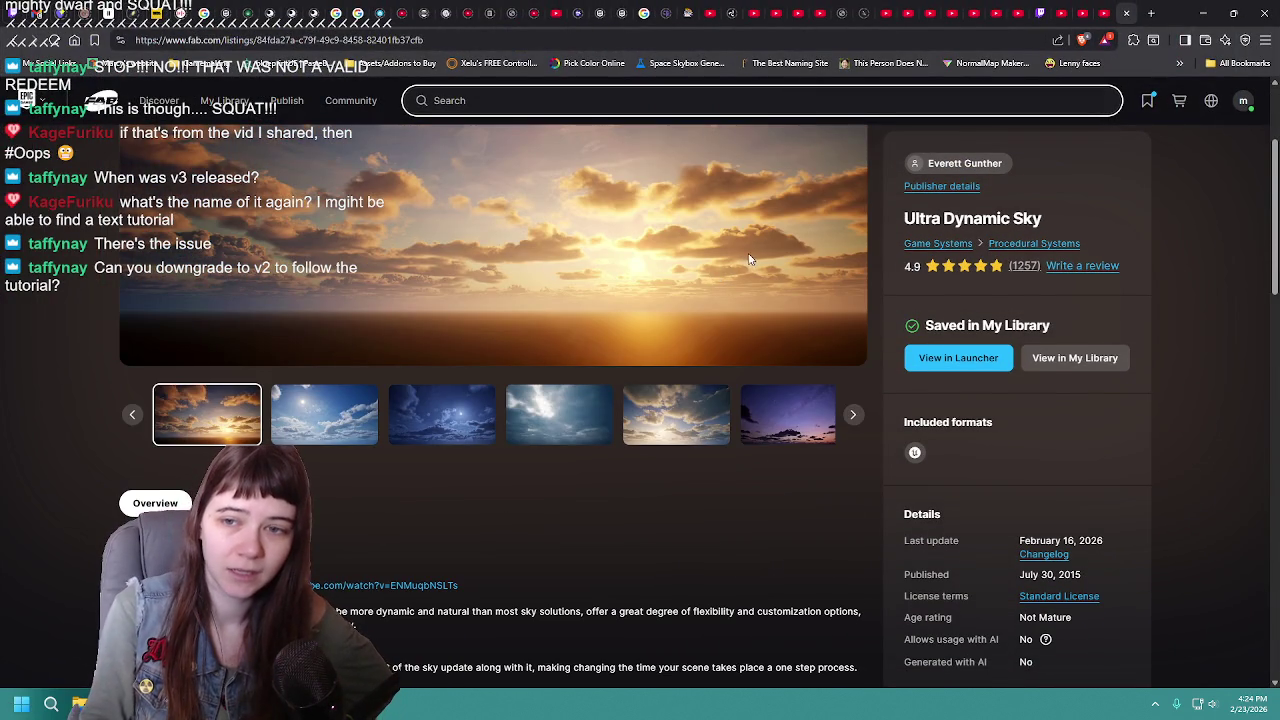
{"action": "scroll", "coordinate": [748, 258], "scroll_direction": "down", "scroll_amount": 1}
{"action": "scroll", "coordinate": [748, 258], "scroll_direction": "down", "scroll_amount": 2}
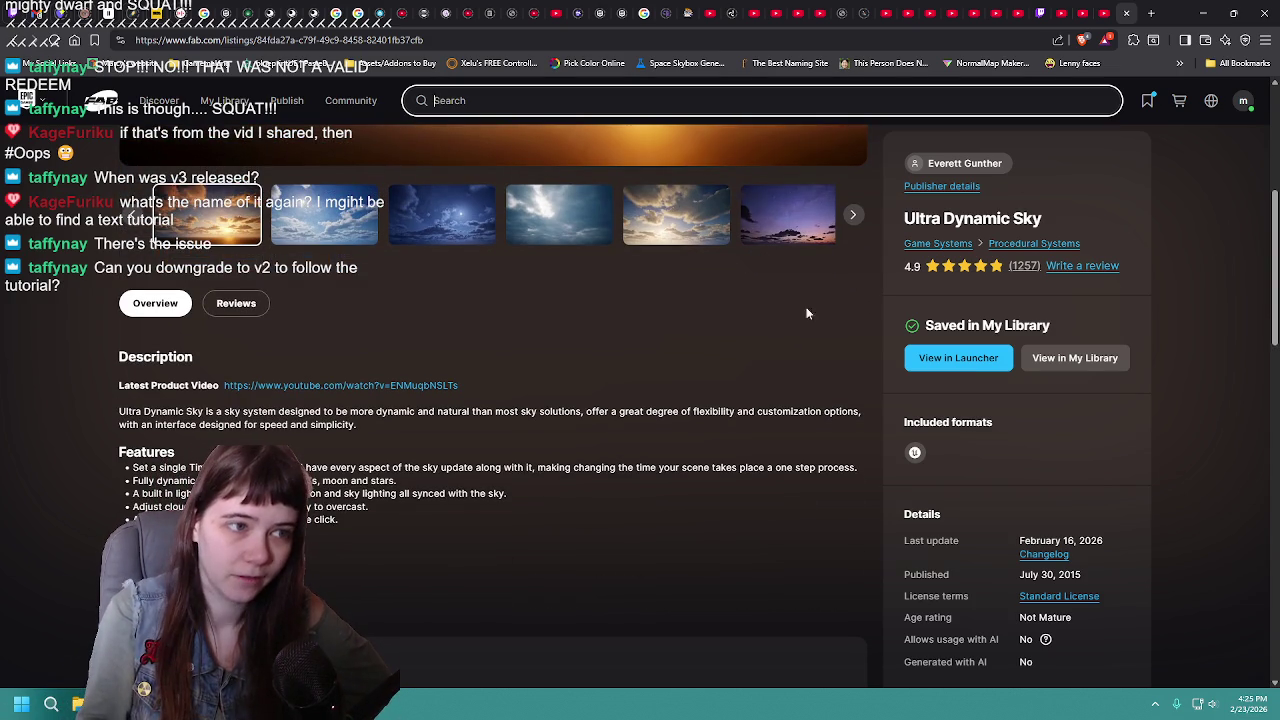
{"action": "scroll", "coordinate": [768, 359], "scroll_direction": "down", "scroll_amount": 1}
{"action": "scroll", "coordinate": [767, 354], "scroll_direction": "down", "scroll_amount": 10}
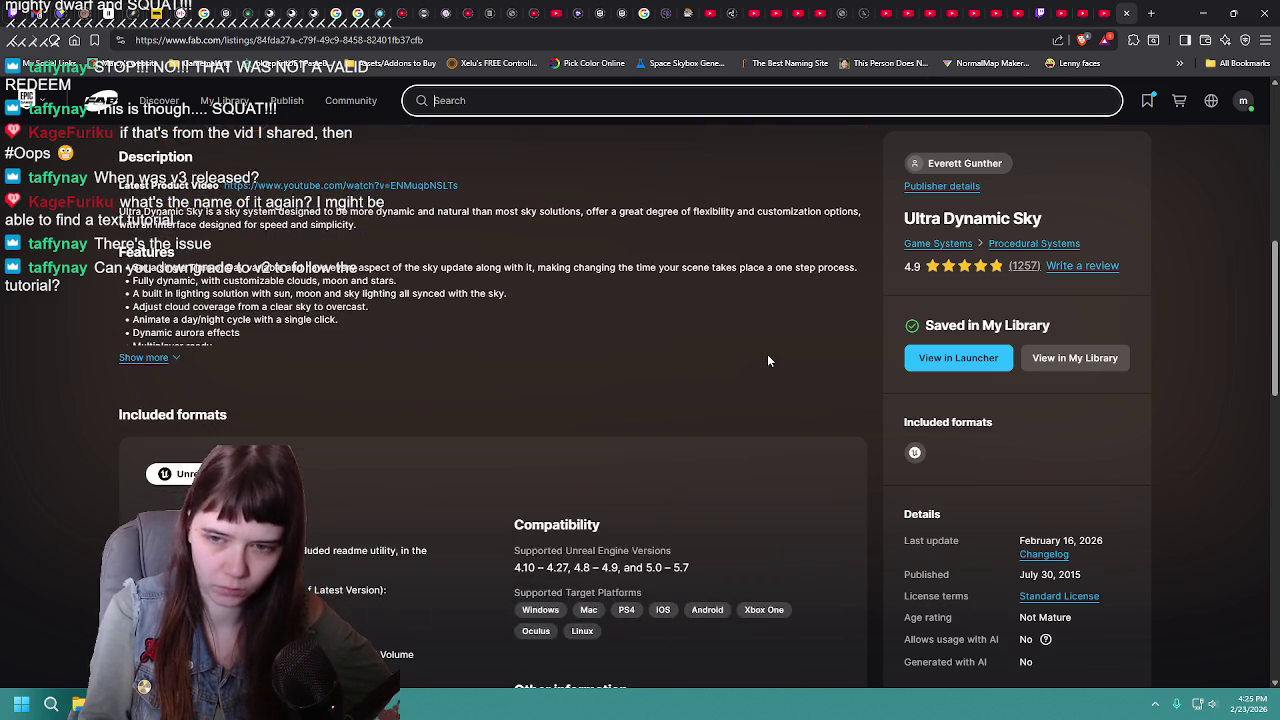
{"action": "scroll", "coordinate": [768, 354], "scroll_direction": "down", "scroll_amount": 4}
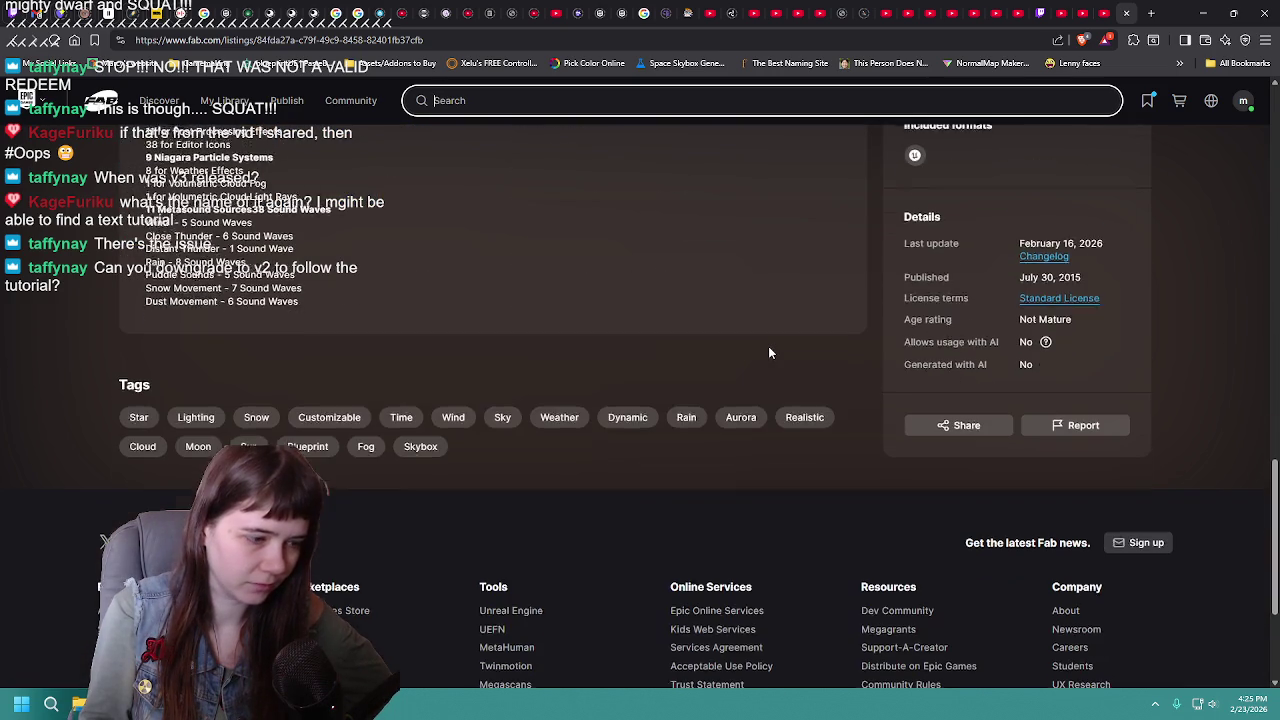
{"action": "scroll", "coordinate": [769, 353], "scroll_direction": "up", "scroll_amount": 5}
{"action": "scroll", "coordinate": [770, 352], "scroll_direction": "up", "scroll_amount": 5}
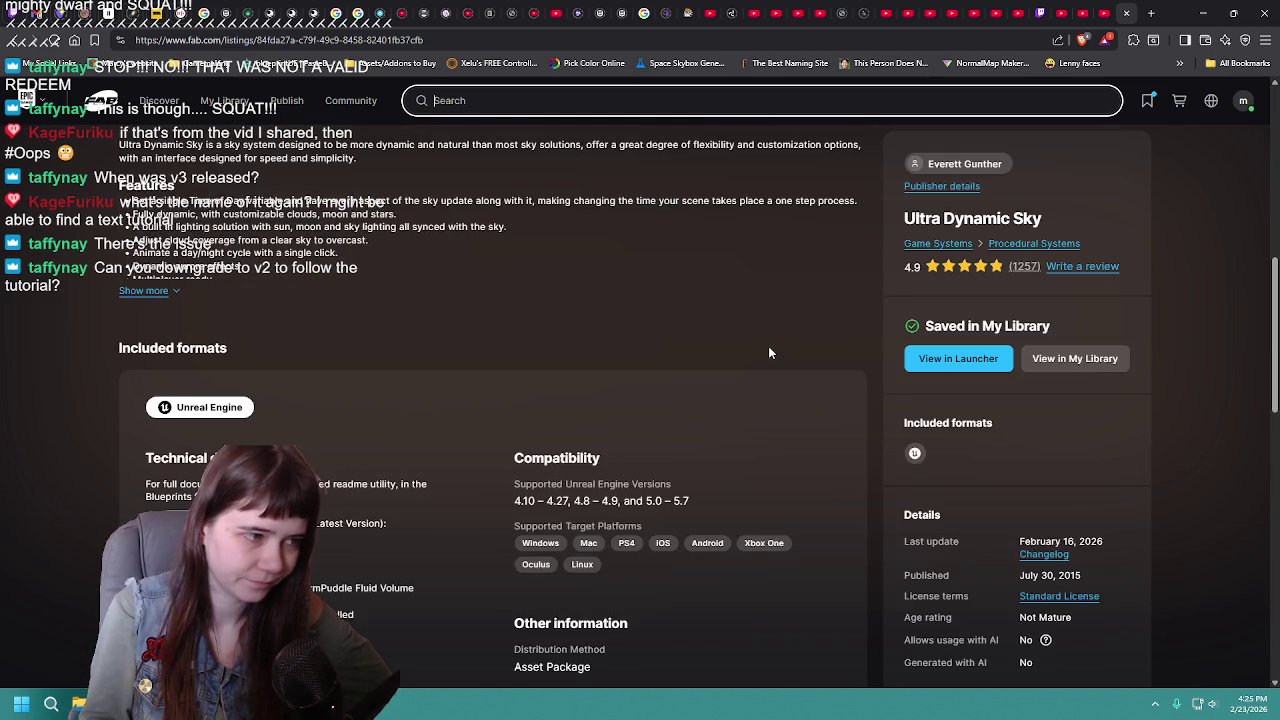
{"action": "scroll", "coordinate": [770, 350], "scroll_direction": "down", "scroll_amount": 3}
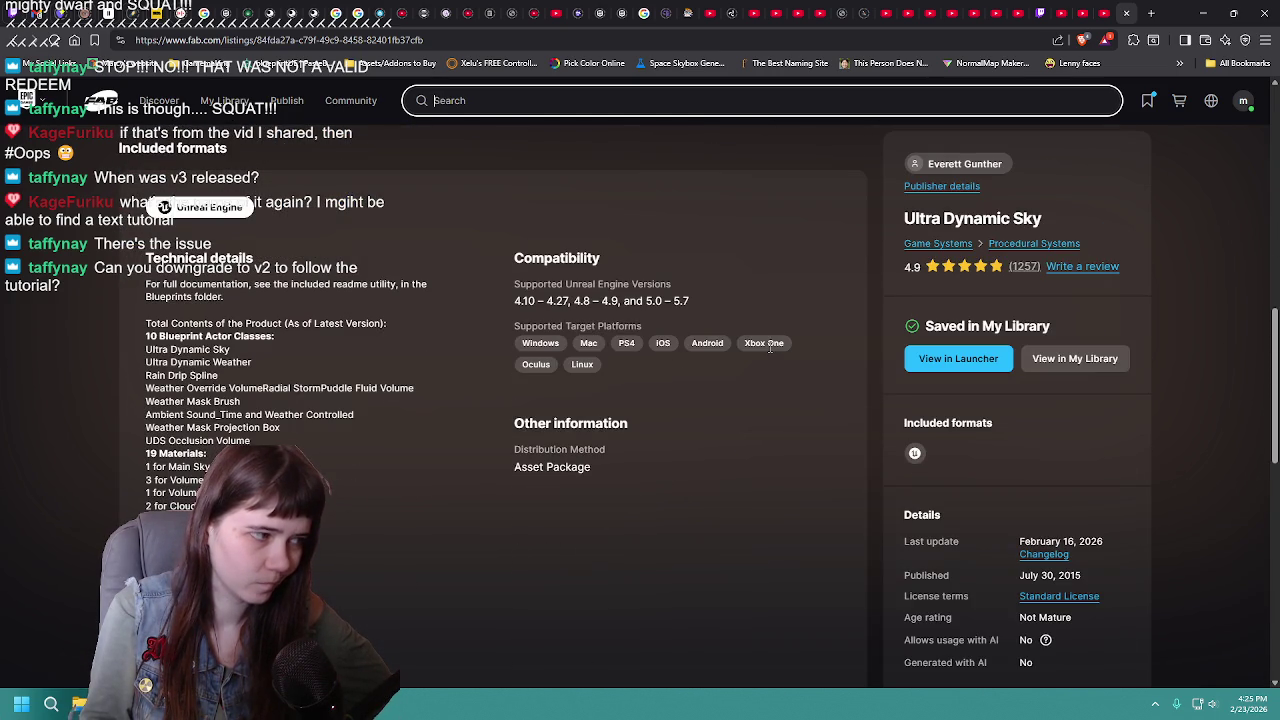
{"action": "scroll", "coordinate": [768, 346], "scroll_direction": "up", "scroll_amount": 6}
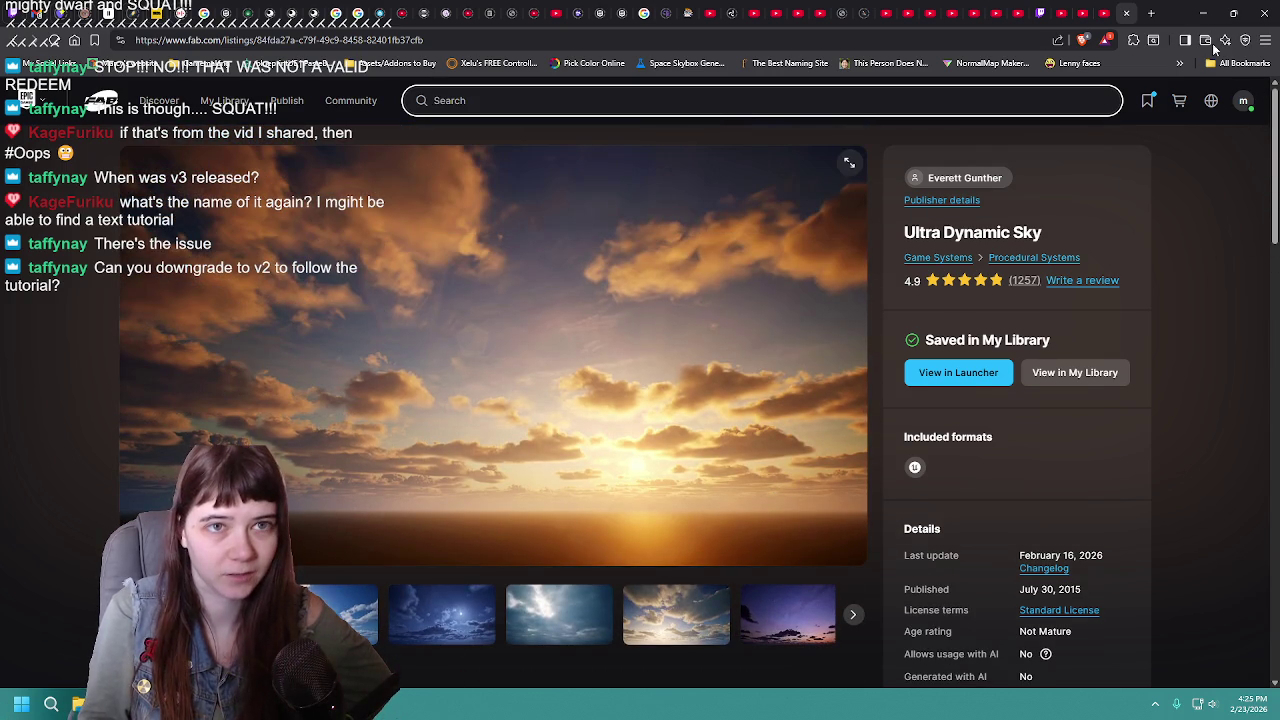
{"action": "left_click", "coordinate": [1203, 13]}
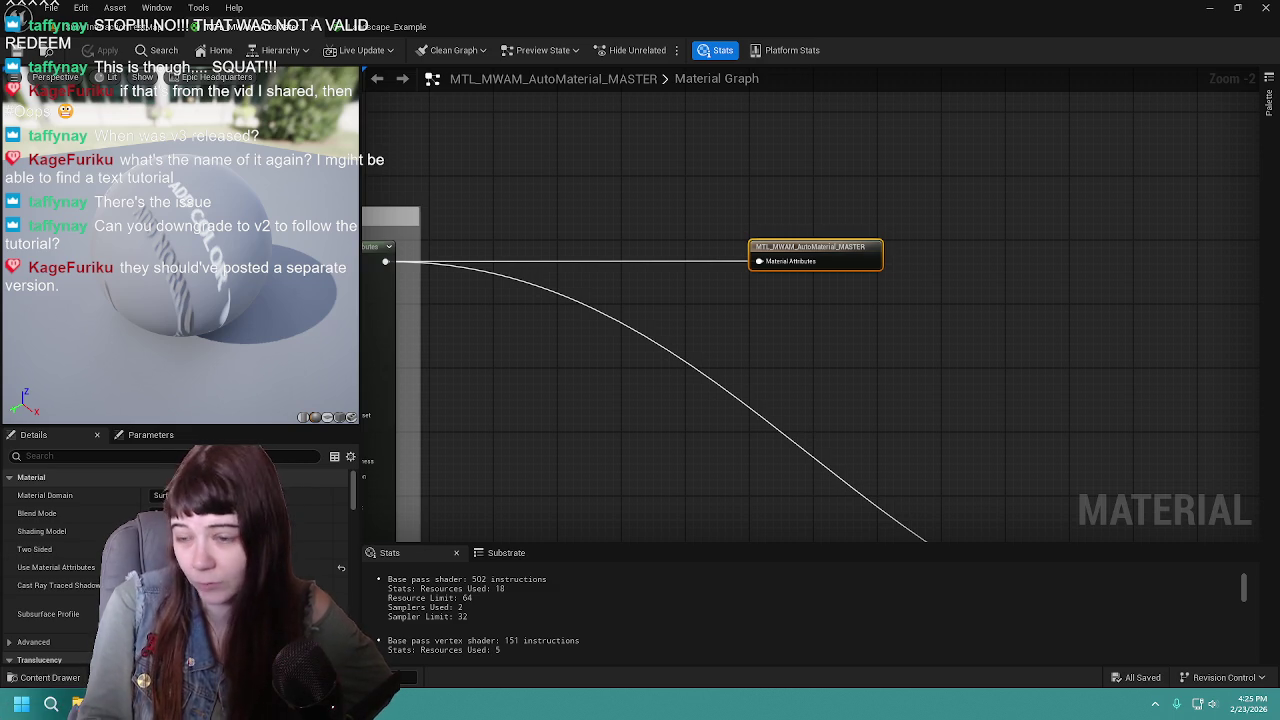
Place a Dynamic Landscape Weather Effects V2 (Old Version) node from a 'dynamic land' search above the comment box
{"action": "scroll", "coordinate": [749, 370], "scroll_direction": "down", "scroll_amount": 3}
{"action": "left_click_drag", "start_coordinate": [947, 208], "coordinate": [707, 178]}
{"action": "scroll", "coordinate": [840, 195], "scroll_direction": "up", "scroll_amount": 1}
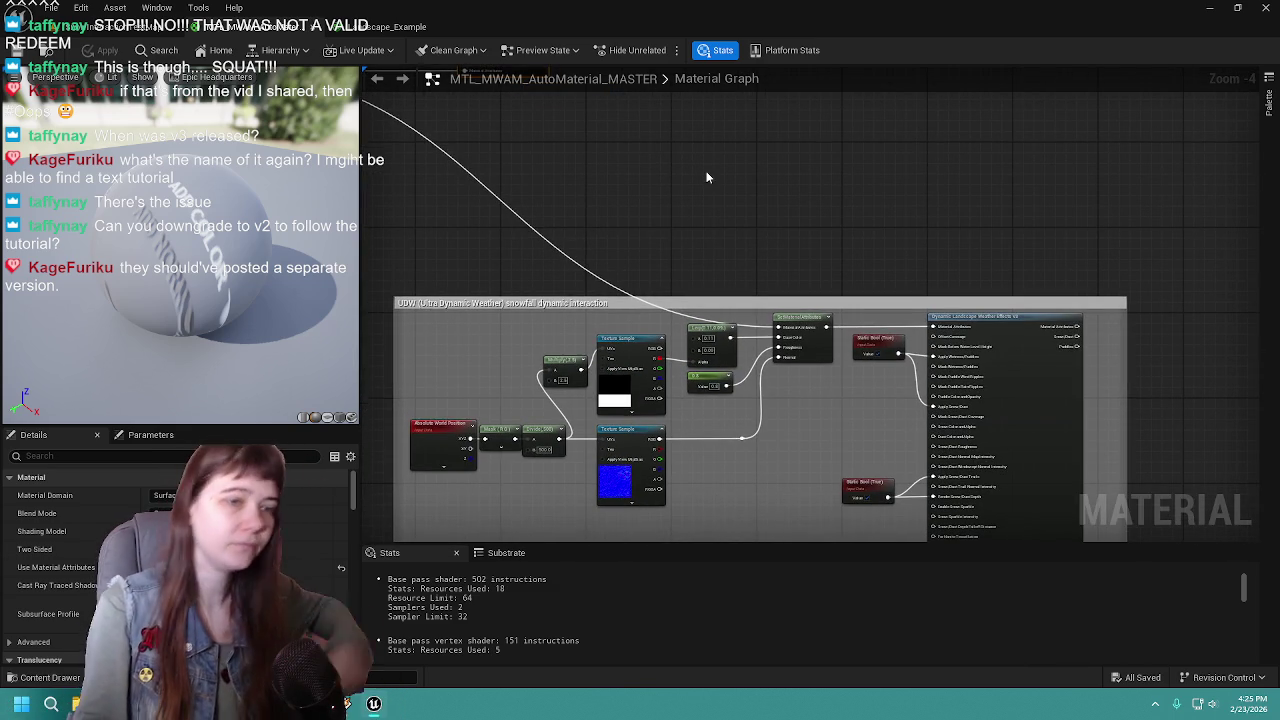
{"action": "right_click", "coordinate": [677, 172]}
{"action": "type", "text": "d"}
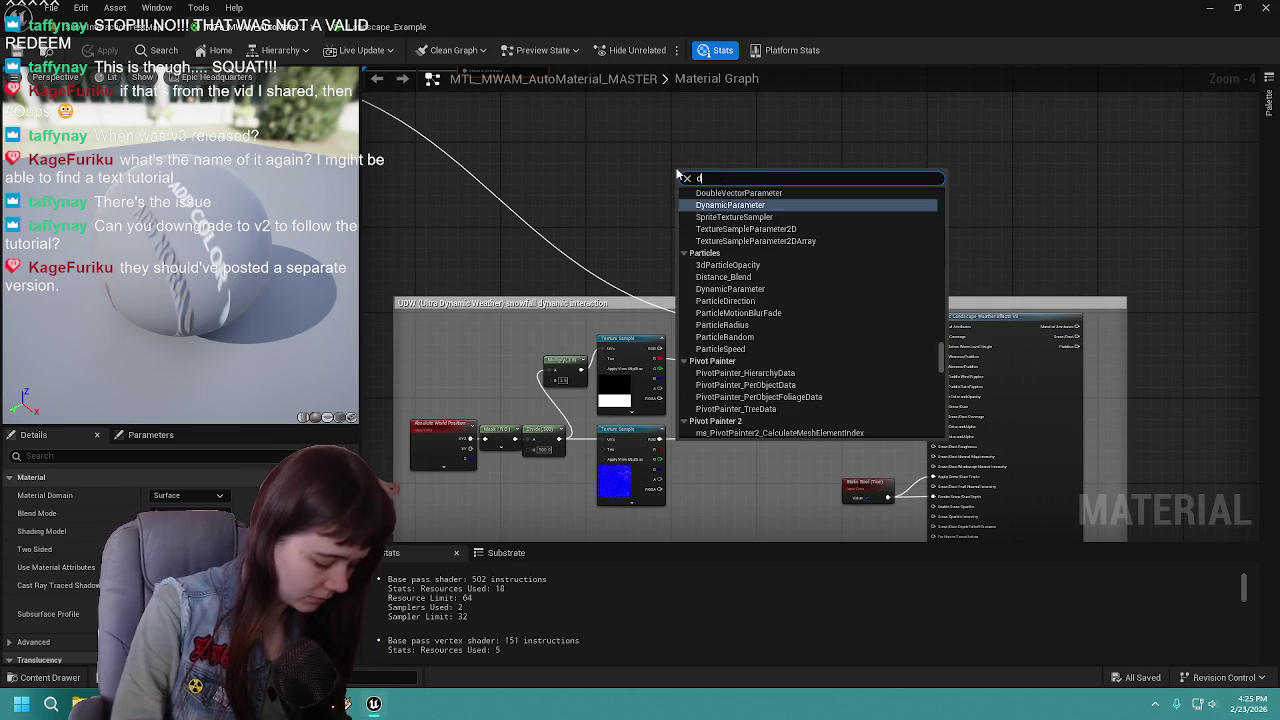
{"action": "type", "text": "ynamic land"}
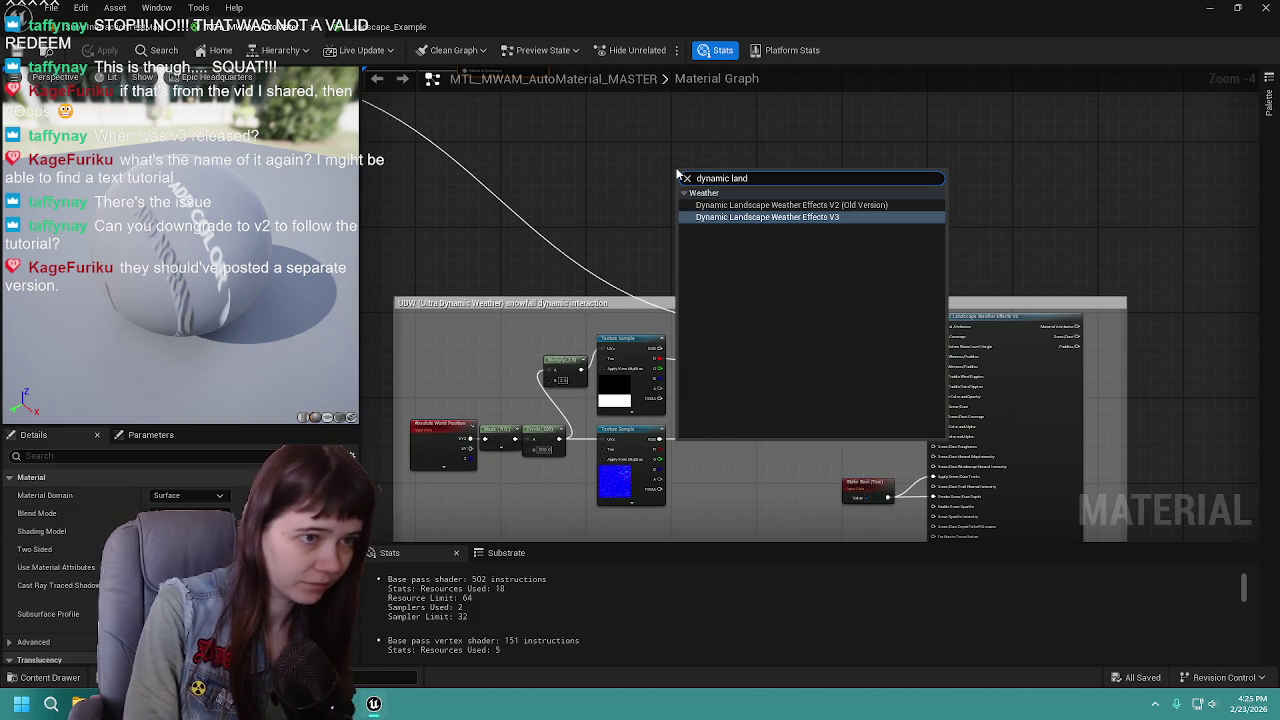
{"action": "left_click", "coordinate": [791, 205]}
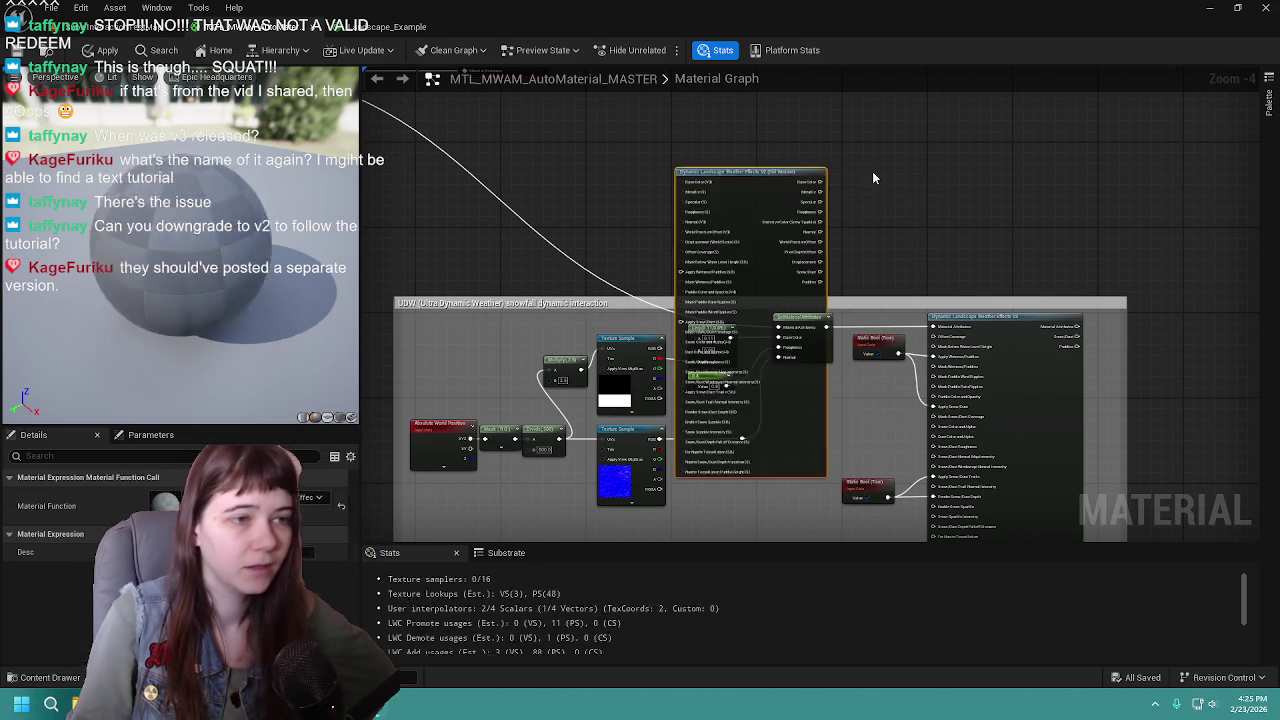
{"action": "left_click_drag", "start_coordinate": [694, 337], "coordinate": [816, 81]}
Pan around the graph to view the V2 weather node above the UDW snowfall comment group
{"action": "scroll", "coordinate": [976, 329], "scroll_direction": "up", "scroll_amount": 2}
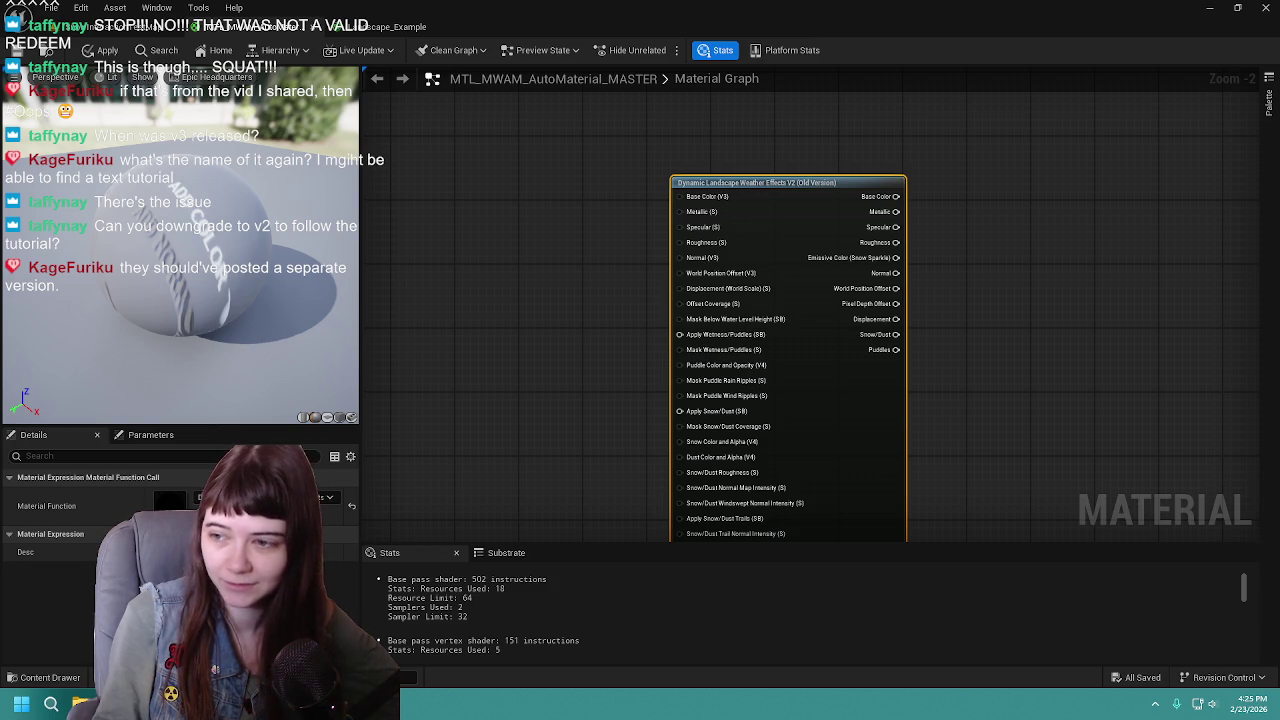
{"action": "scroll", "coordinate": [978, 238], "scroll_direction": "down", "scroll_amount": 1}
{"action": "mouse_move", "coordinate": [886, 414]}
{"action": "left_mouse_down"}
{"action": "mouse_move", "coordinate": [867, 387]}
{"action": "mouse_move", "coordinate": [1028, 194]}
{"action": "left_mouse_up"}
{"action": "scroll", "coordinate": [1028, 194], "scroll_direction": "down", "scroll_amount": 1}
{"action": "left_click_drag", "start_coordinate": [946, 289], "coordinate": [906, 306]}
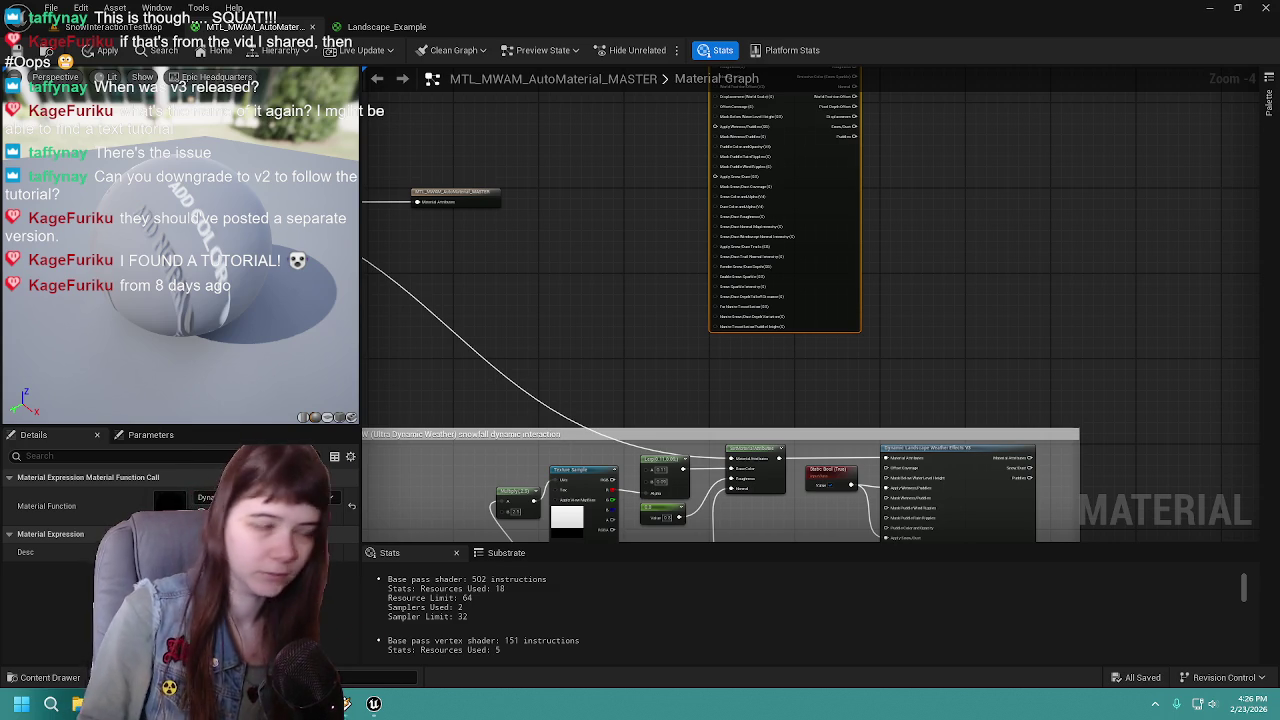
{"action": "scroll", "coordinate": [643, 326], "scroll_direction": "down", "scroll_amount": 2}
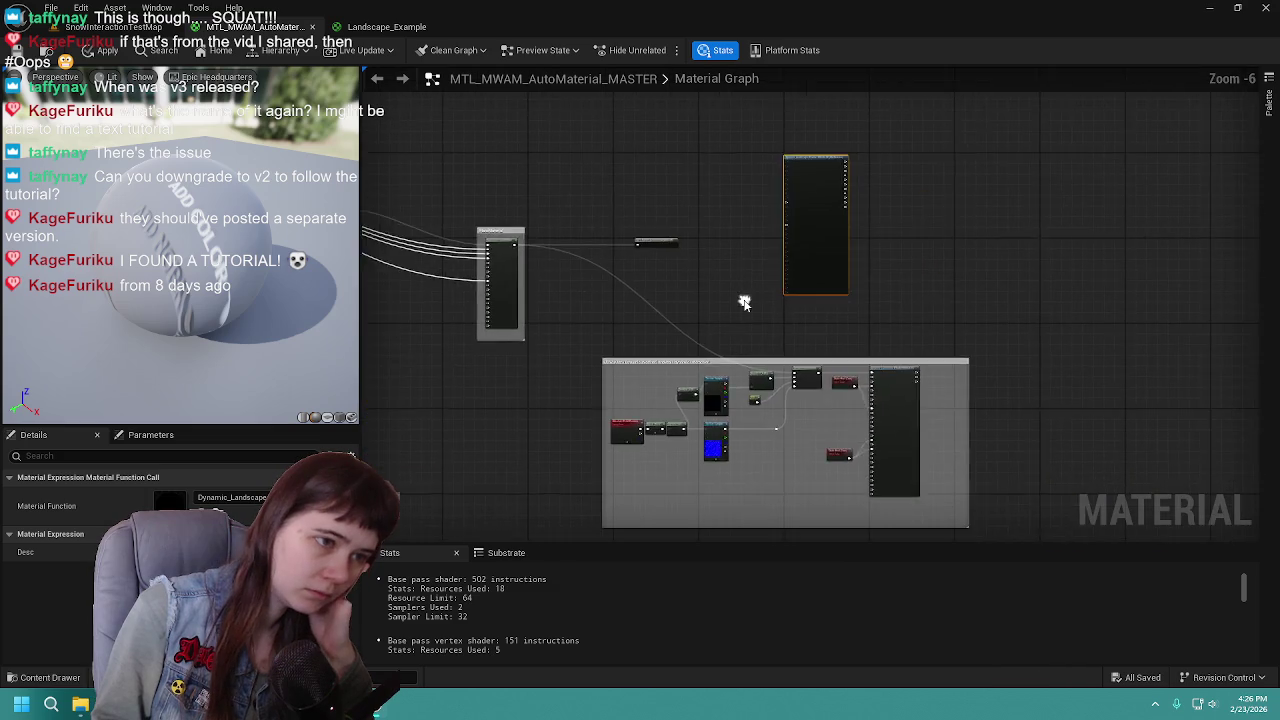
Delete the copied snow-interaction example group from the graph
{"action": "scroll", "coordinate": [744, 302], "scroll_direction": "up", "scroll_amount": 1}
{"action": "mouse_move", "coordinate": [563, 302]}
{"action": "left_mouse_down"}
{"action": "mouse_move", "coordinate": [1109, 528]}
{"action": "mouse_move", "coordinate": [1168, 390]}
{"action": "mouse_move", "coordinate": [778, 478]}
{"action": "mouse_move", "coordinate": [786, 558]}
{"action": "left_mouse_up"}
{"action": "key", "text": "Delete"}
Move the material output right and drop the weather effects node onto the MakeMaterialAttributes output wire
{"action": "left_click_drag", "start_coordinate": [908, 171], "coordinate": [820, 346]}
{"action": "left_click_drag", "start_coordinate": [833, 213], "coordinate": [1122, 215]}
{"action": "scroll", "coordinate": [816, 246], "scroll_direction": "up", "scroll_amount": 1}
{"action": "mouse_move", "coordinate": [810, 430]}
{"action": "left_mouse_down"}
{"action": "mouse_move", "coordinate": [857, 220]}
{"action": "mouse_move", "coordinate": [802, 230]}
{"action": "left_mouse_up"}
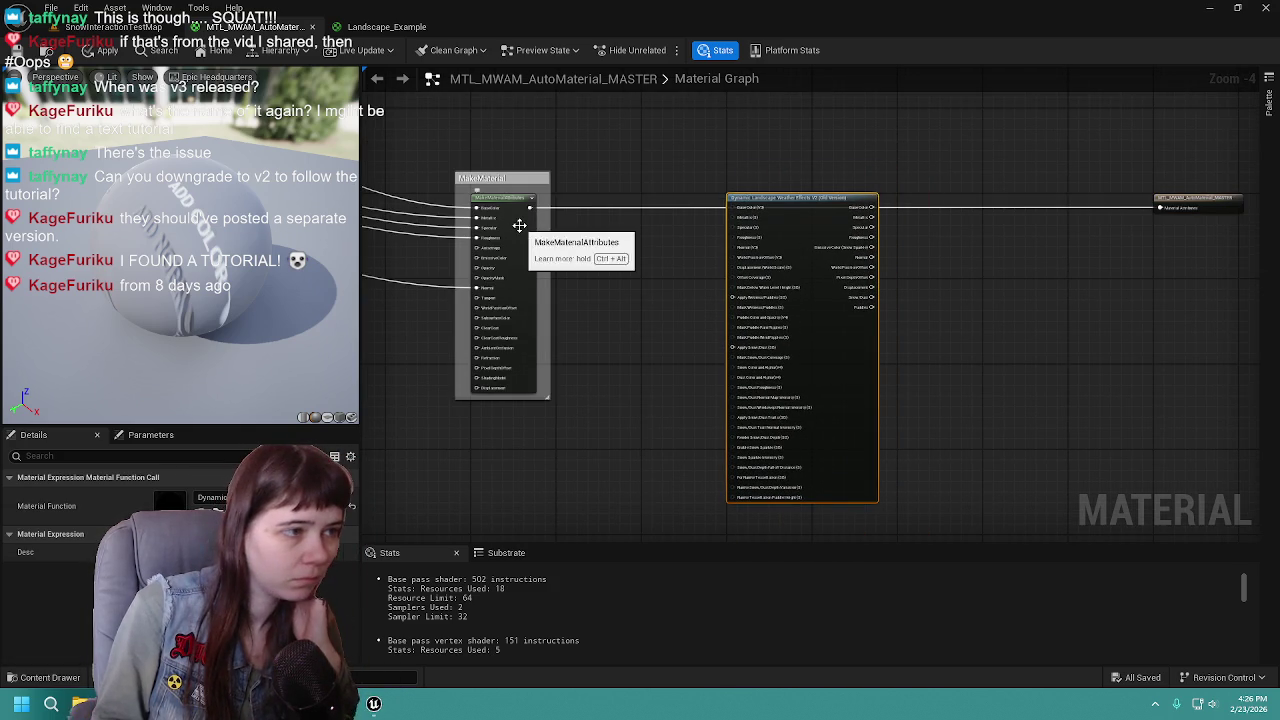
{"action": "mouse_move", "coordinate": [632, 265]}
{"action": "left_mouse_down"}
{"action": "mouse_move", "coordinate": [674, 263]}
{"action": "mouse_move", "coordinate": [660, 265]}
{"action": "left_mouse_up"}
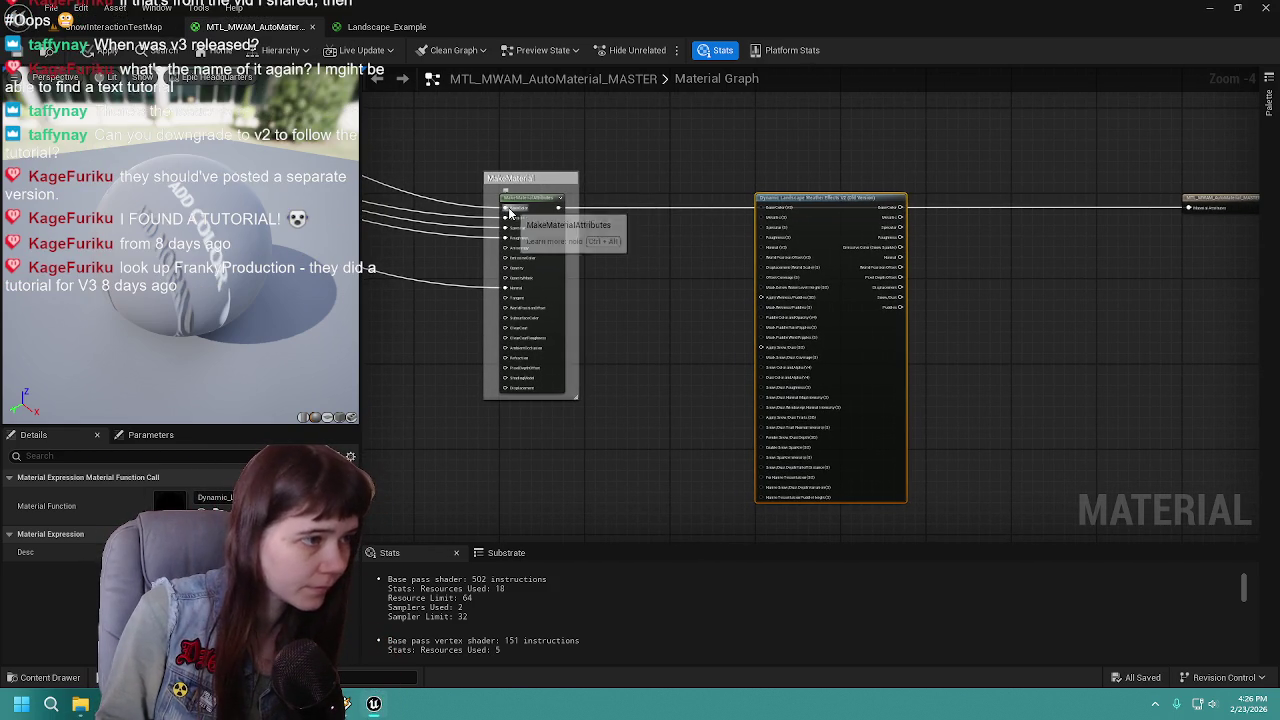
{"action": "left_click_drag", "start_coordinate": [653, 325], "coordinate": [724, 329]}
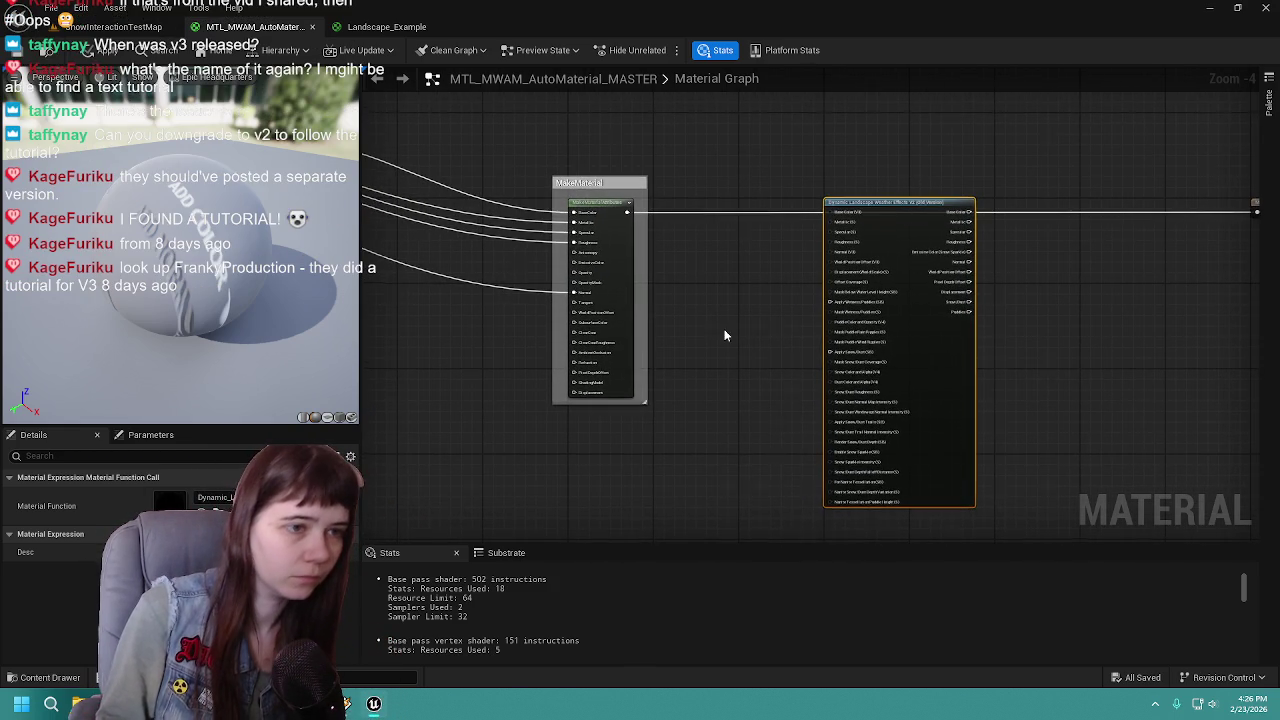
Add a Static Bool set to True and connect it to Apply Snow/Dust
{"action": "right_click", "coordinate": [725, 336]}
{"action": "type", "text": "static"}
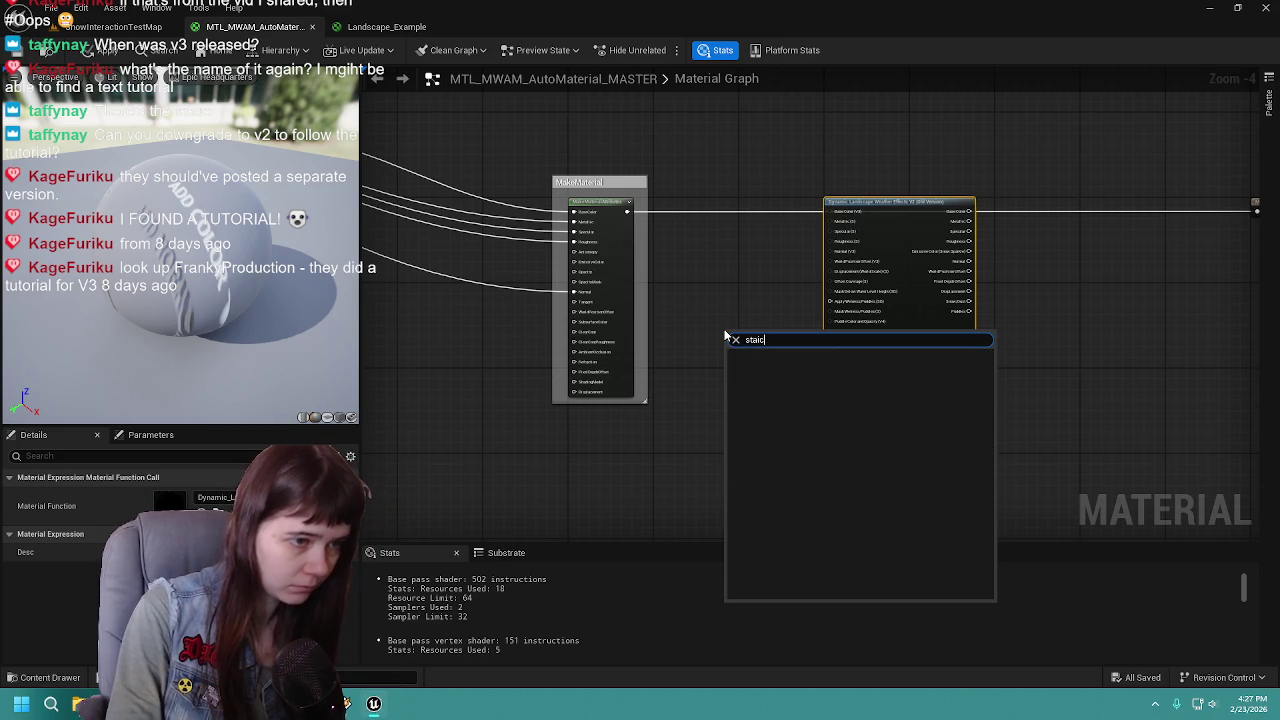
{"action": "key", "text": "BackSpace"}
{"action": "key", "text": "BackSpace"}
{"action": "type", "text": "tic"}
{"action": "key", "text": "Return"}
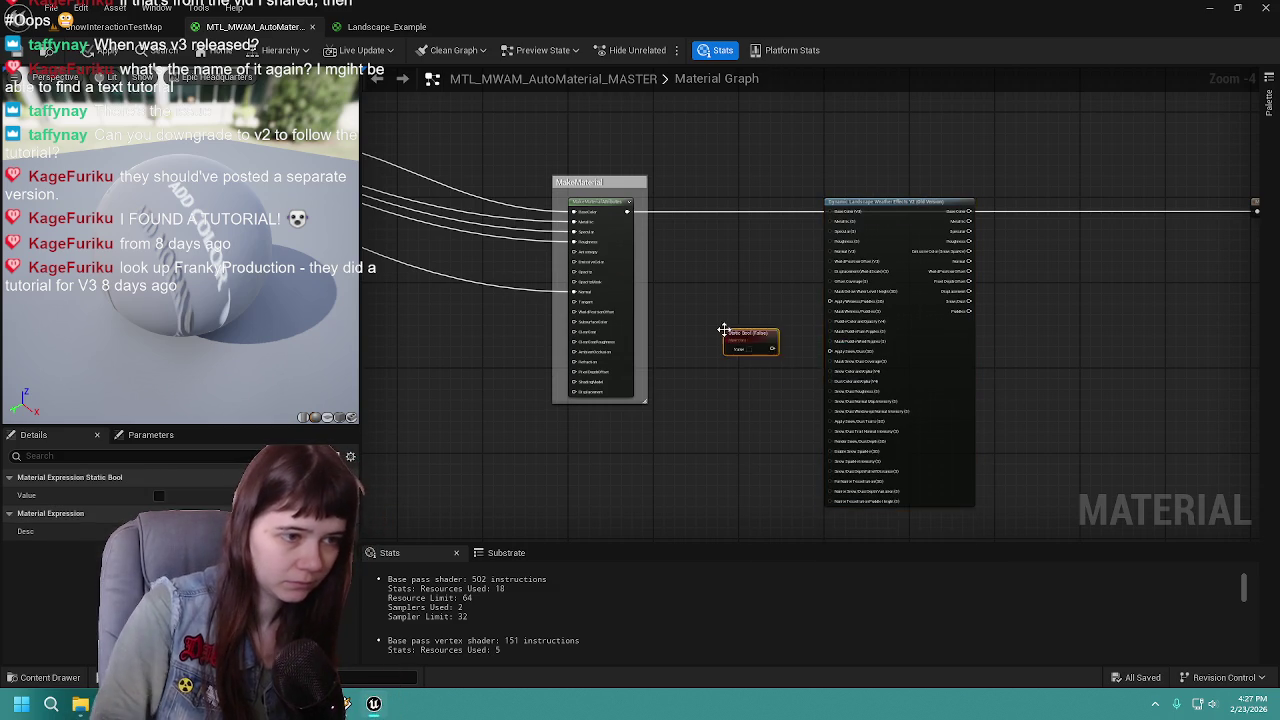
{"action": "scroll", "coordinate": [770, 293], "scroll_direction": "up", "scroll_amount": 3}
{"action": "scroll", "coordinate": [782, 269], "scroll_direction": "down", "scroll_amount": 2}
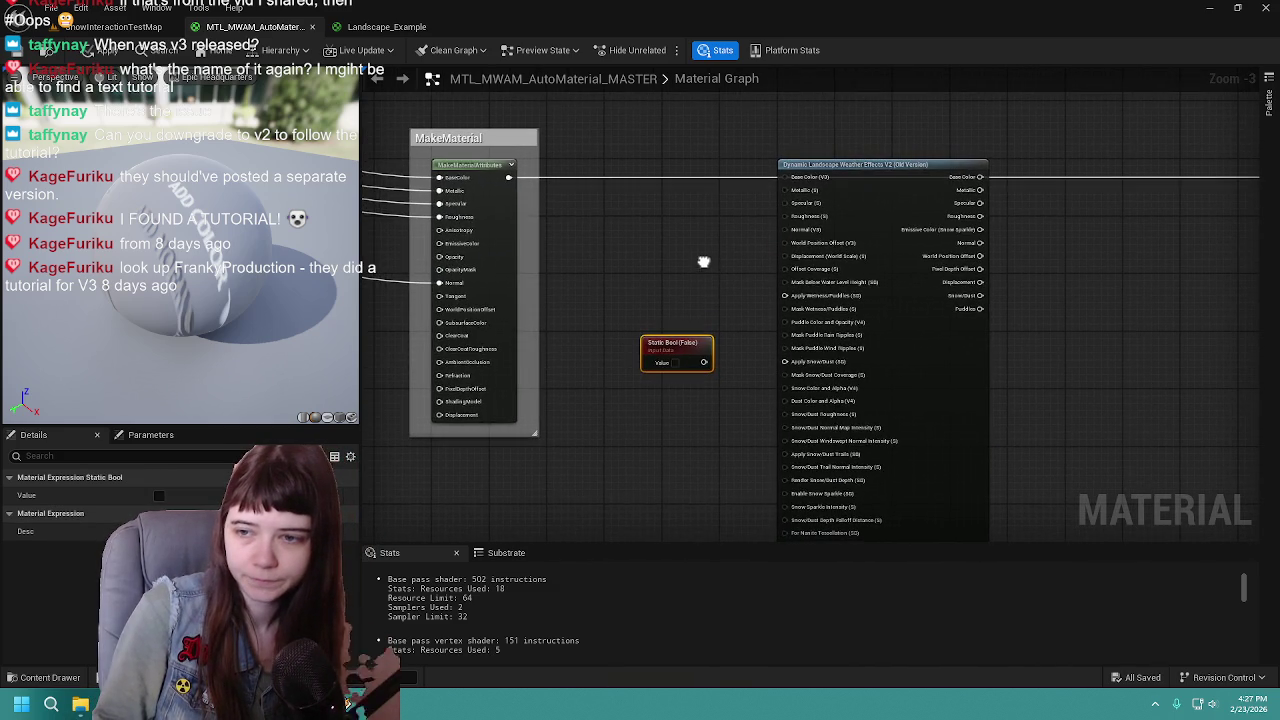
{"action": "mouse_move", "coordinate": [670, 345]}
{"action": "left_mouse_down"}
{"action": "mouse_move", "coordinate": [798, 302]}
{"action": "mouse_move", "coordinate": [786, 296]}
{"action": "left_mouse_up"}
{"action": "mouse_move", "coordinate": [723, 357]}
{"action": "left_mouse_down"}
{"action": "mouse_move", "coordinate": [731, 372]}
{"action": "mouse_move", "coordinate": [800, 383]}
{"action": "mouse_move", "coordinate": [786, 361]}
{"action": "left_mouse_up"}
{"action": "left_click", "coordinate": [697, 358]}
{"action": "left_click_drag", "start_coordinate": [697, 358], "coordinate": [697, 322]}
Duplicate the True Static Bool and wire it to Apply Snow/Dust Trails and Render Snow/Dust Depth
{"action": "key", "text": "ctrl+d"}
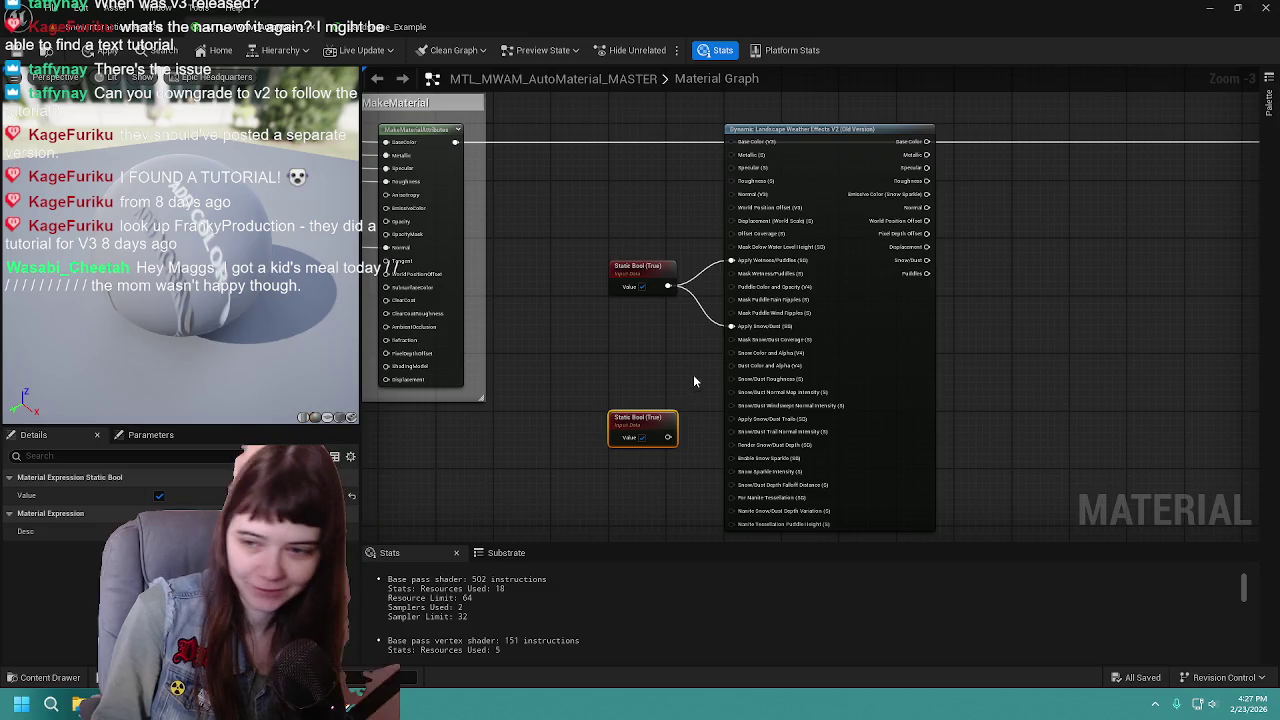
{"action": "left_click_drag", "start_coordinate": [690, 371], "coordinate": [650, 333]}
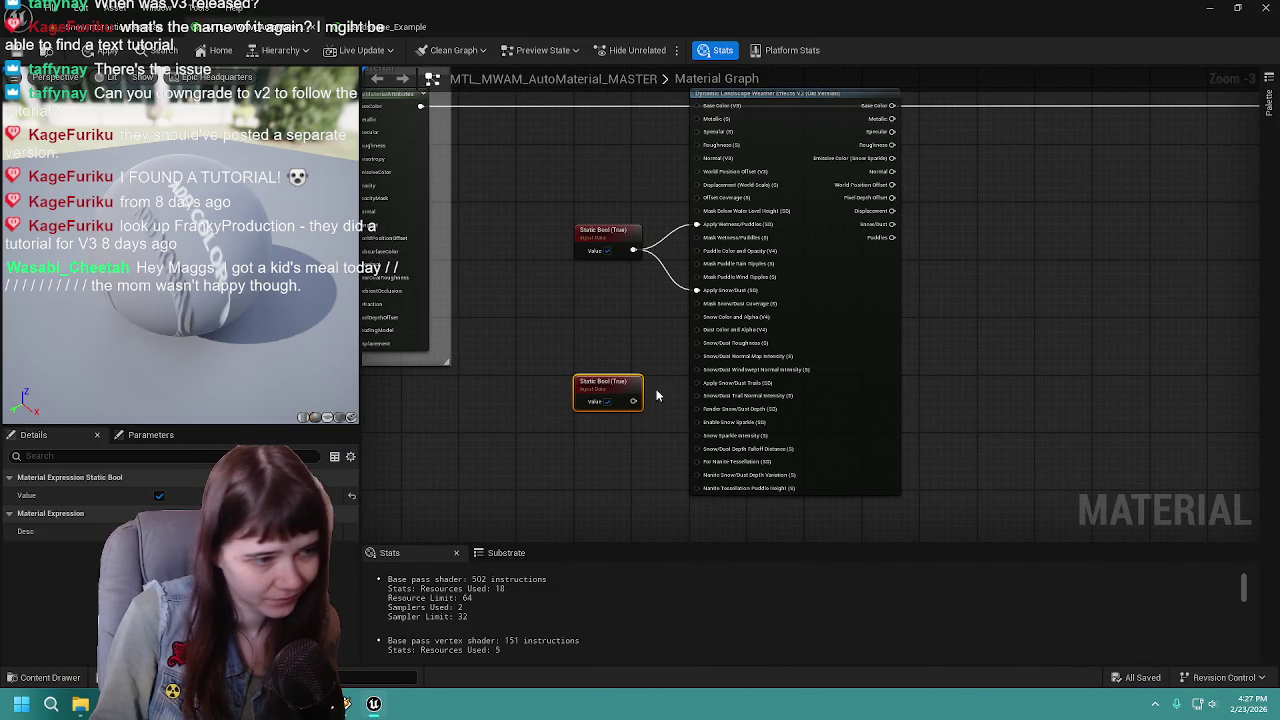
{"action": "mouse_move", "coordinate": [633, 401]}
{"action": "left_mouse_down"}
{"action": "mouse_move", "coordinate": [690, 383]}
{"action": "mouse_move", "coordinate": [690, 366]}
{"action": "mouse_move", "coordinate": [640, 352]}
{"action": "mouse_move", "coordinate": [695, 384]}
{"action": "left_mouse_up"}
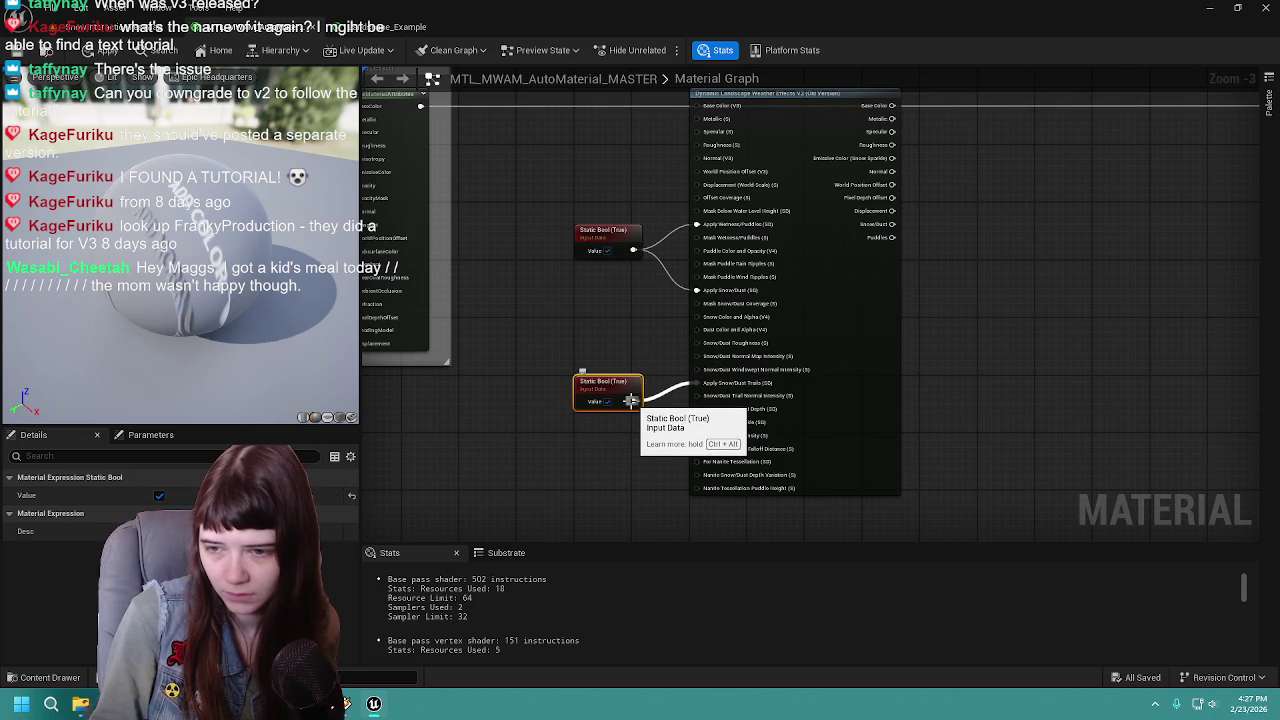
{"action": "mouse_move", "coordinate": [631, 401]}
{"action": "left_mouse_down"}
{"action": "mouse_move", "coordinate": [682, 440]}
{"action": "mouse_move", "coordinate": [676, 452]}
{"action": "mouse_move", "coordinate": [684, 429]}
{"action": "mouse_move", "coordinate": [716, 420]}
{"action": "mouse_move", "coordinate": [710, 409]}
{"action": "left_mouse_up"}
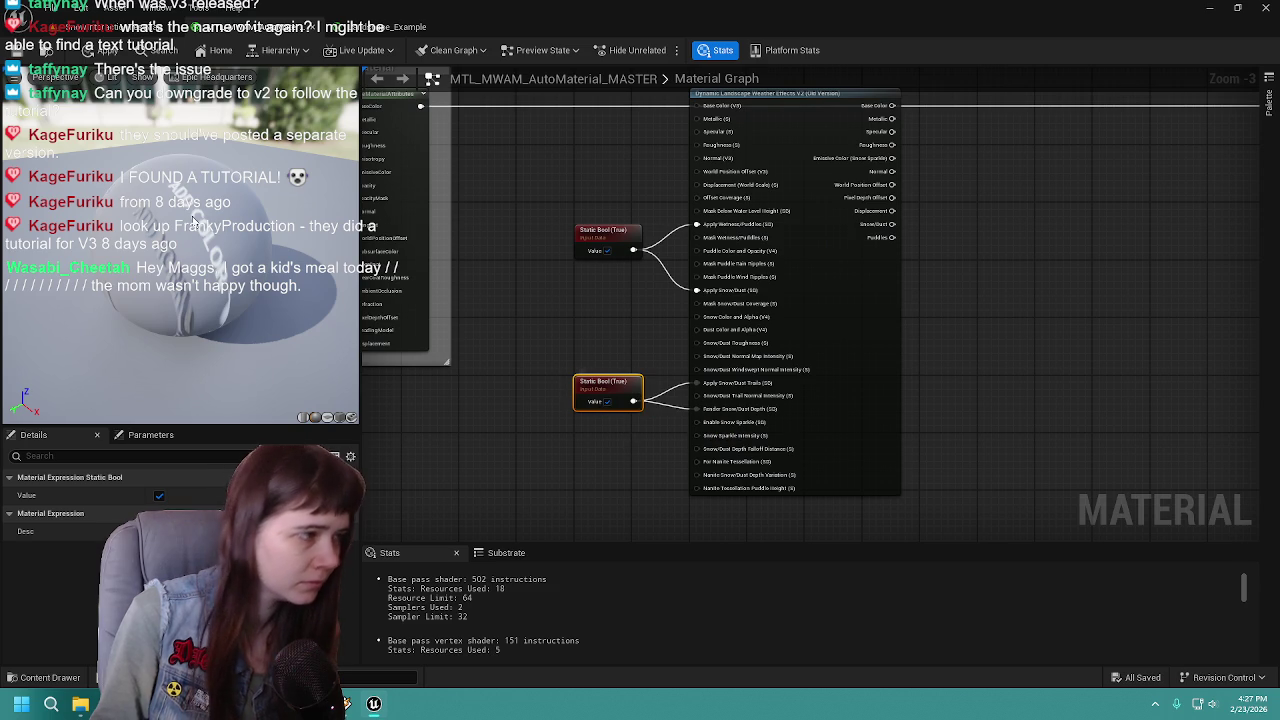
{"action": "mouse_move", "coordinate": [555, 166]}
{"action": "left_mouse_down"}
{"action": "mouse_move", "coordinate": [622, 224]}
{"action": "mouse_move", "coordinate": [700, 200]}
{"action": "mouse_move", "coordinate": [751, 232]}
{"action": "left_mouse_up"}
Move the Base Color, Metallic, Specular, Roughness and Normal wires onto the Weather Effects inputs
{"action": "mouse_move", "coordinate": [516, 197]}
{"action": "left_mouse_down"}
{"action": "mouse_move", "coordinate": [869, 180]}
{"action": "mouse_move", "coordinate": [860, 197]}
{"action": "left_mouse_up"}
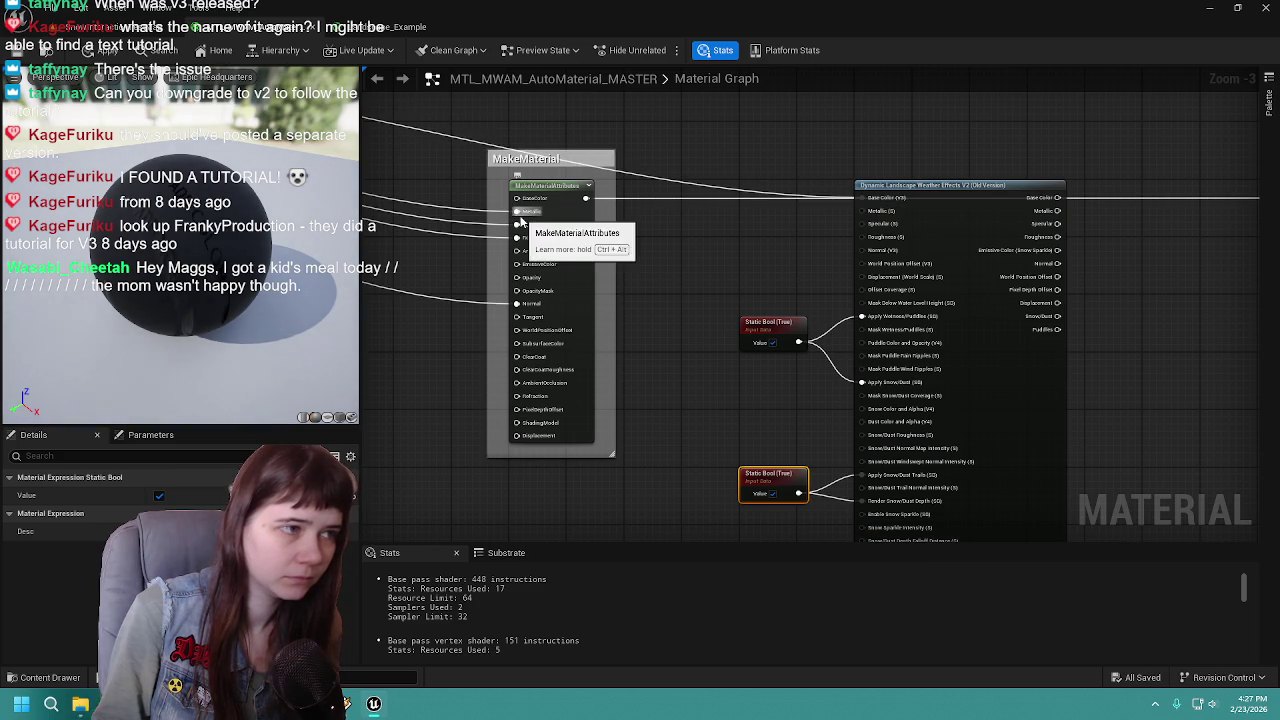
{"action": "left_click_drag", "start_coordinate": [517, 211], "coordinate": [870, 212]}
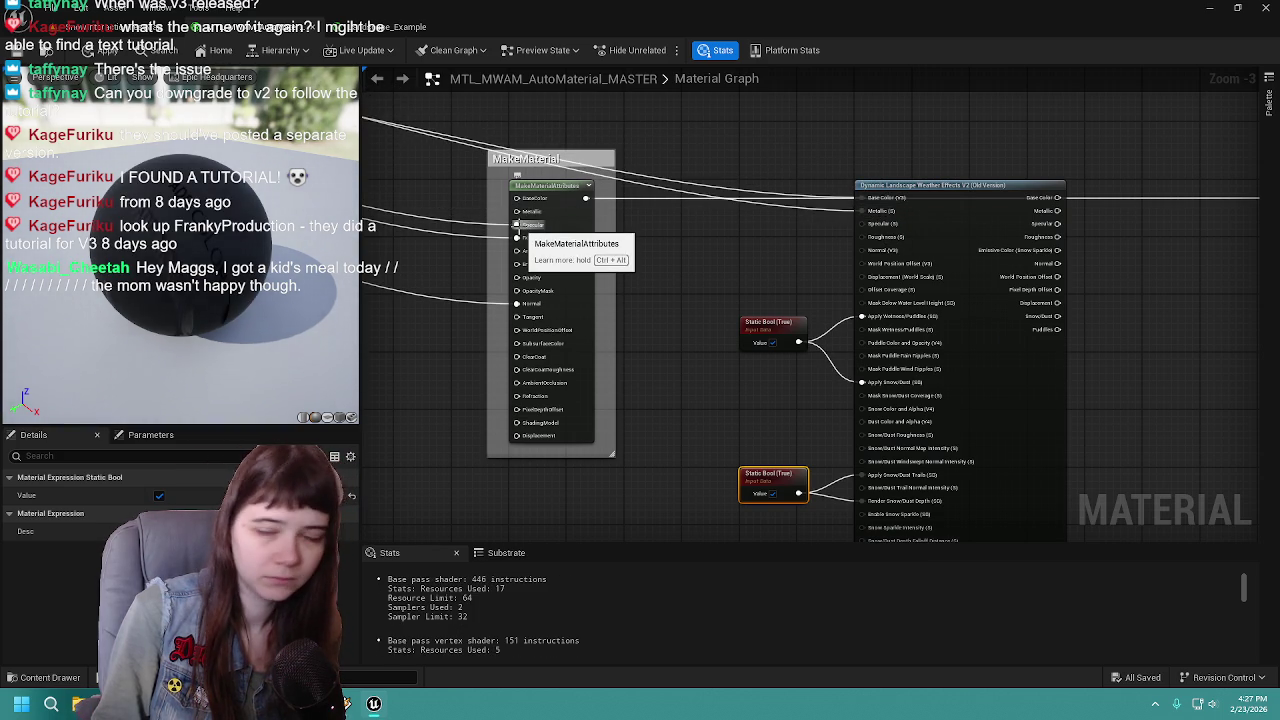
{"action": "mouse_move", "coordinate": [517, 224]}
{"action": "left_mouse_down"}
{"action": "mouse_move", "coordinate": [780, 150]}
{"action": "mouse_move", "coordinate": [880, 240]}
{"action": "mouse_move", "coordinate": [873, 228]}
{"action": "left_mouse_up"}
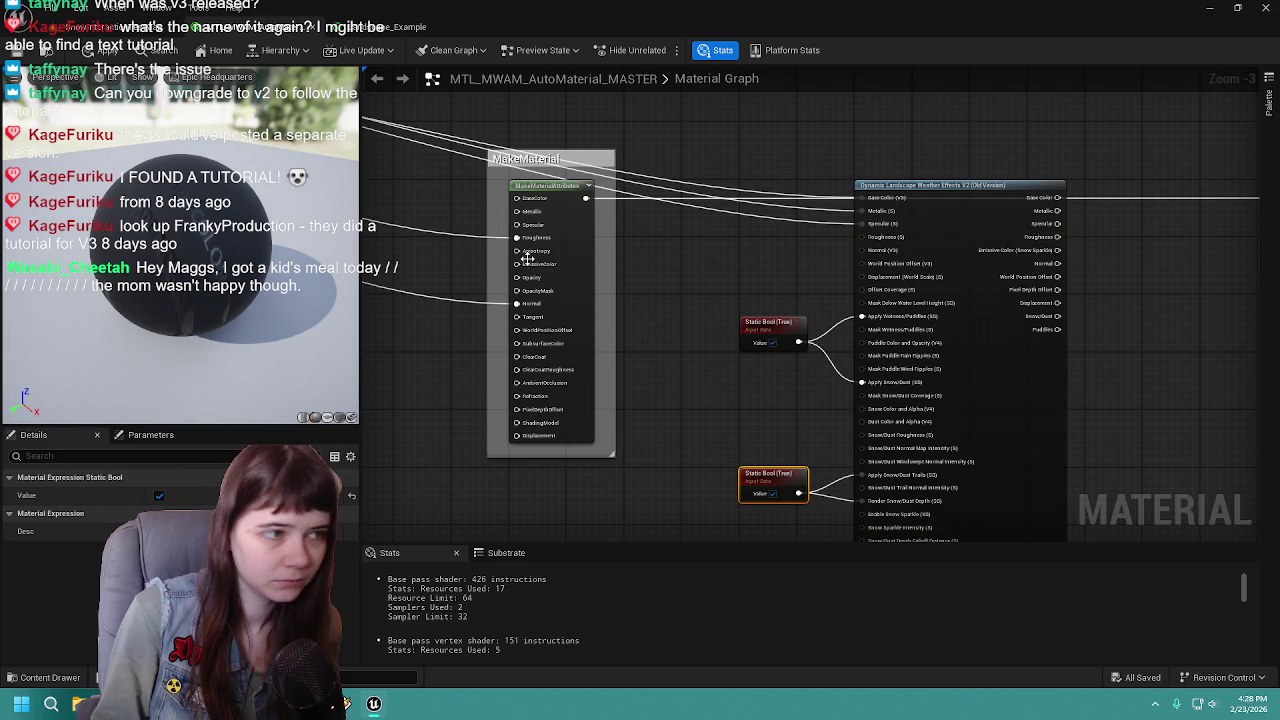
{"action": "mouse_move", "coordinate": [517, 237]}
{"action": "left_mouse_down"}
{"action": "mouse_move", "coordinate": [914, 206]}
{"action": "mouse_move", "coordinate": [869, 240]}
{"action": "left_mouse_up"}
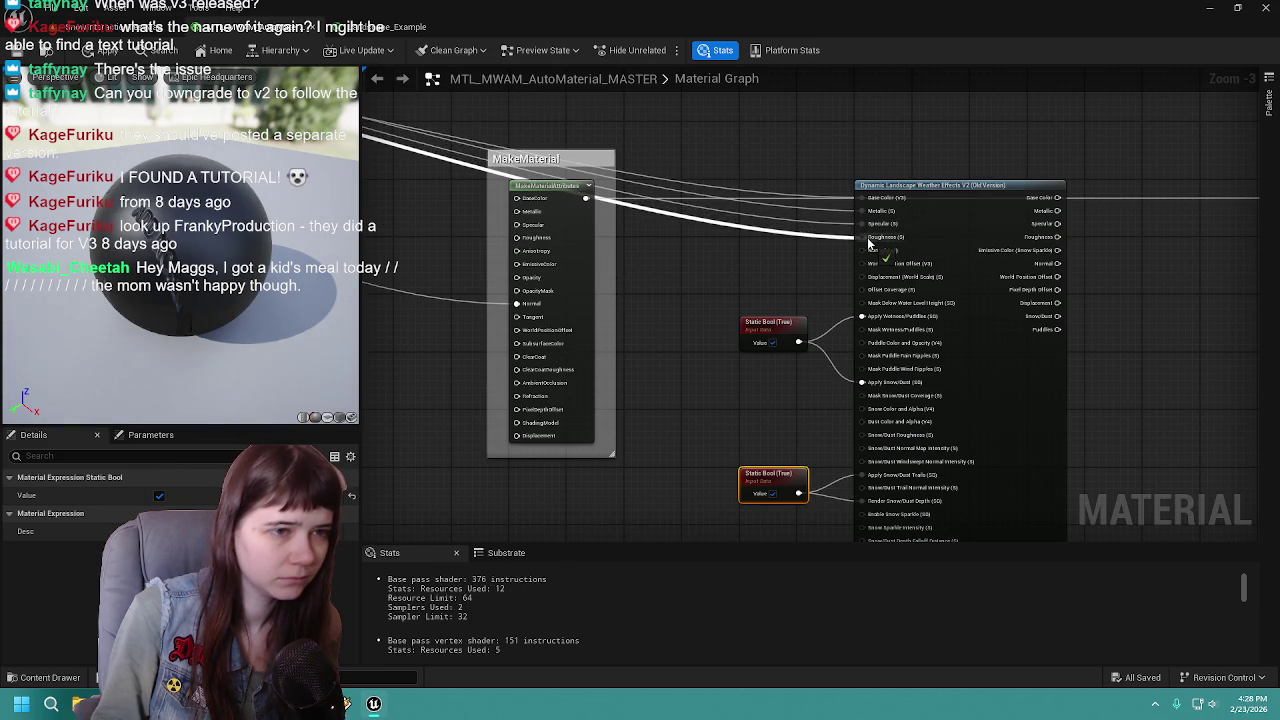
{"action": "mouse_move", "coordinate": [546, 210]}
{"action": "left_mouse_down"}
{"action": "mouse_move", "coordinate": [886, 249]}
{"action": "mouse_move", "coordinate": [862, 250]}
{"action": "left_mouse_up"}
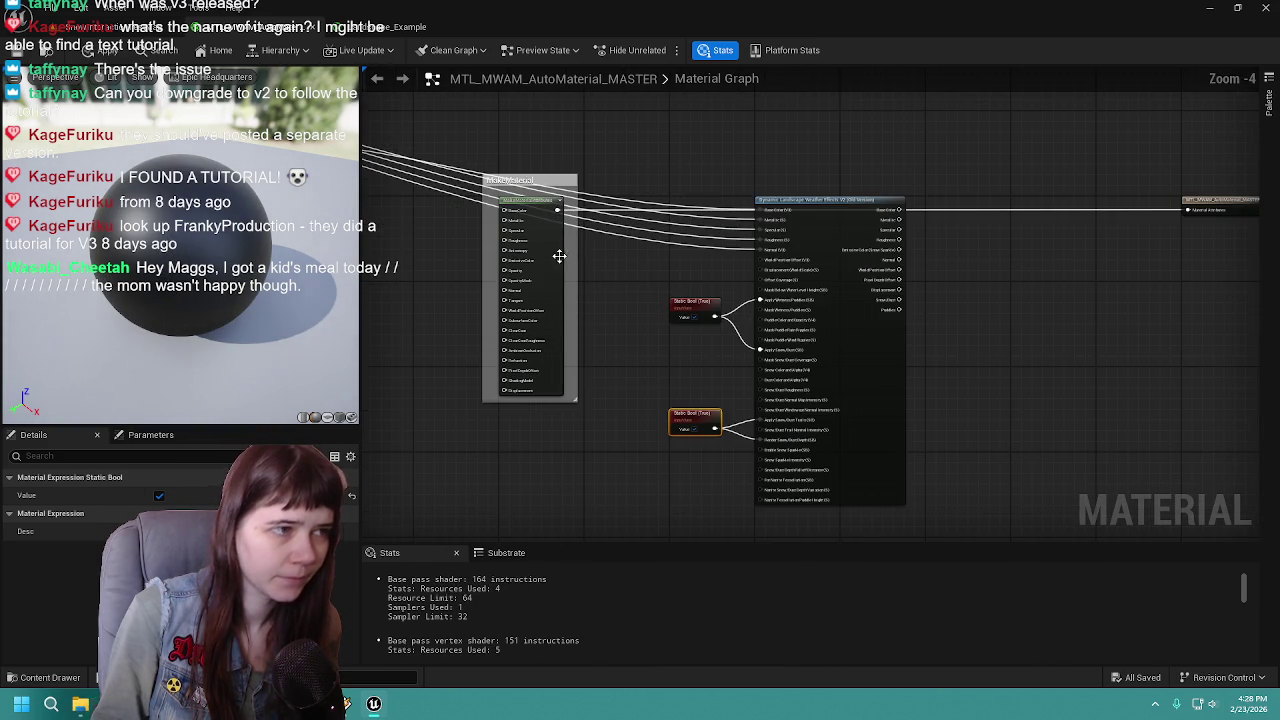
Place MakeMaterialAttributes right of Weather Effects, delete the MakeMaterial comment box, and apply the changes
{"action": "scroll", "coordinate": [481, 268], "scroll_direction": "down", "scroll_amount": 1}
{"action": "mouse_move", "coordinate": [481, 268]}
{"action": "left_mouse_down"}
{"action": "mouse_move", "coordinate": [1121, 365]}
{"action": "mouse_move", "coordinate": [1026, 310]}
{"action": "mouse_move", "coordinate": [940, 306]}
{"action": "mouse_move", "coordinate": [992, 346]}
{"action": "left_mouse_up"}
{"action": "left_click", "coordinate": [500, 286]}
{"action": "left_click", "coordinate": [484, 180]}
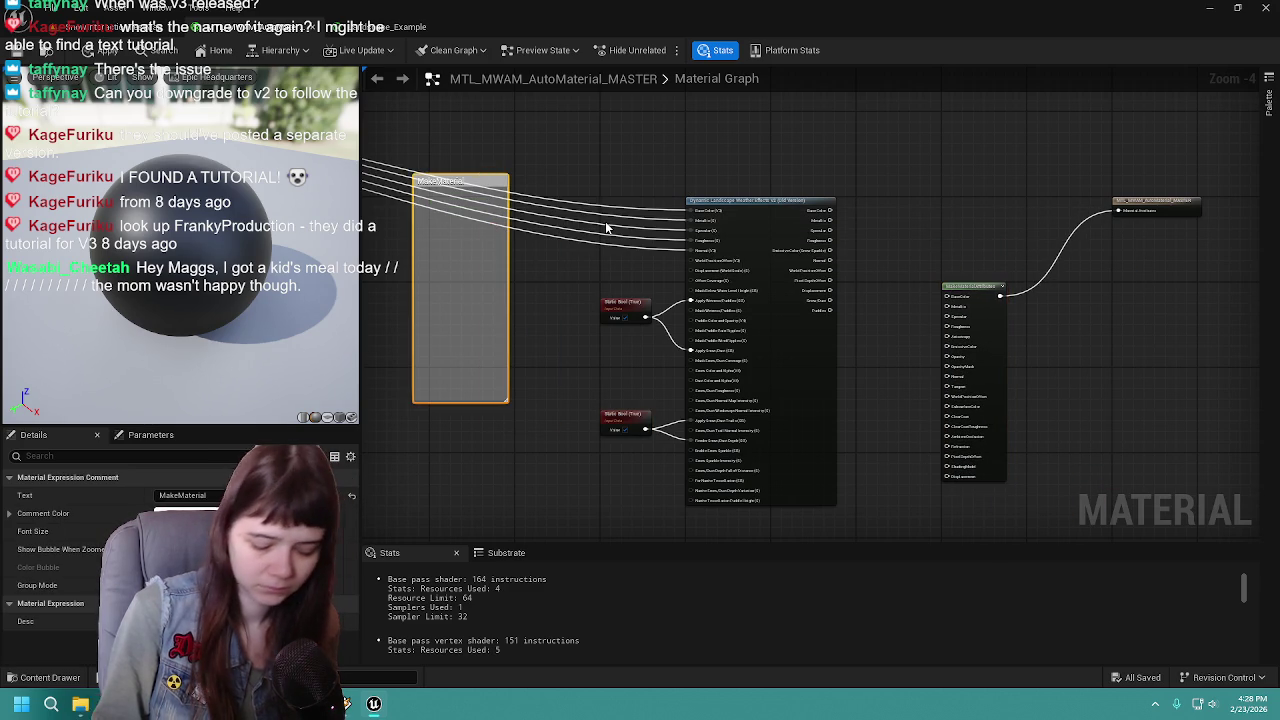
{"action": "key", "text": "Delete"}
{"action": "key", "text": "ctrl+s"}
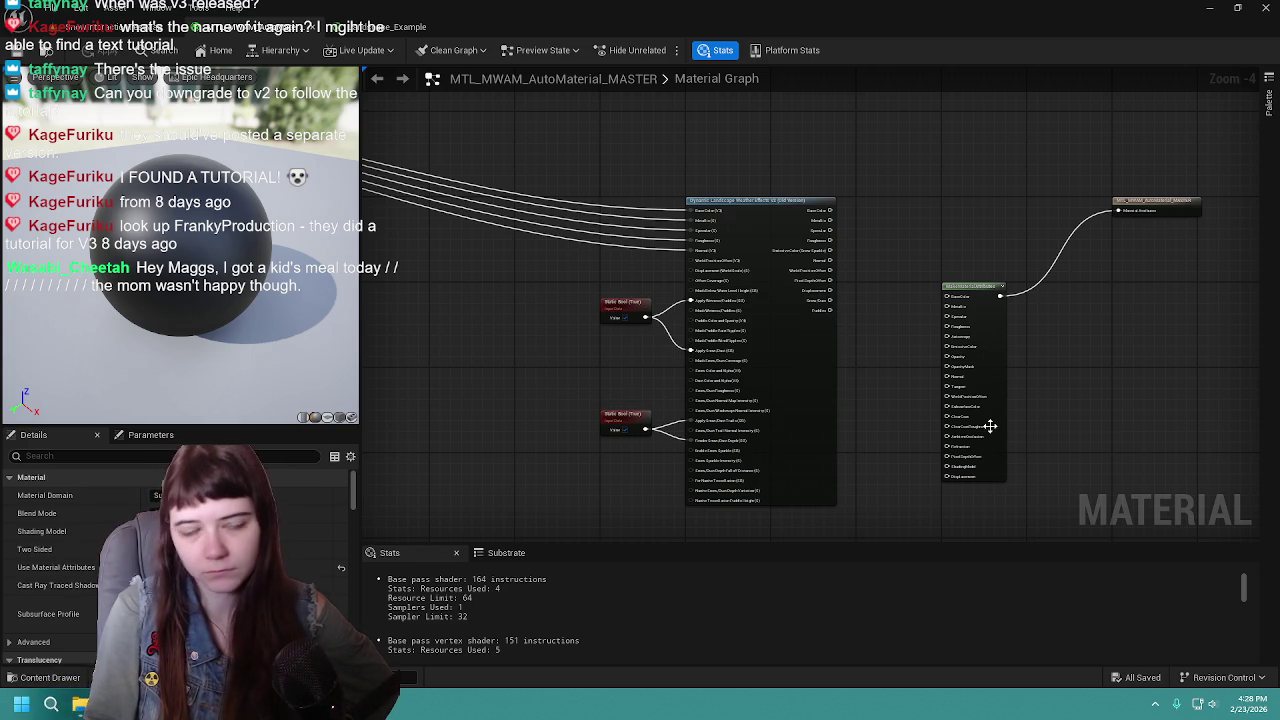
Wire the Weather Effects Base Color, Metallic, Roughness and Normal outputs into the matching MakeMaterialAttributes inputs
{"action": "scroll", "coordinate": [986, 423], "scroll_direction": "up", "scroll_amount": 1}
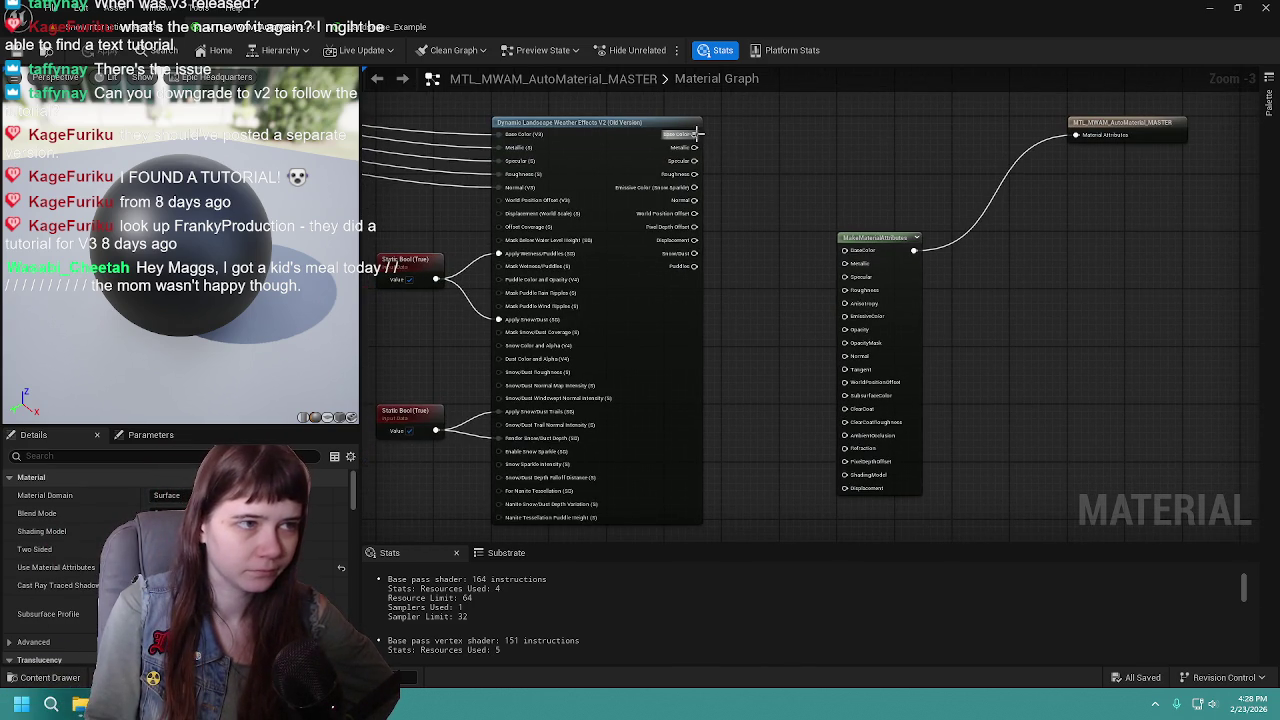
{"action": "left_click_drag", "start_coordinate": [908, 368], "coordinate": [908, 260]}
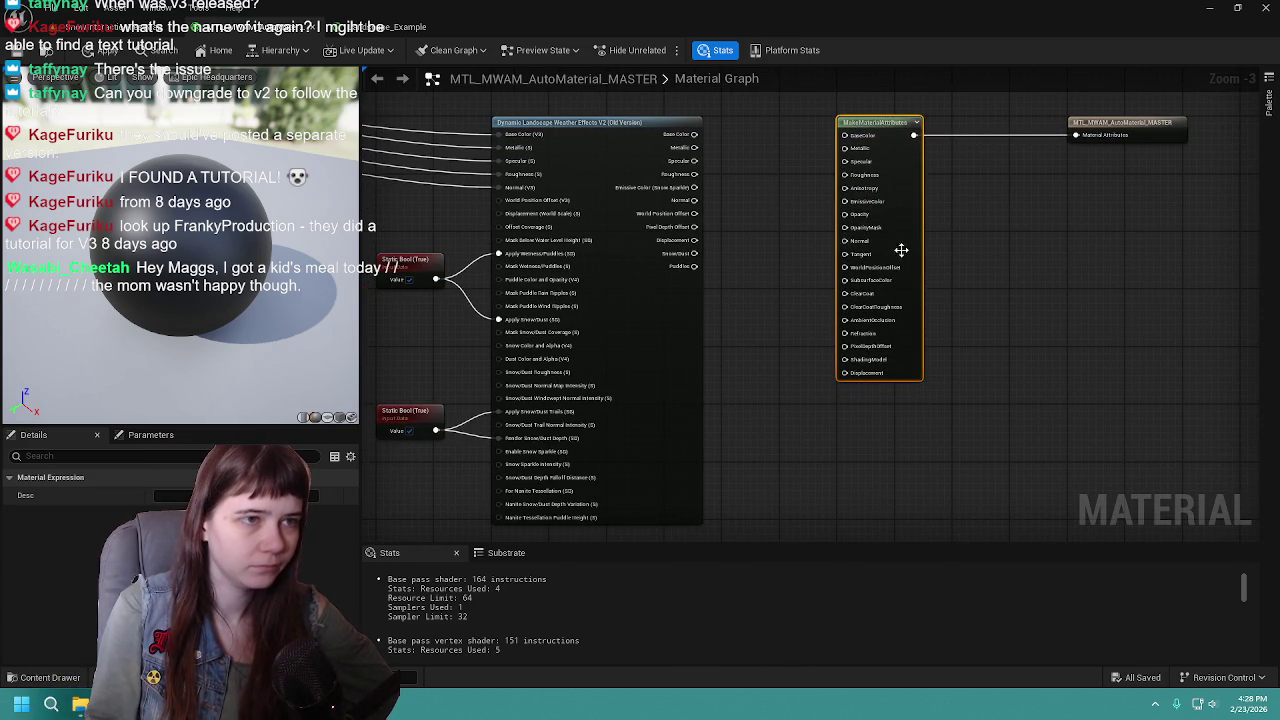
{"action": "left_click_drag", "start_coordinate": [757, 211], "coordinate": [757, 323]}
{"action": "mouse_move", "coordinate": [692, 246]}
{"action": "left_mouse_down"}
{"action": "mouse_move", "coordinate": [830, 260]}
{"action": "mouse_move", "coordinate": [845, 250]}
{"action": "left_mouse_up"}
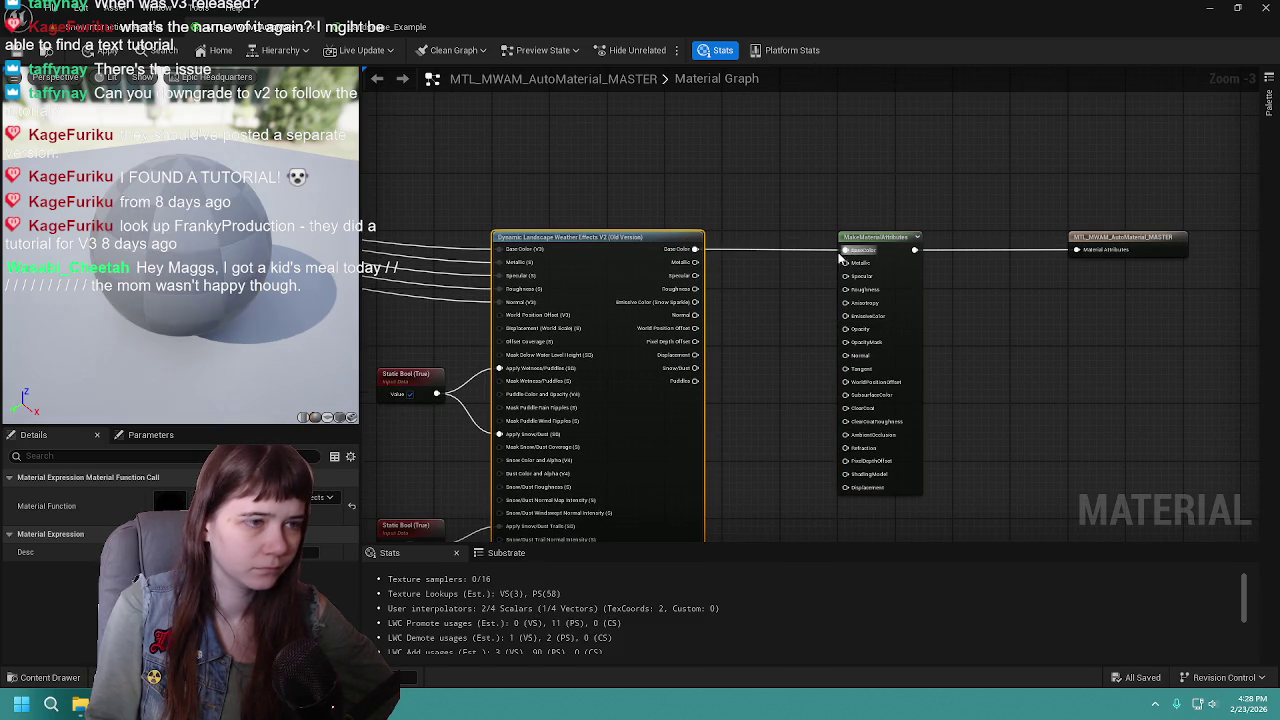
{"action": "mouse_move", "coordinate": [695, 262]}
{"action": "left_mouse_down"}
{"action": "mouse_move", "coordinate": [881, 272]}
{"action": "mouse_move", "coordinate": [852, 263]}
{"action": "left_mouse_up"}
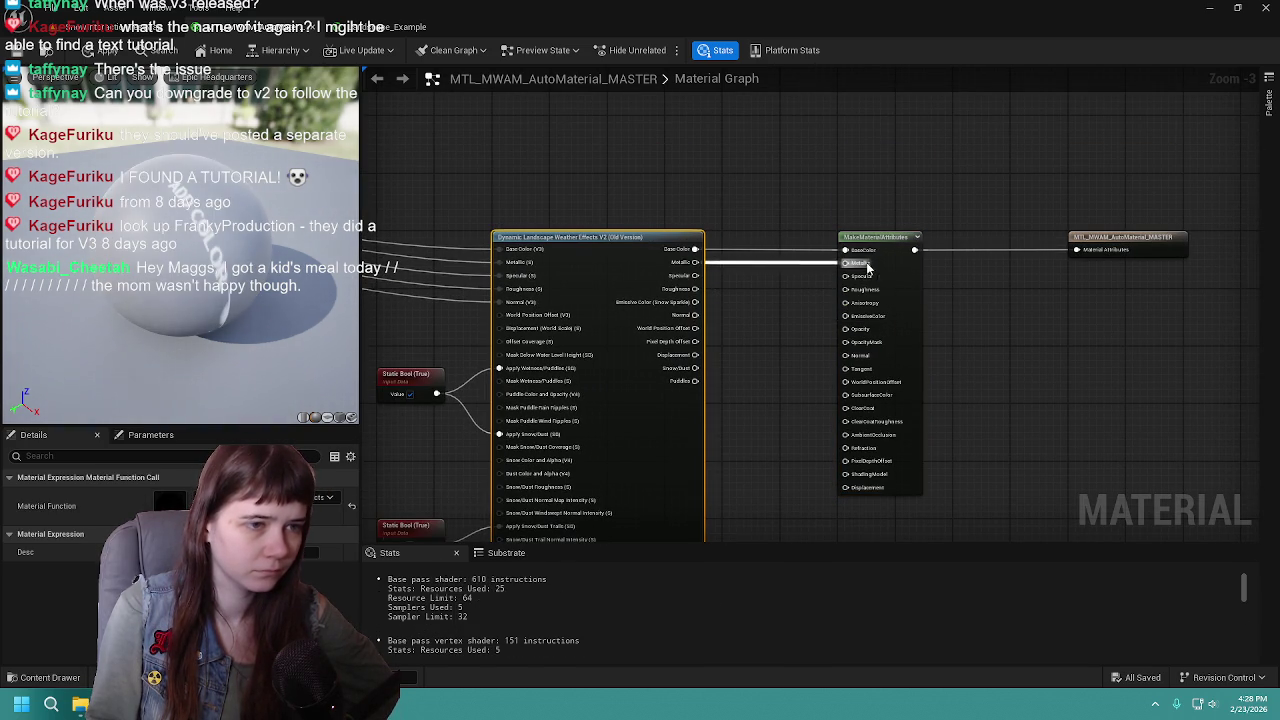
{"action": "left_click_drag", "start_coordinate": [695, 275], "coordinate": [864, 279]}
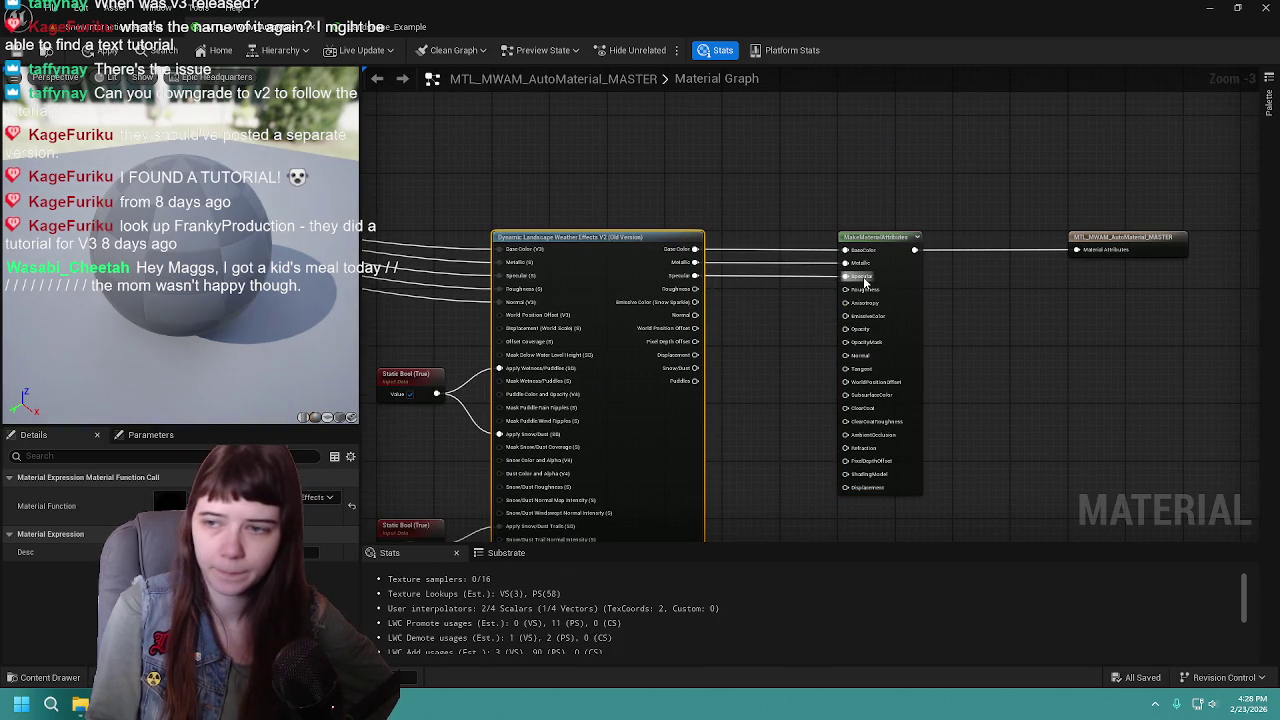
{"action": "mouse_move", "coordinate": [695, 289]}
{"action": "left_mouse_down"}
{"action": "mouse_move", "coordinate": [878, 315]}
{"action": "mouse_move", "coordinate": [868, 292]}
{"action": "mouse_move", "coordinate": [848, 289]}
{"action": "left_mouse_up"}
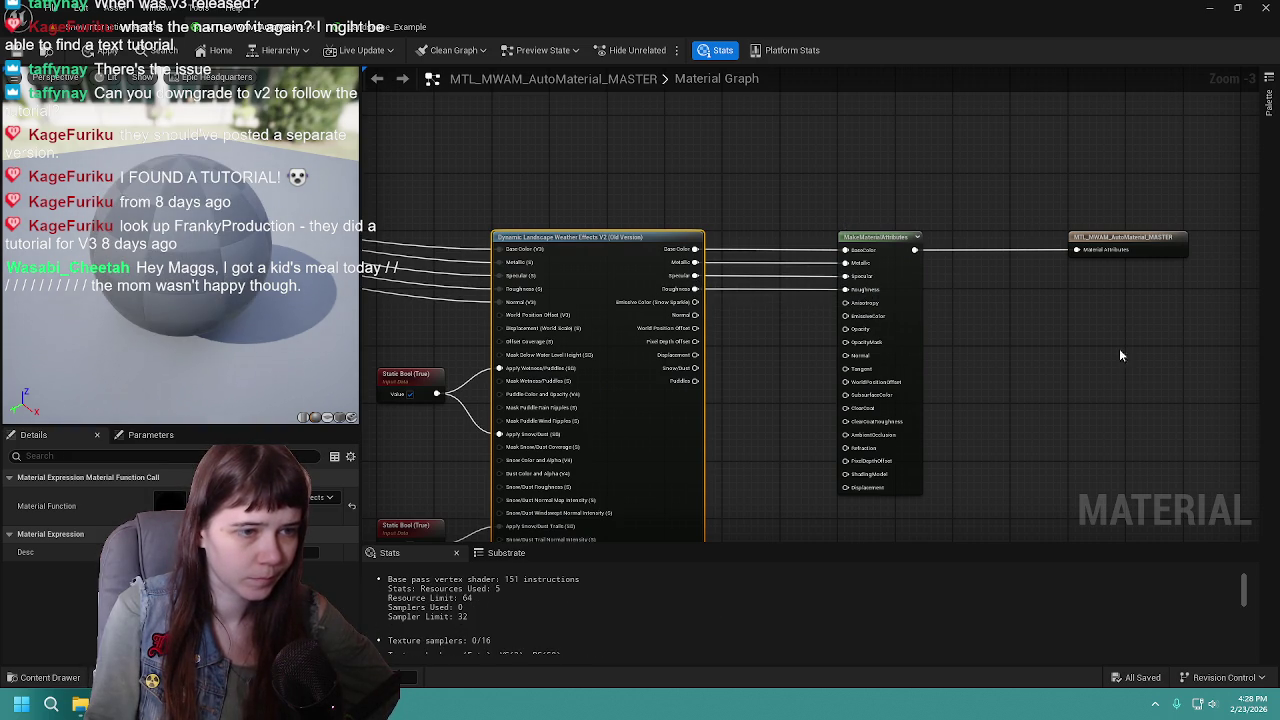
{"action": "left_click", "coordinate": [739, 352]}
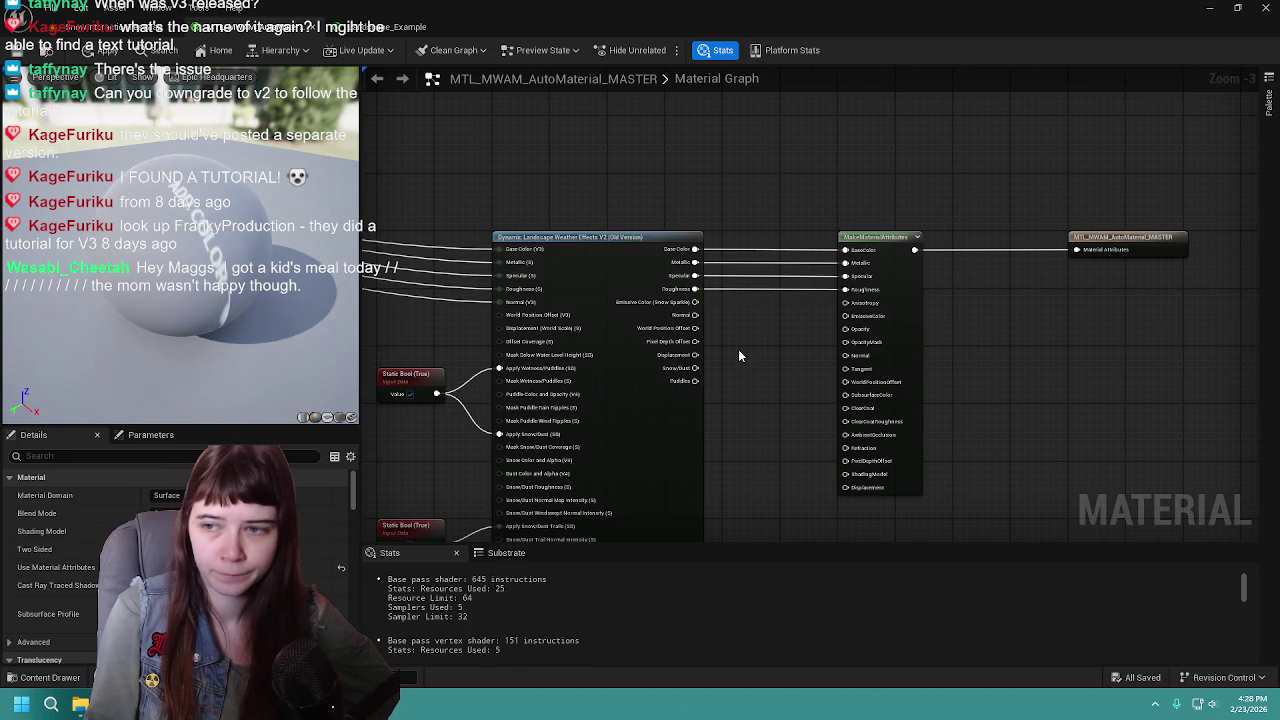
{"action": "mouse_move", "coordinate": [695, 315]}
{"action": "left_mouse_down"}
{"action": "mouse_move", "coordinate": [880, 371]}
{"action": "mouse_move", "coordinate": [848, 355]}
{"action": "left_mouse_up"}
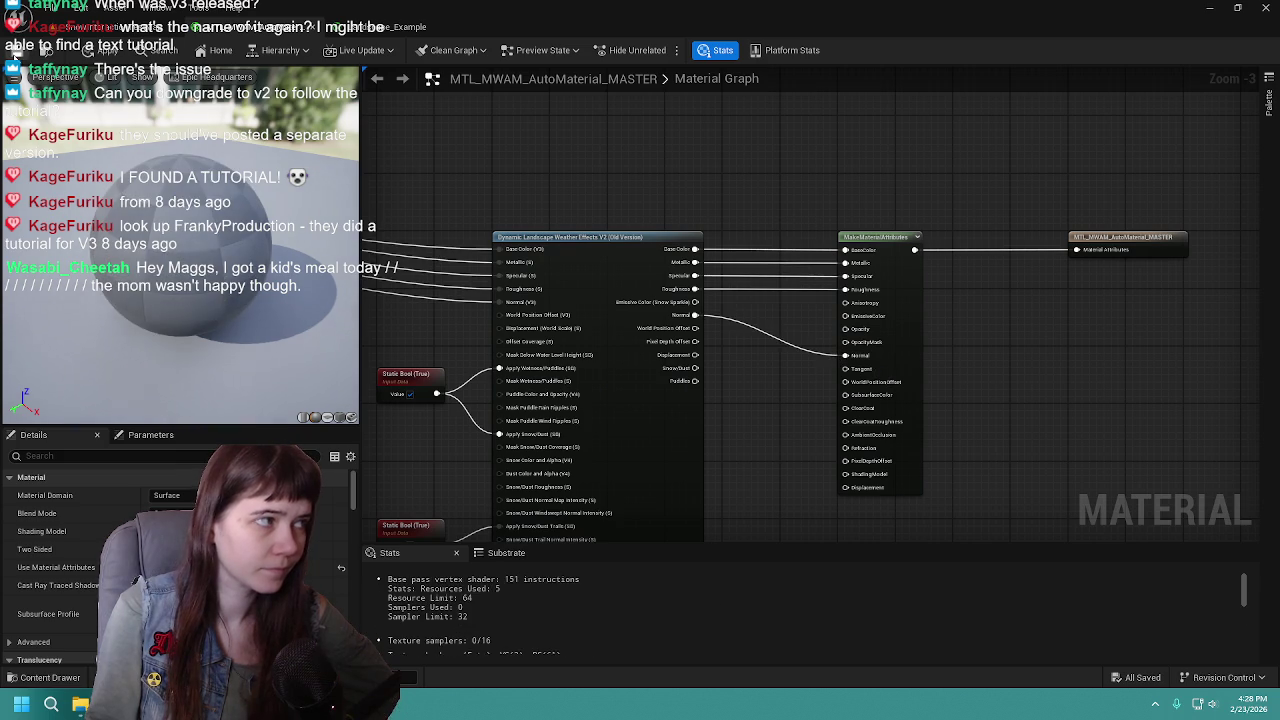
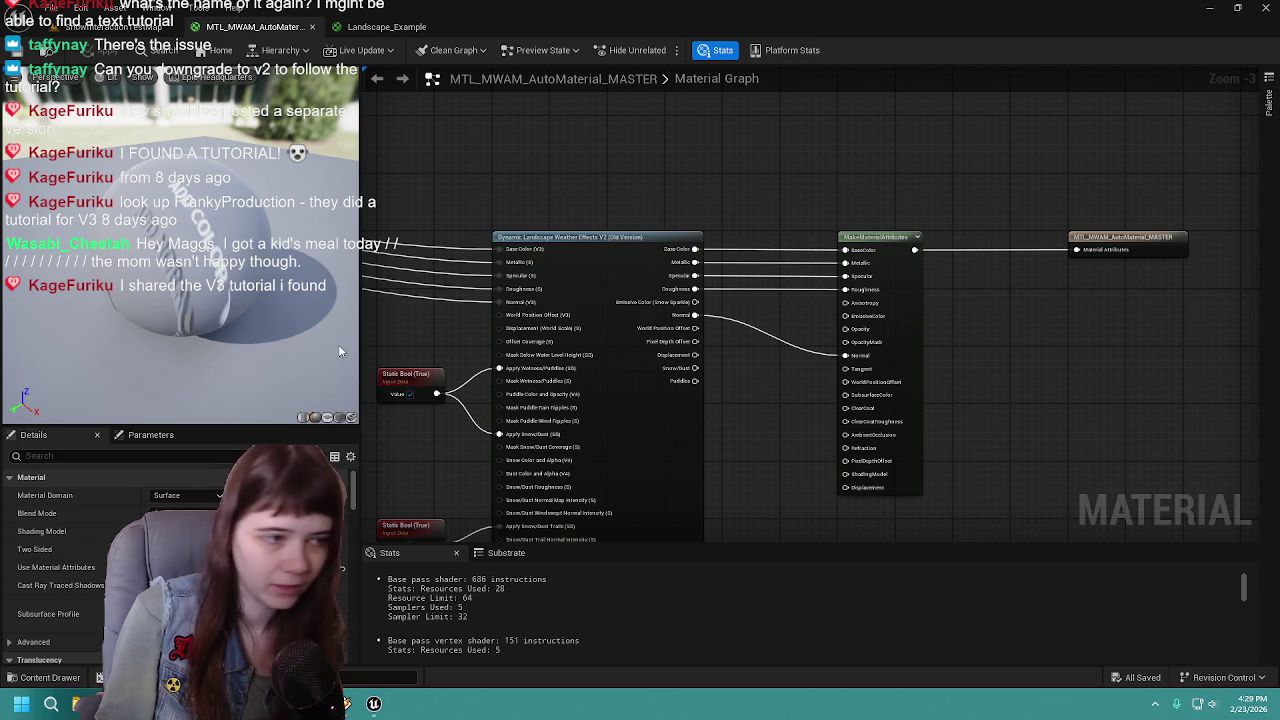
Return from the material graph to the level viewport and frame the weather actor
{"action": "scroll", "coordinate": [710, 148], "scroll_direction": "down", "scroll_amount": 1}
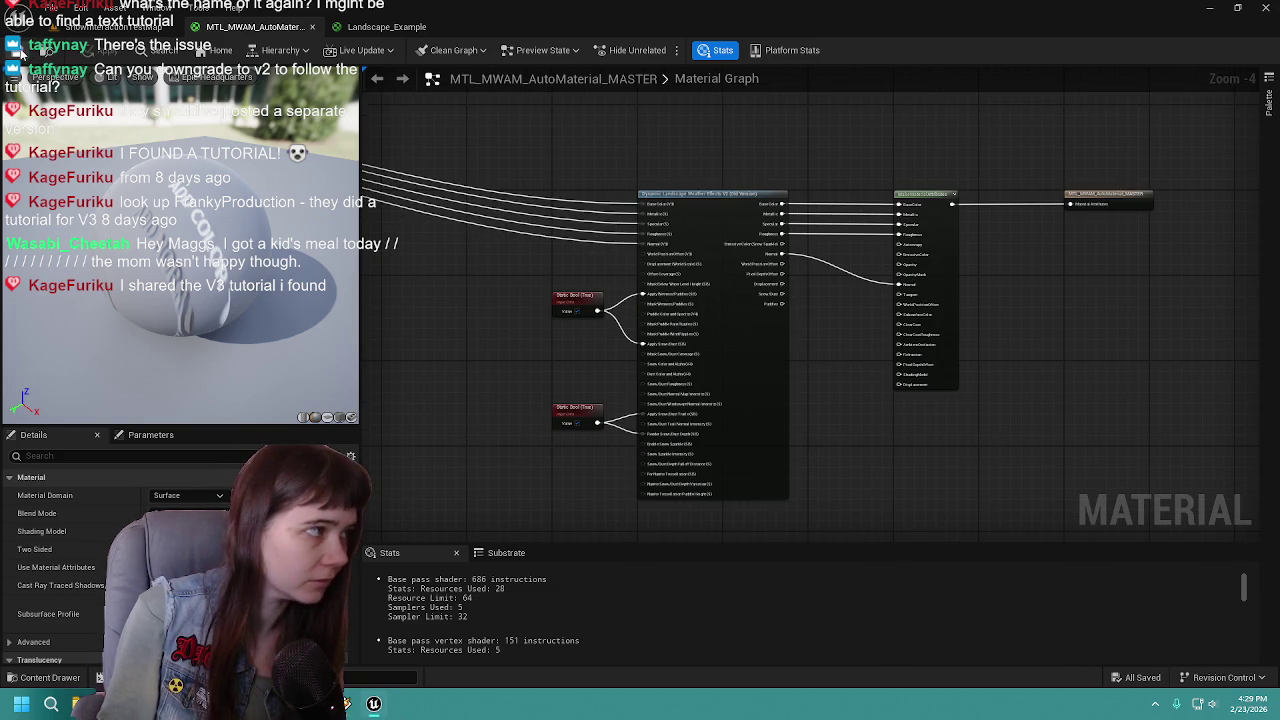
{"action": "scroll", "coordinate": [895, 252], "scroll_direction": "up", "scroll_amount": 1}
{"action": "left_click_drag", "start_coordinate": [800, 348], "coordinate": [845, 328]}
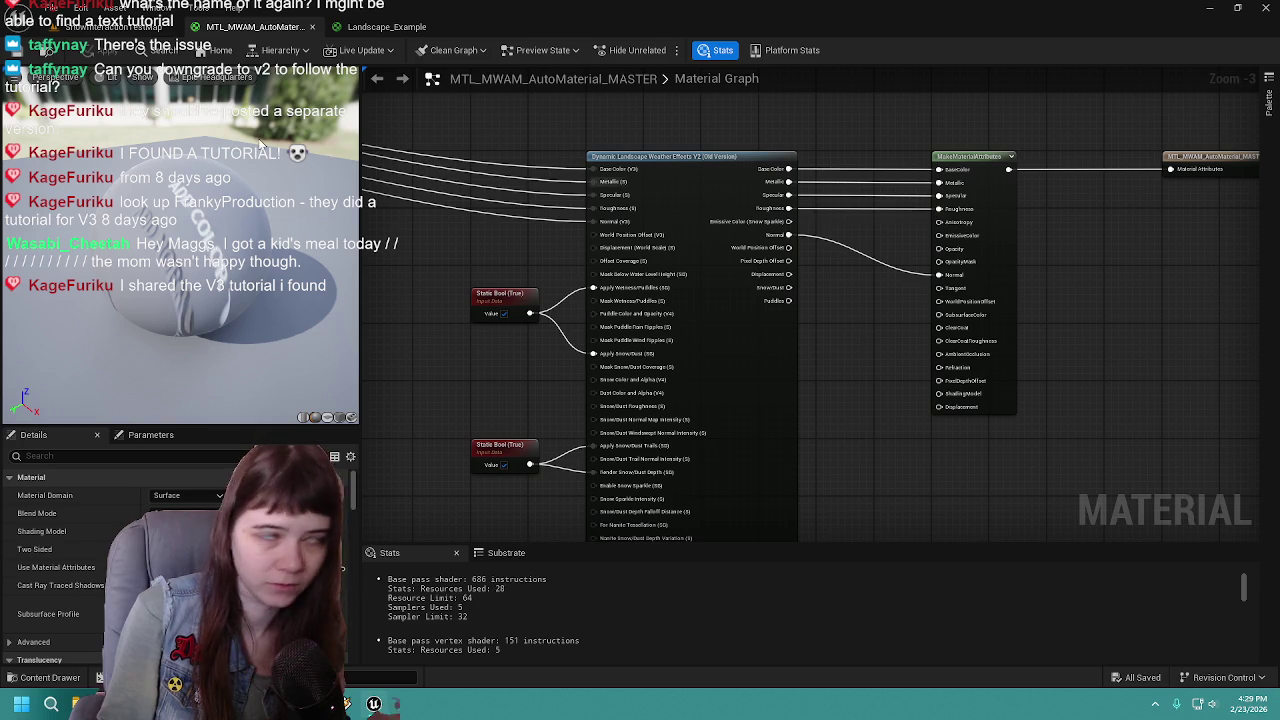
{"action": "left_click", "coordinate": [118, 30]}
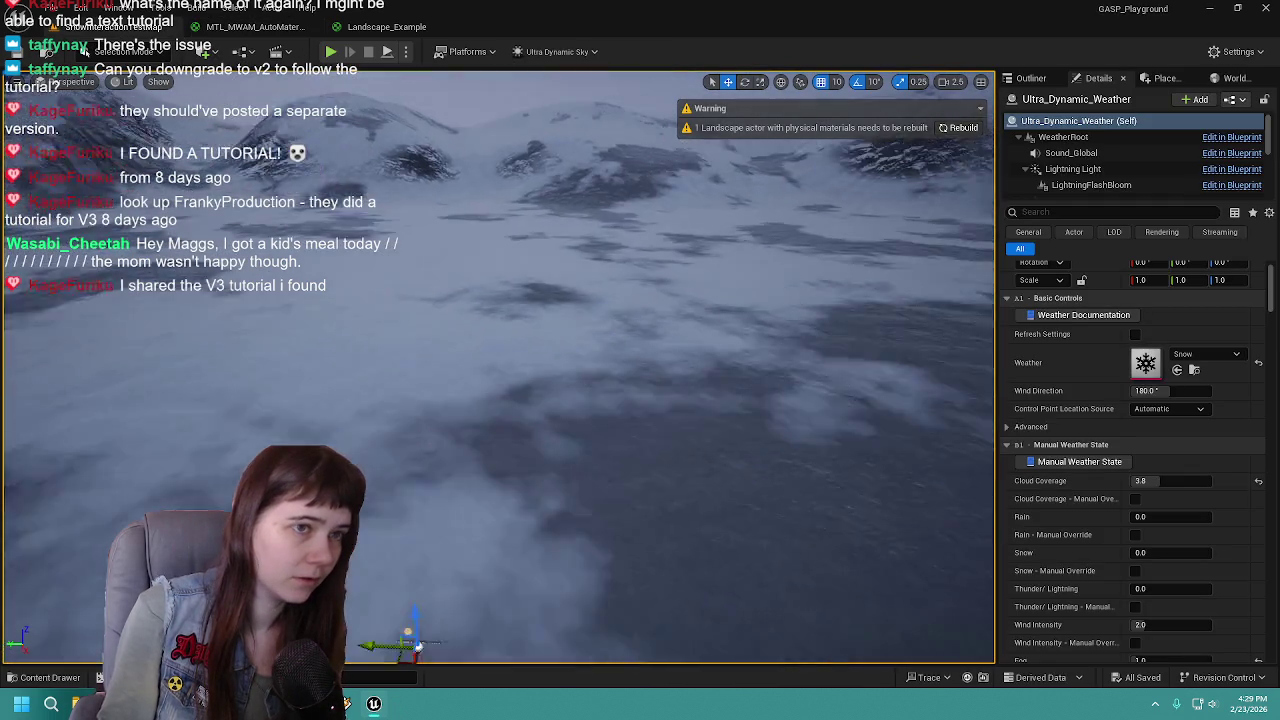
{"action": "key", "text": "f"}
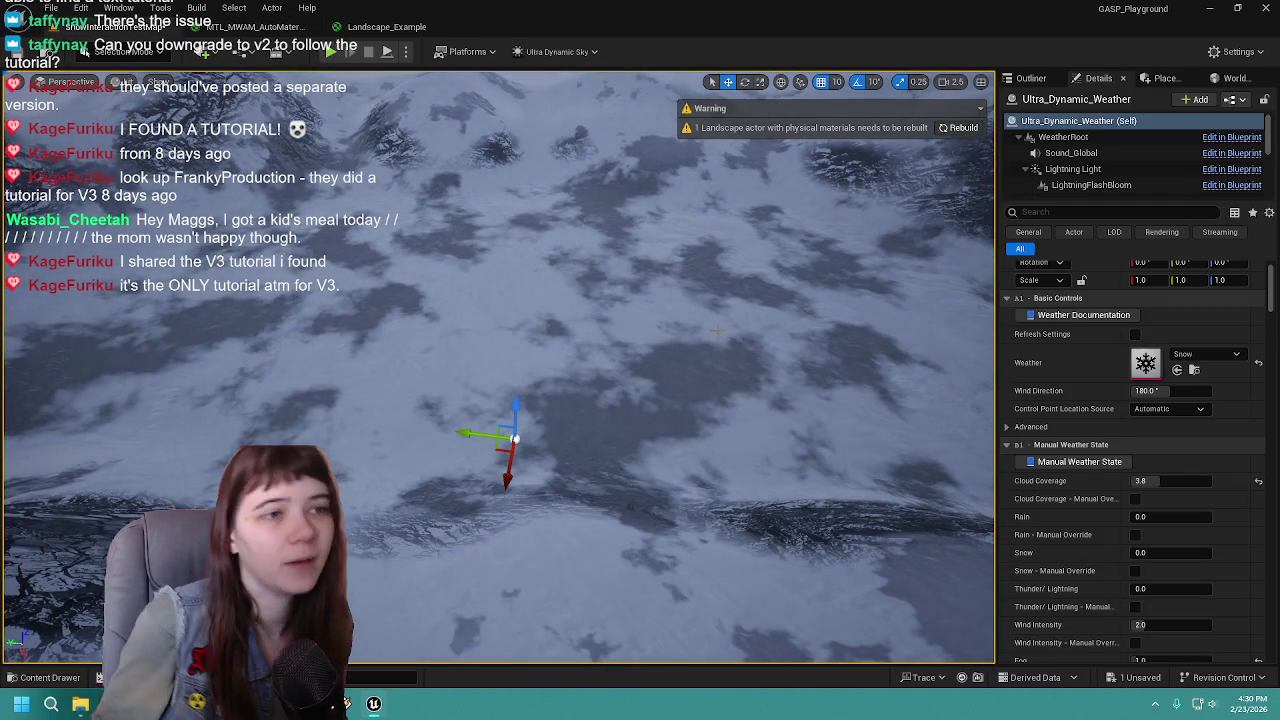
Play From Here on the landscape, run the mannequin across the snow, then stop
{"action": "left_click", "coordinate": [715, 330]}
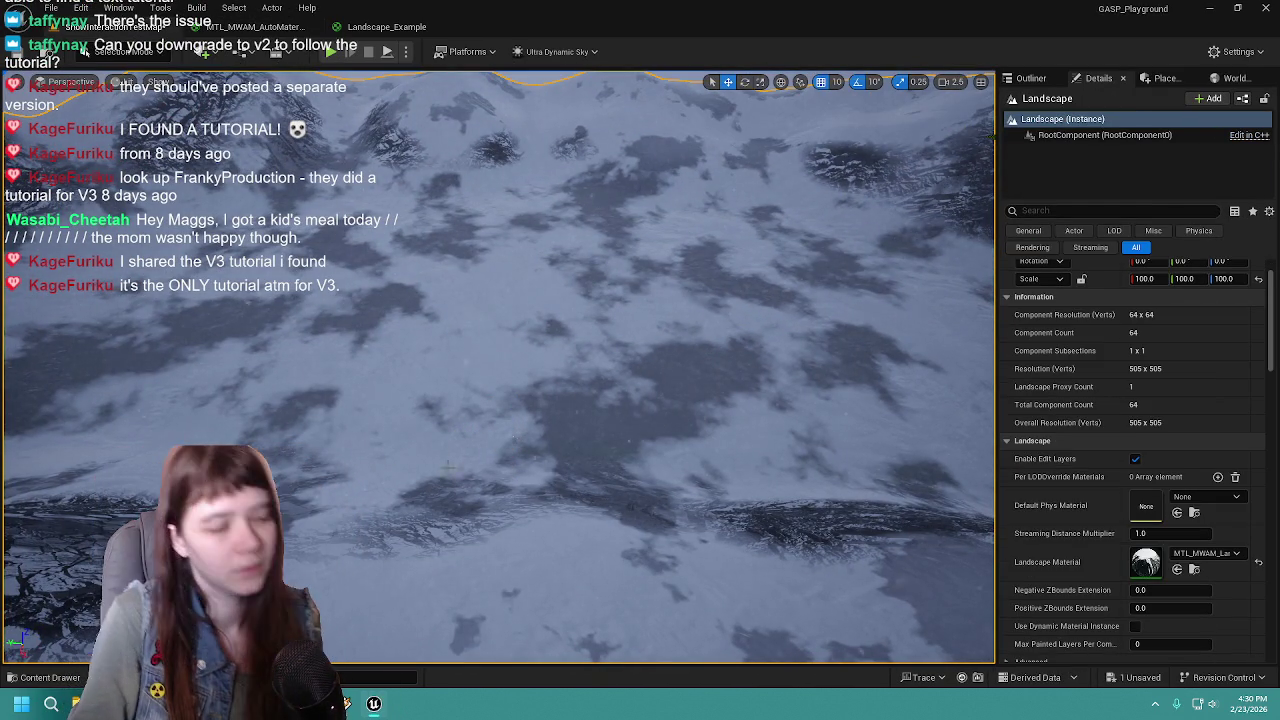
{"action": "right_click", "coordinate": [478, 258]}
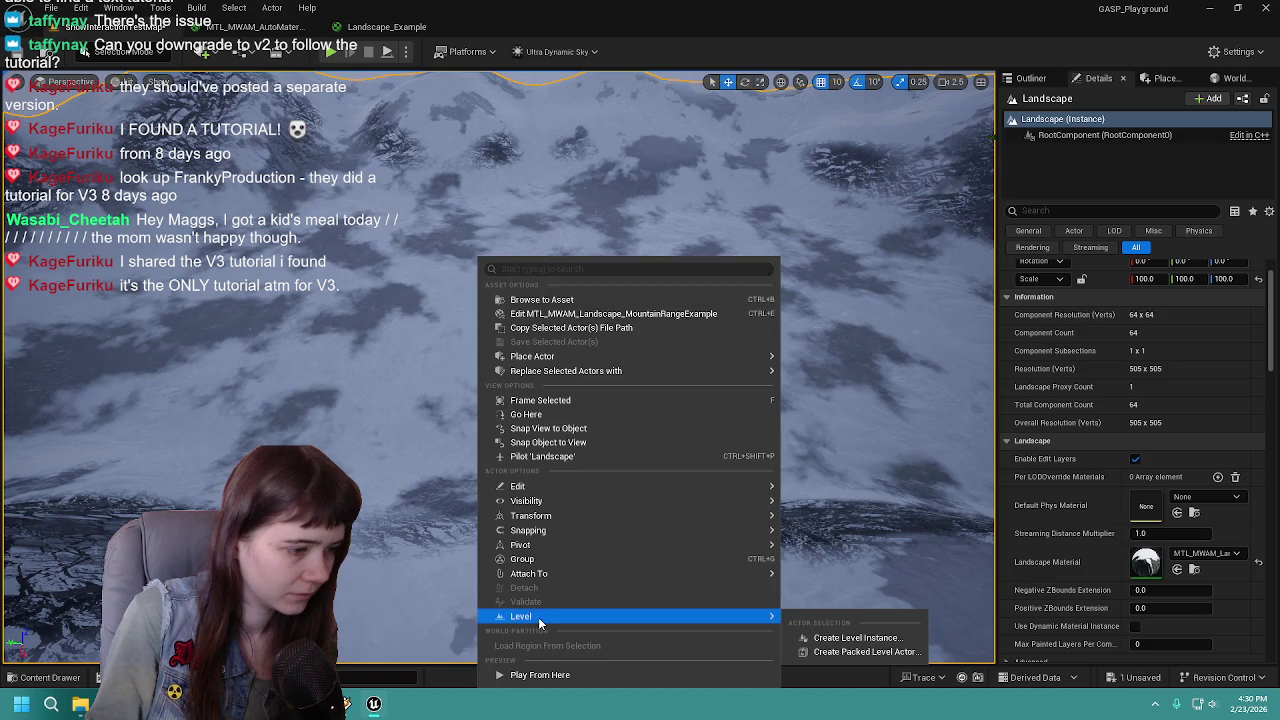
{"action": "left_click", "coordinate": [540, 676]}
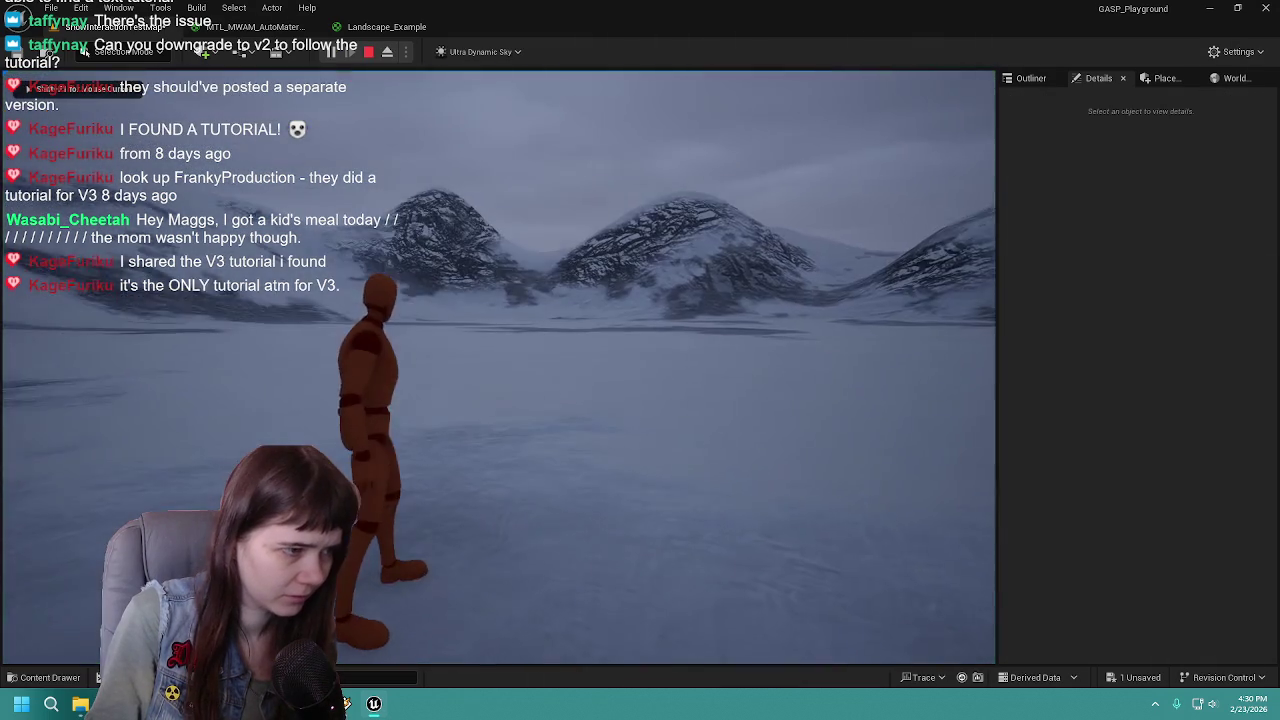
{"action": "key", "text": "w"}
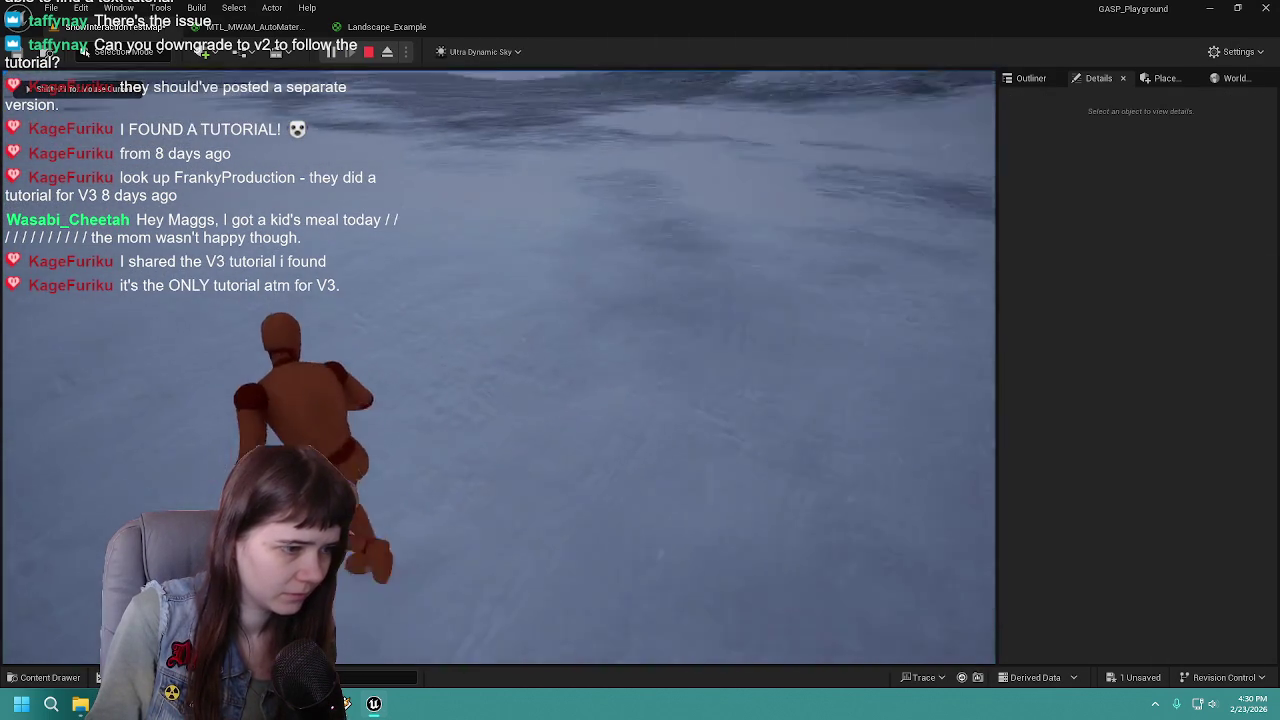
{"action": "key", "text": "w"}
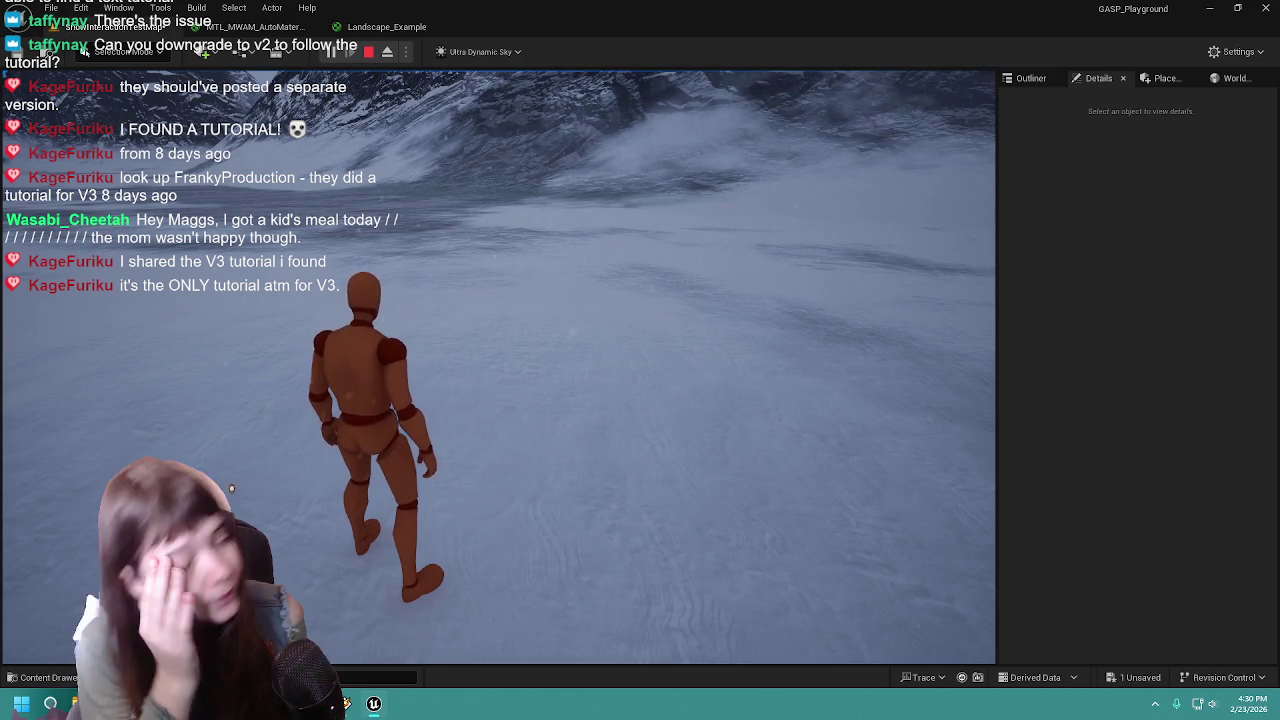
{"action": "key", "text": "w"}
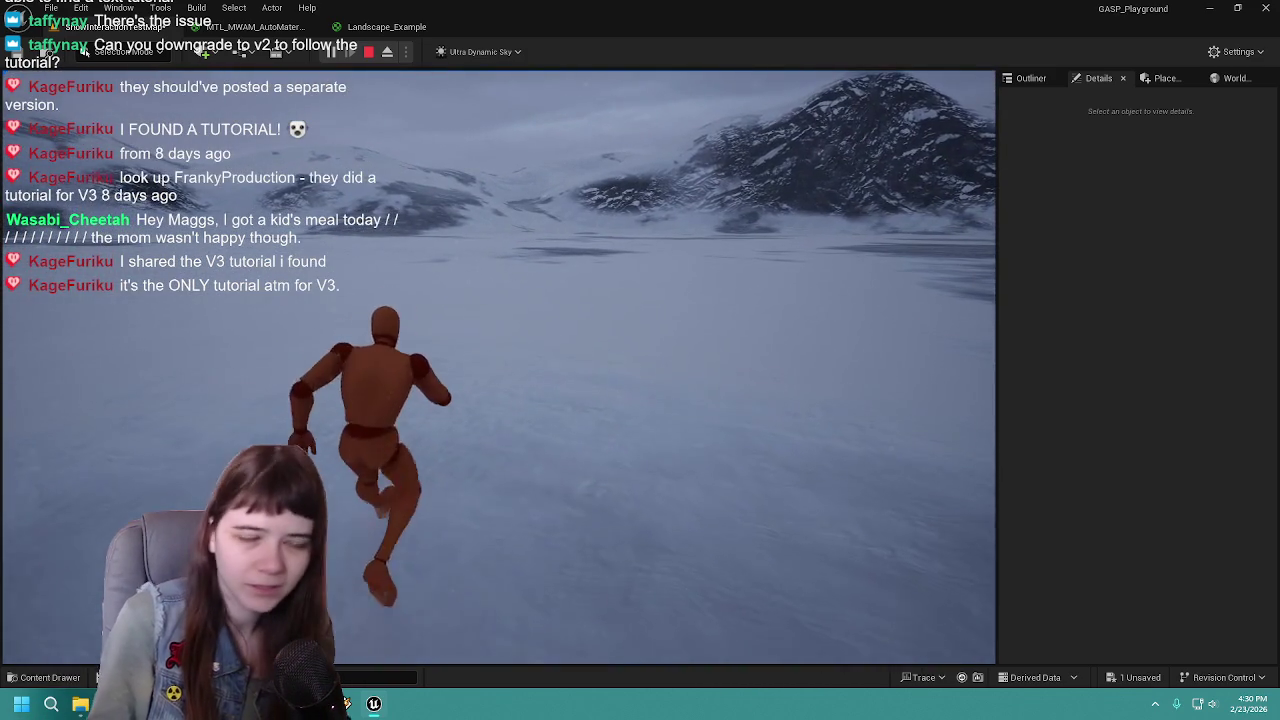
{"action": "key", "text": "Escape"}
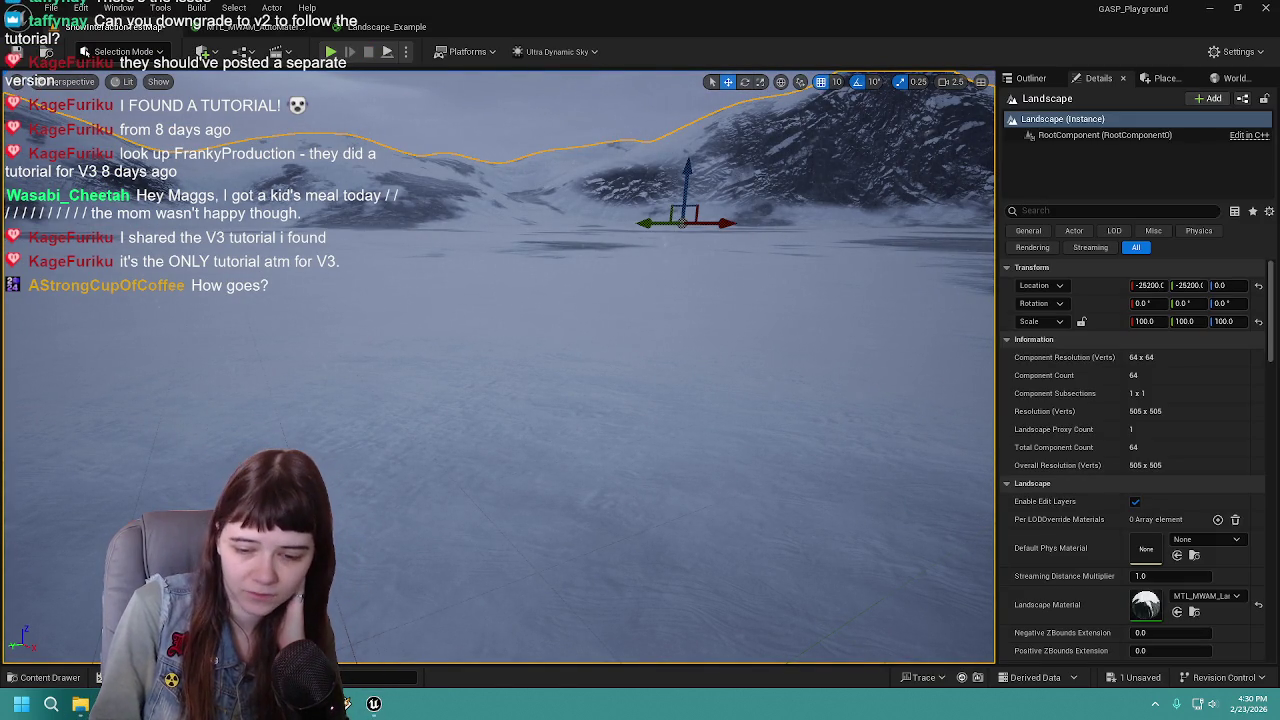
Inspect Landscape_Example's Texture Samples and lower Static Bool, then open MTL_MWAM_AutoMaterial_MASTER
{"action": "left_click", "coordinate": [387, 27]}
{"action": "mouse_move", "coordinate": [634, 350]}
{"action": "left_mouse_down"}
{"action": "mouse_move", "coordinate": [677, 271]}
{"action": "mouse_move", "coordinate": [723, 278]}
{"action": "mouse_move", "coordinate": [678, 278]}
{"action": "left_mouse_up"}
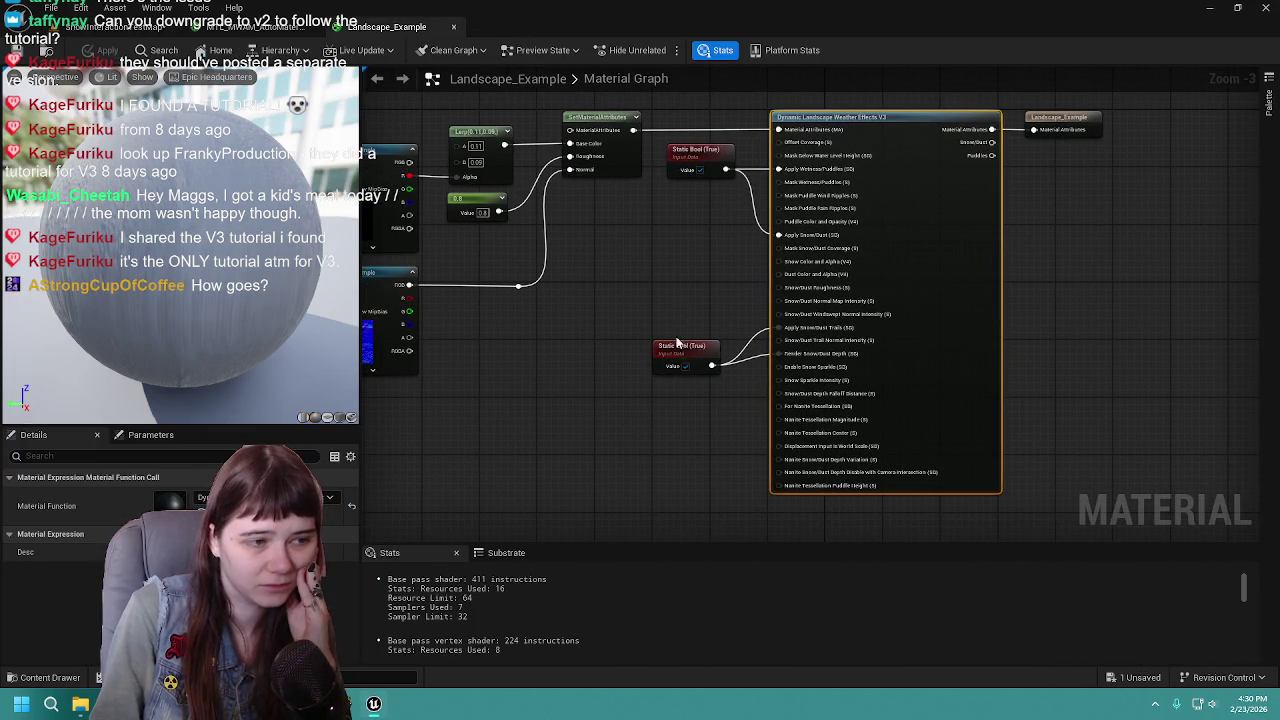
{"action": "left_click_drag", "start_coordinate": [790, 402], "coordinate": [692, 357]}
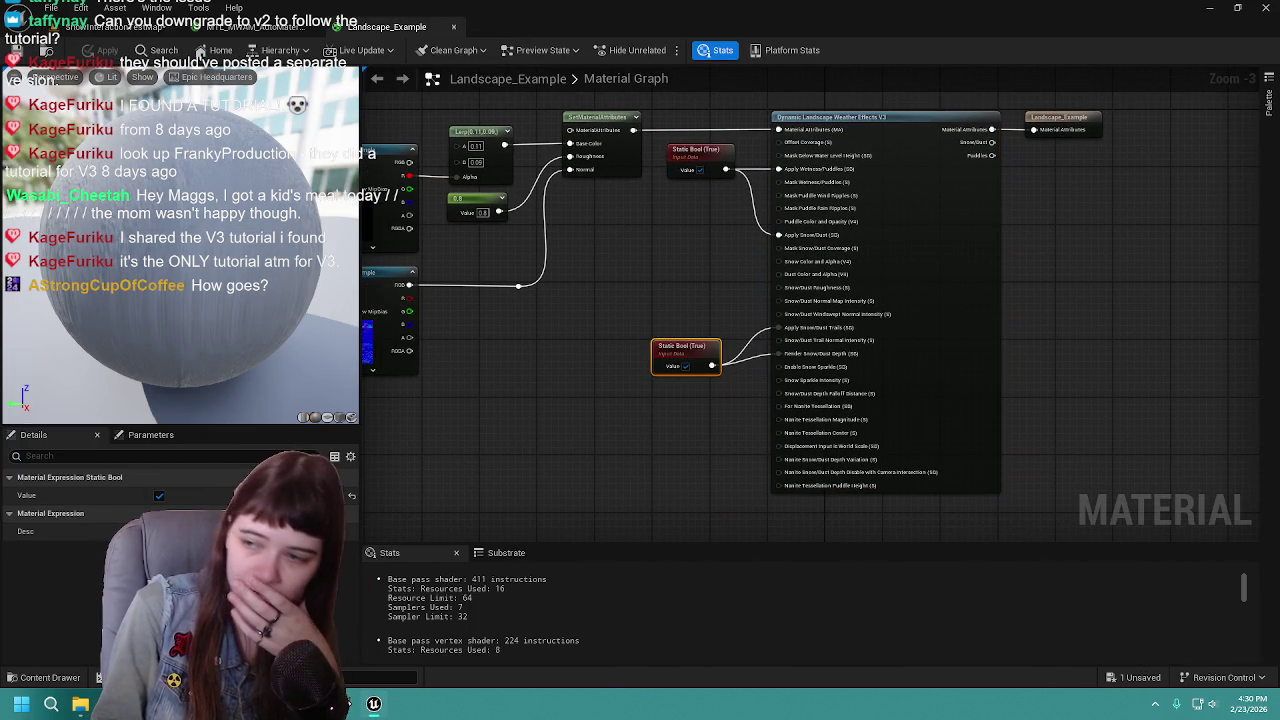
{"action": "left_click_drag", "start_coordinate": [715, 338], "coordinate": [681, 361]}
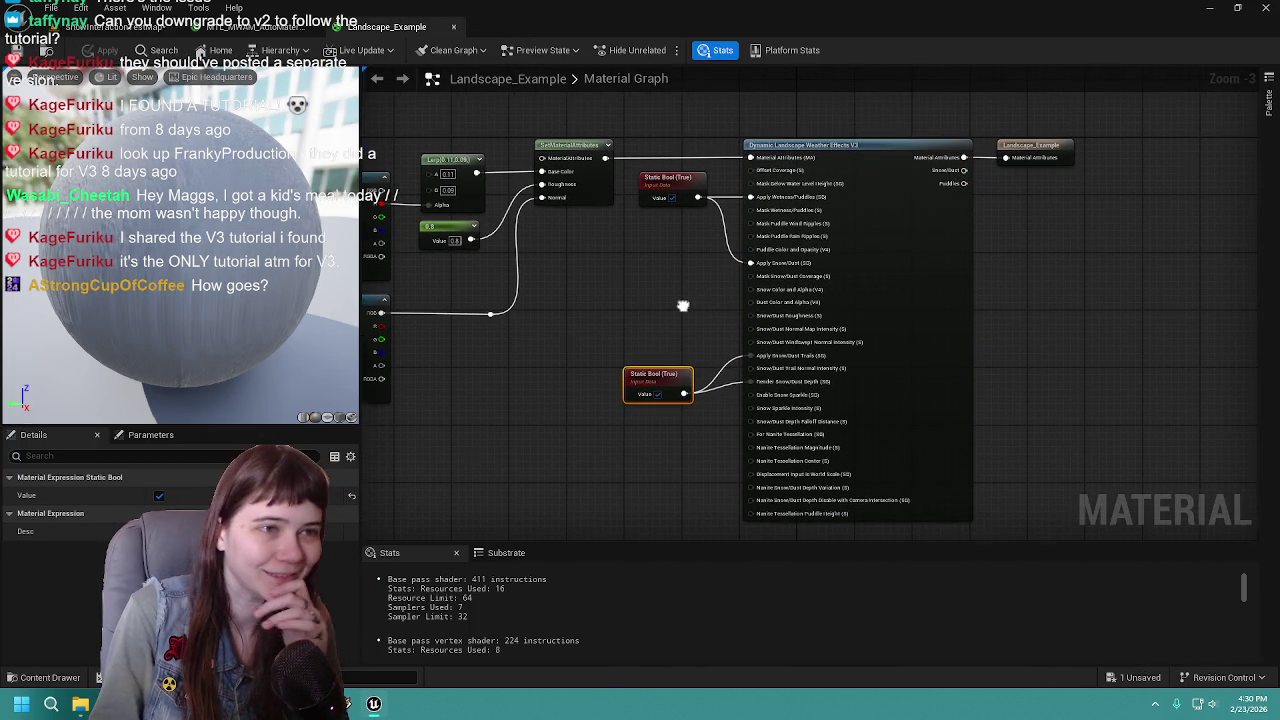
{"action": "mouse_move", "coordinate": [620, 292]}
{"action": "left_mouse_down"}
{"action": "mouse_move", "coordinate": [733, 337]}
{"action": "mouse_move", "coordinate": [834, 346]}
{"action": "mouse_move", "coordinate": [790, 341]}
{"action": "left_mouse_up"}
{"action": "left_click", "coordinate": [250, 26]}
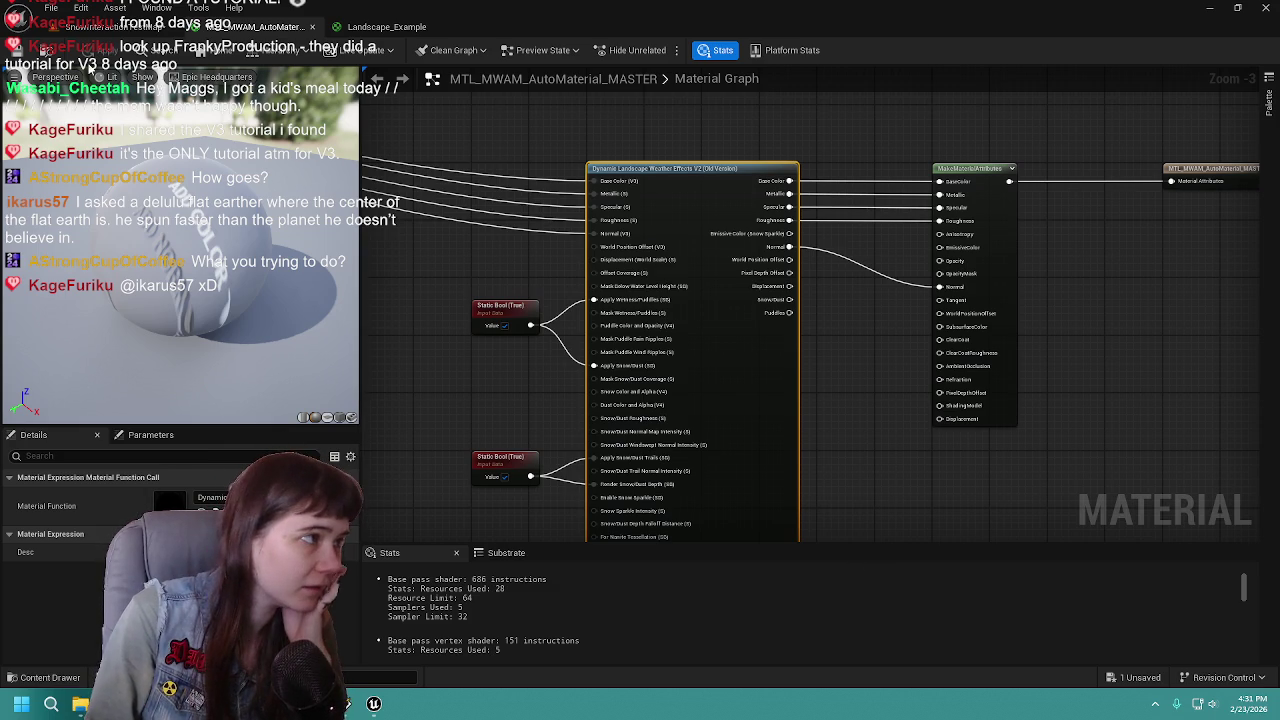
Wire Emissive Color (Snow Sparkle) into EmissiveColor, apply the material, and save all assets
{"action": "mouse_move", "coordinate": [408, 258]}
{"action": "left_mouse_down"}
{"action": "mouse_move", "coordinate": [620, 263]}
{"action": "mouse_move", "coordinate": [714, 290]}
{"action": "left_mouse_up"}
{"action": "scroll", "coordinate": [631, 291], "scroll_direction": "down", "scroll_amount": 1}
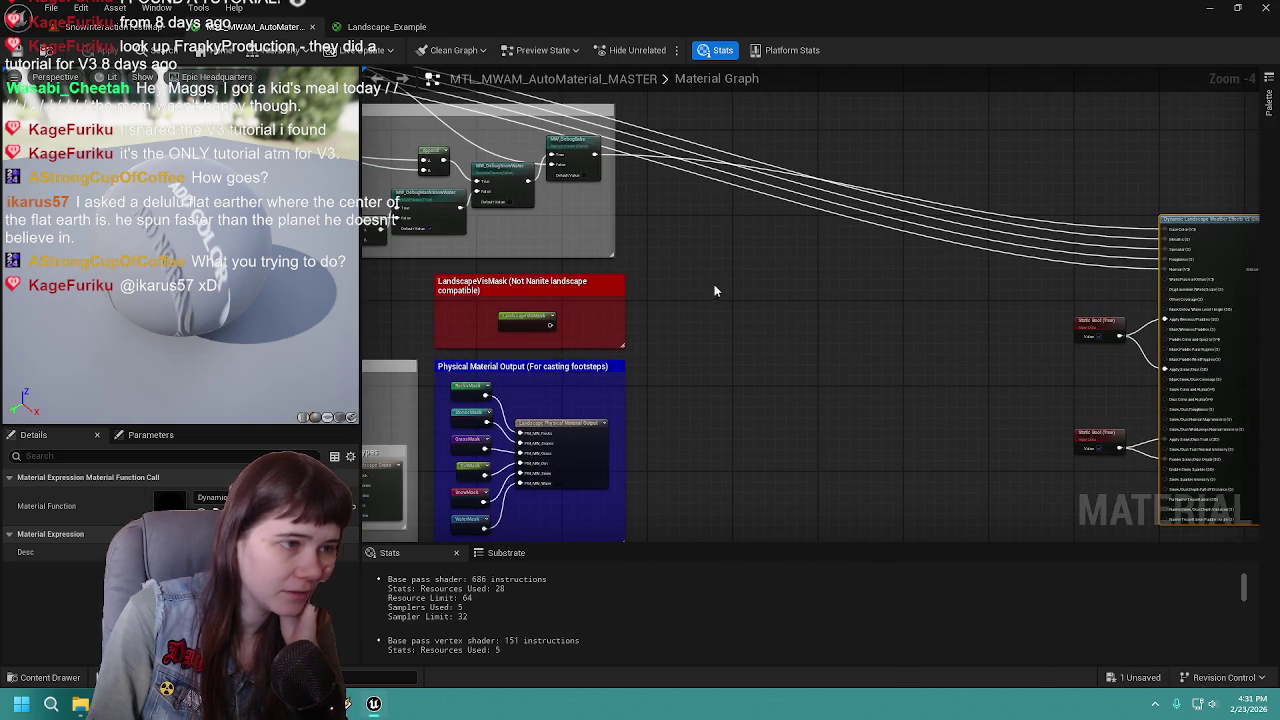
{"action": "scroll", "coordinate": [718, 296], "scroll_direction": "up", "scroll_amount": 2}
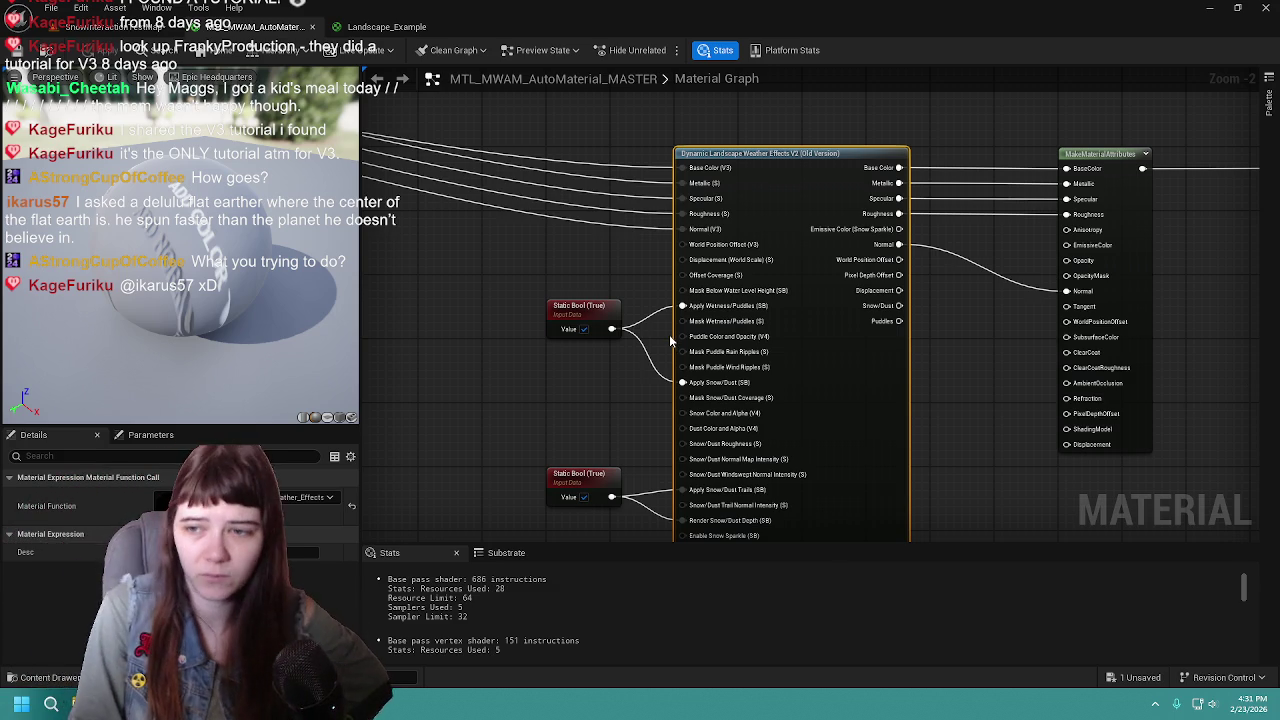
{"action": "scroll", "coordinate": [578, 238], "scroll_direction": "down", "scroll_amount": 3}
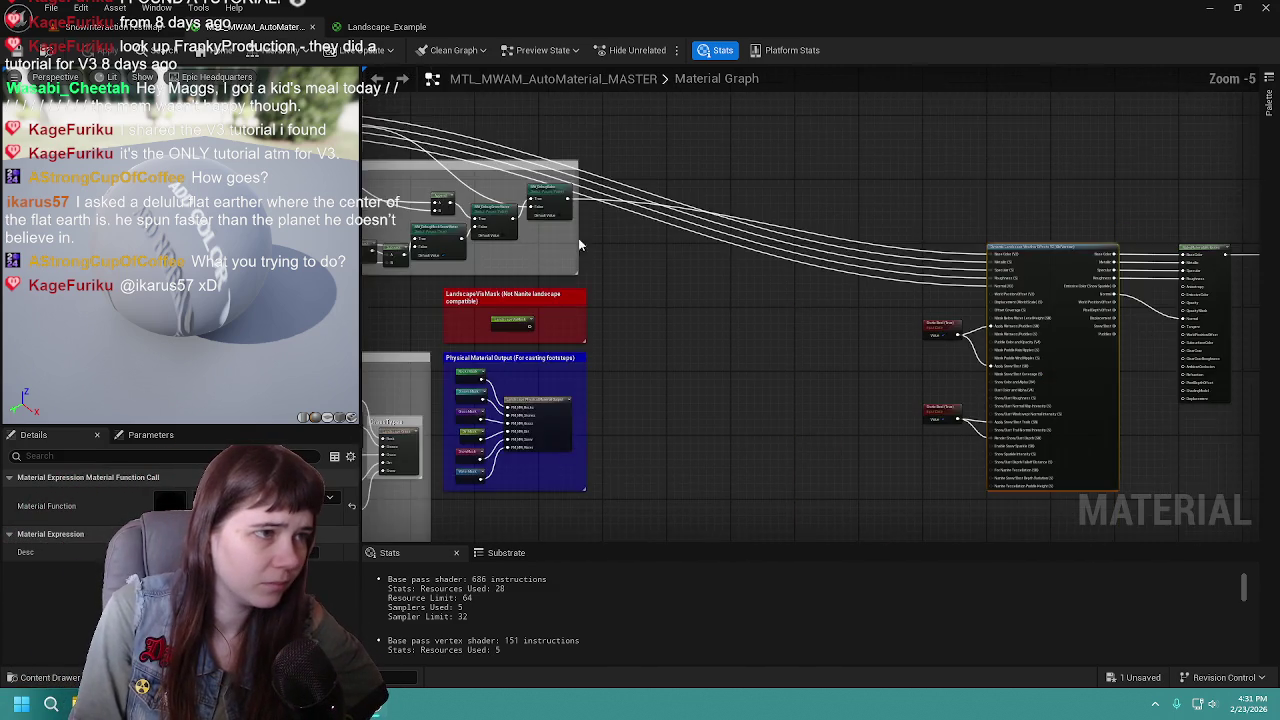
{"action": "scroll", "coordinate": [642, 248], "scroll_direction": "up", "scroll_amount": 2}
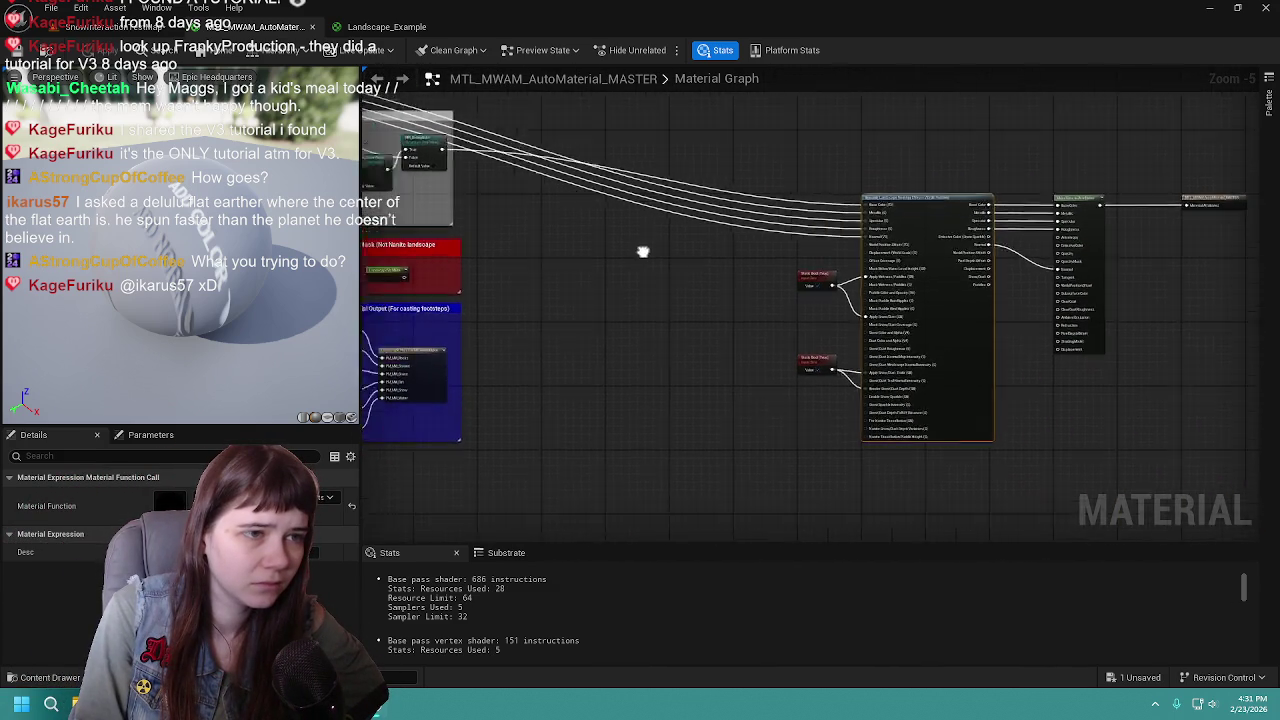
{"action": "scroll", "coordinate": [859, 314], "scroll_direction": "up", "scroll_amount": 2}
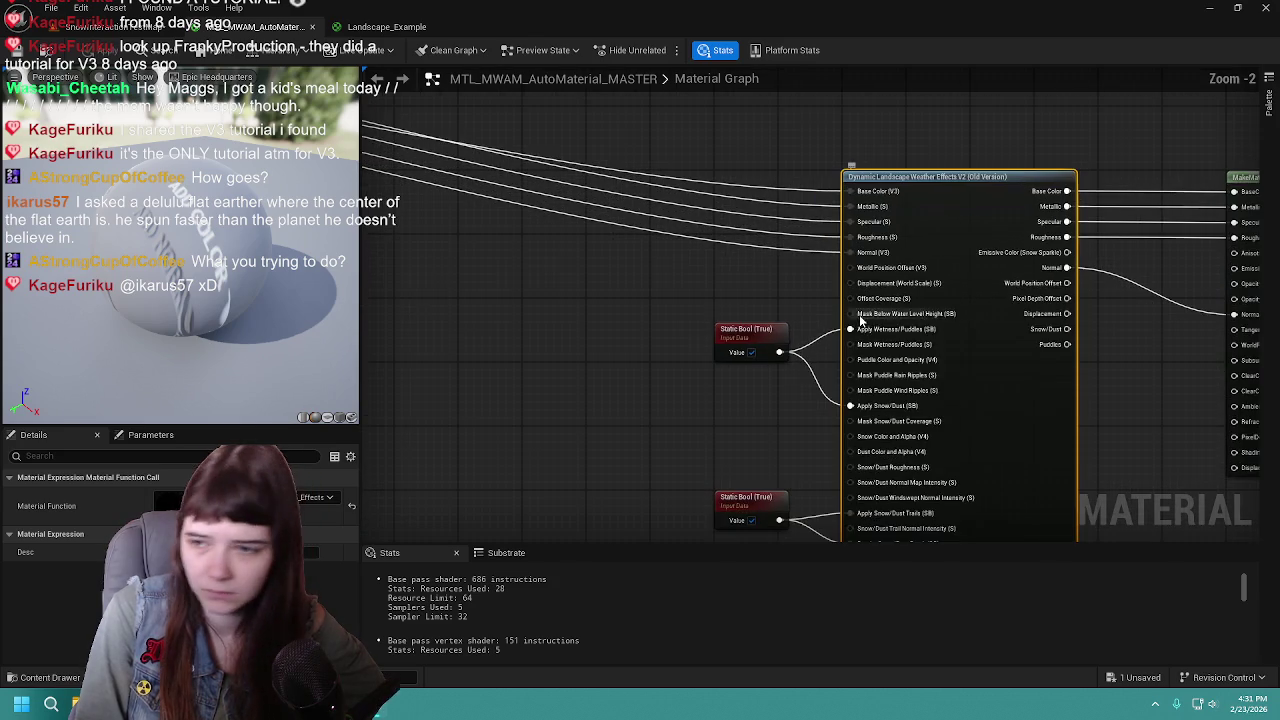
{"action": "mouse_move", "coordinate": [859, 314]}
{"action": "left_mouse_down"}
{"action": "mouse_move", "coordinate": [696, 270]}
{"action": "mouse_move", "coordinate": [784, 277]}
{"action": "left_mouse_up"}
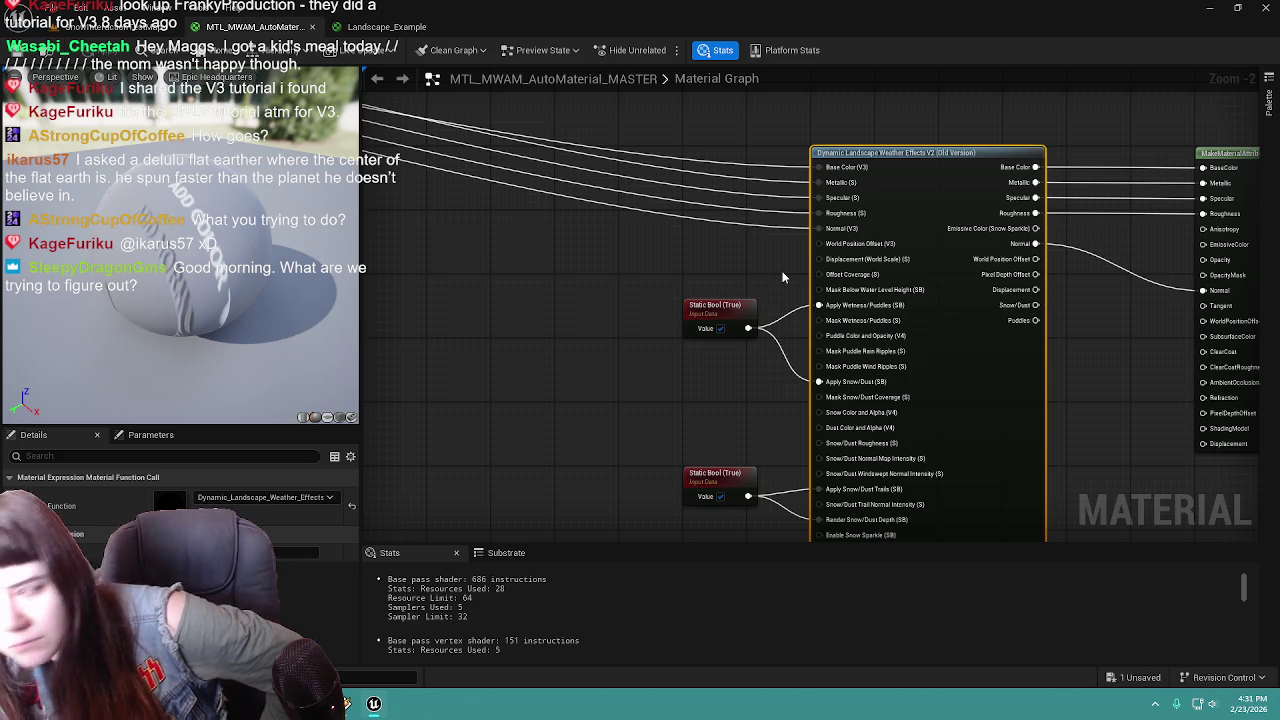
{"action": "mouse_move", "coordinate": [1035, 230]}
{"action": "left_mouse_down"}
{"action": "mouse_move", "coordinate": [833, 231]}
{"action": "mouse_move", "coordinate": [968, 255]}
{"action": "mouse_move", "coordinate": [965, 272]}
{"action": "mouse_move", "coordinate": [1001, 293]}
{"action": "left_mouse_up"}
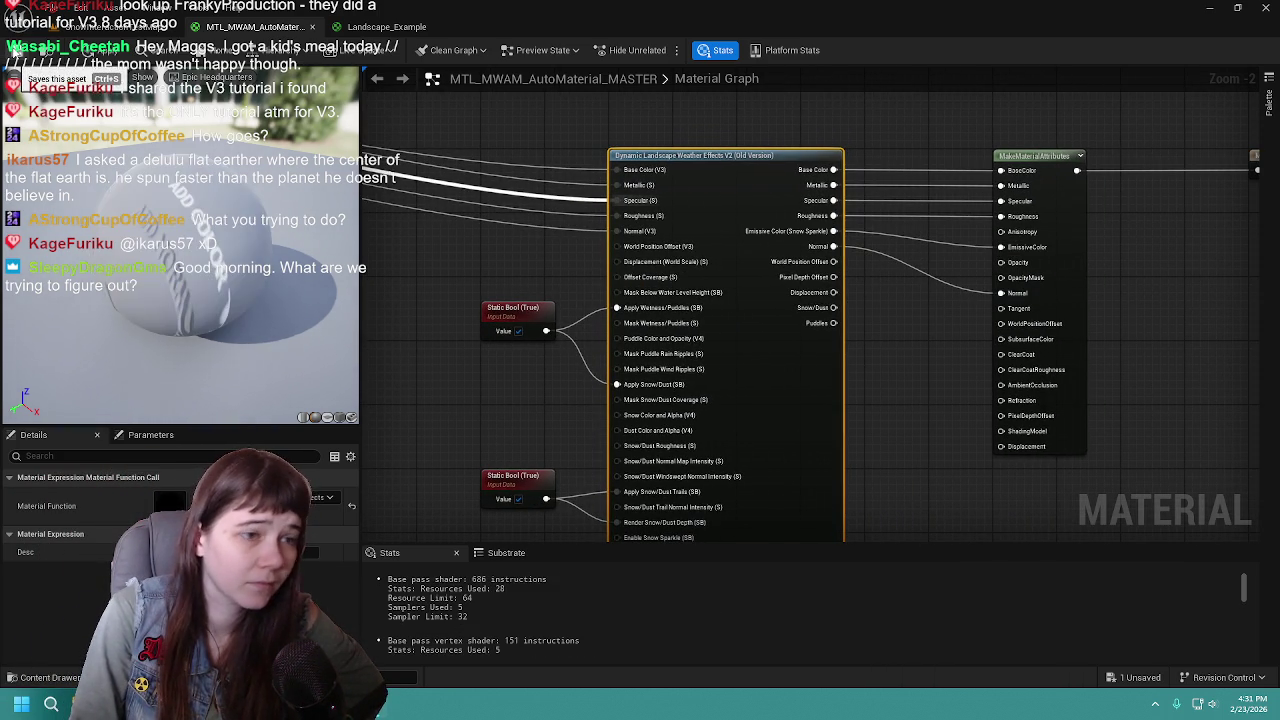
{"action": "key", "text": "ctrl+s"}
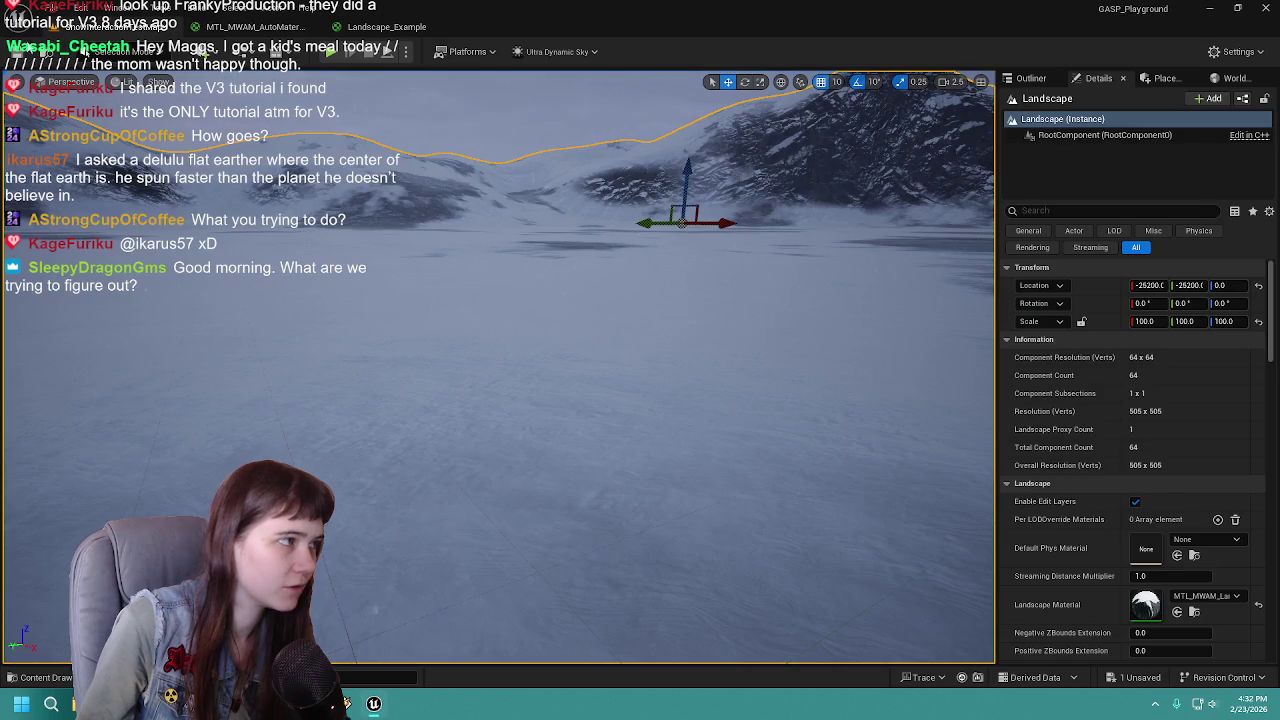
{"action": "left_click", "coordinate": [110, 26]}
{"action": "key", "text": "ctrl+s"}
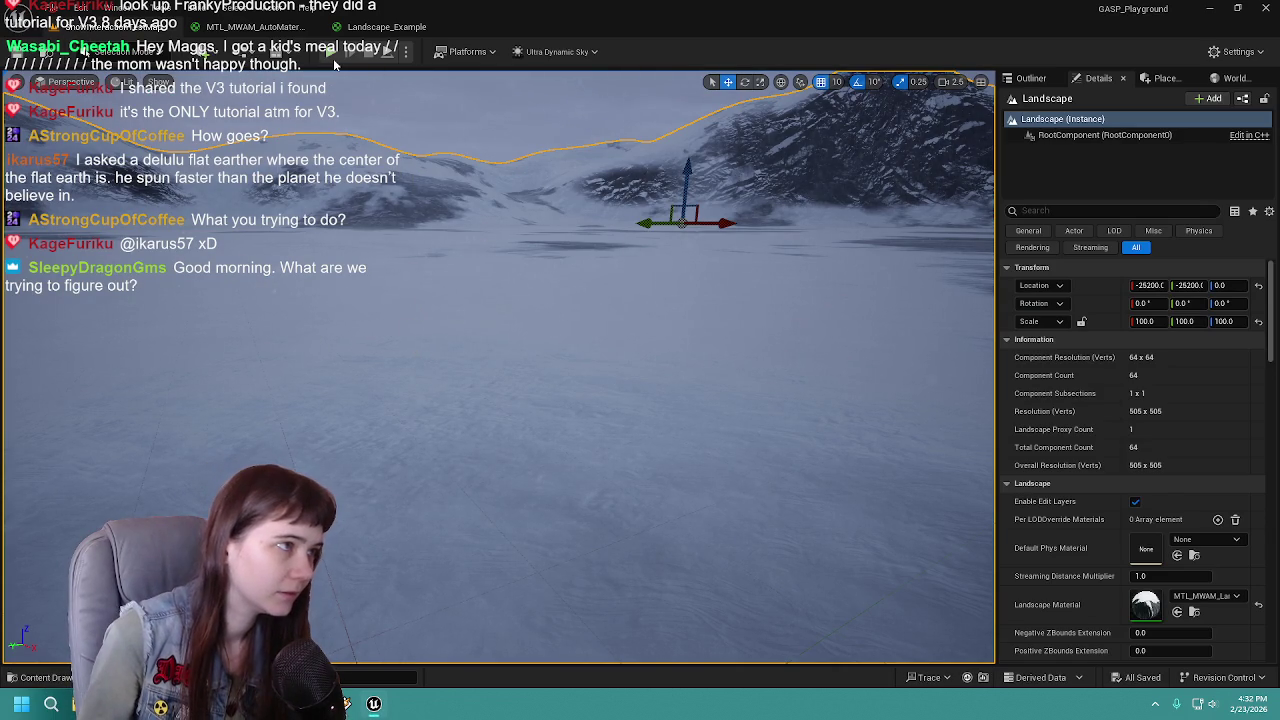
Run an Alt+P play session to test the snow, then return to Landscape_Example
{"action": "key", "text": "alt+p"}
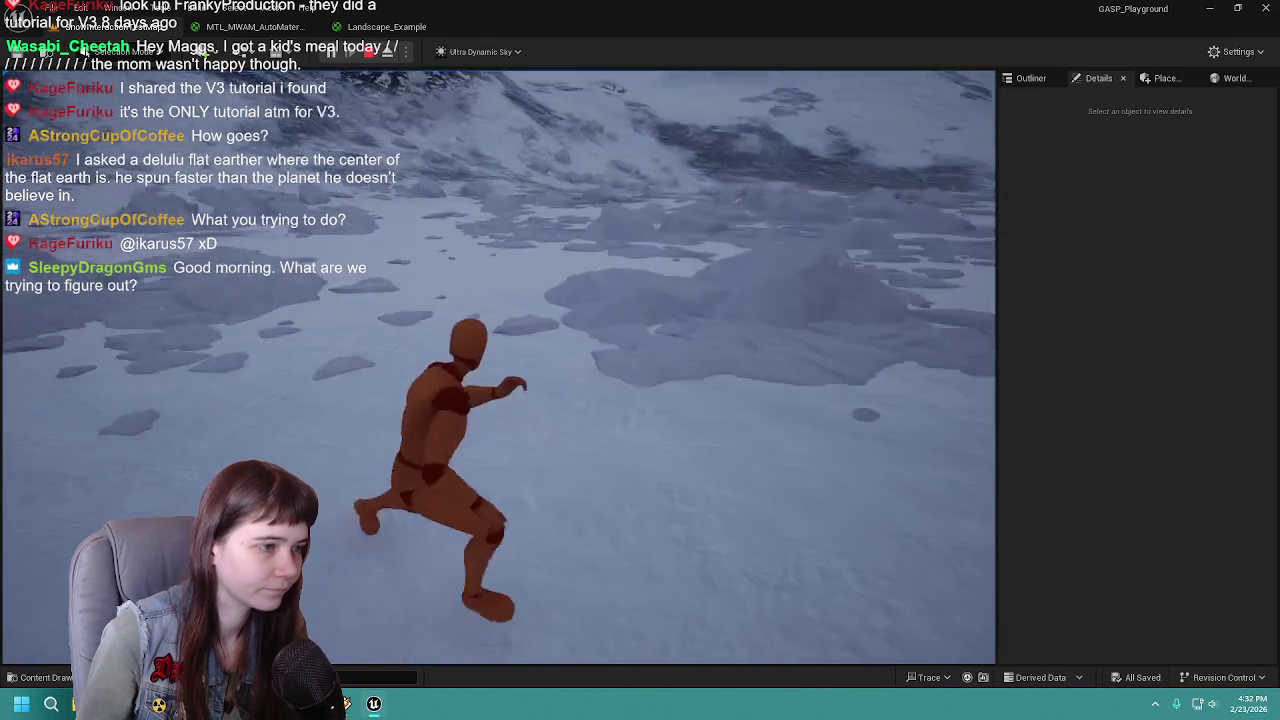
{"action": "key", "text": "Escape"}
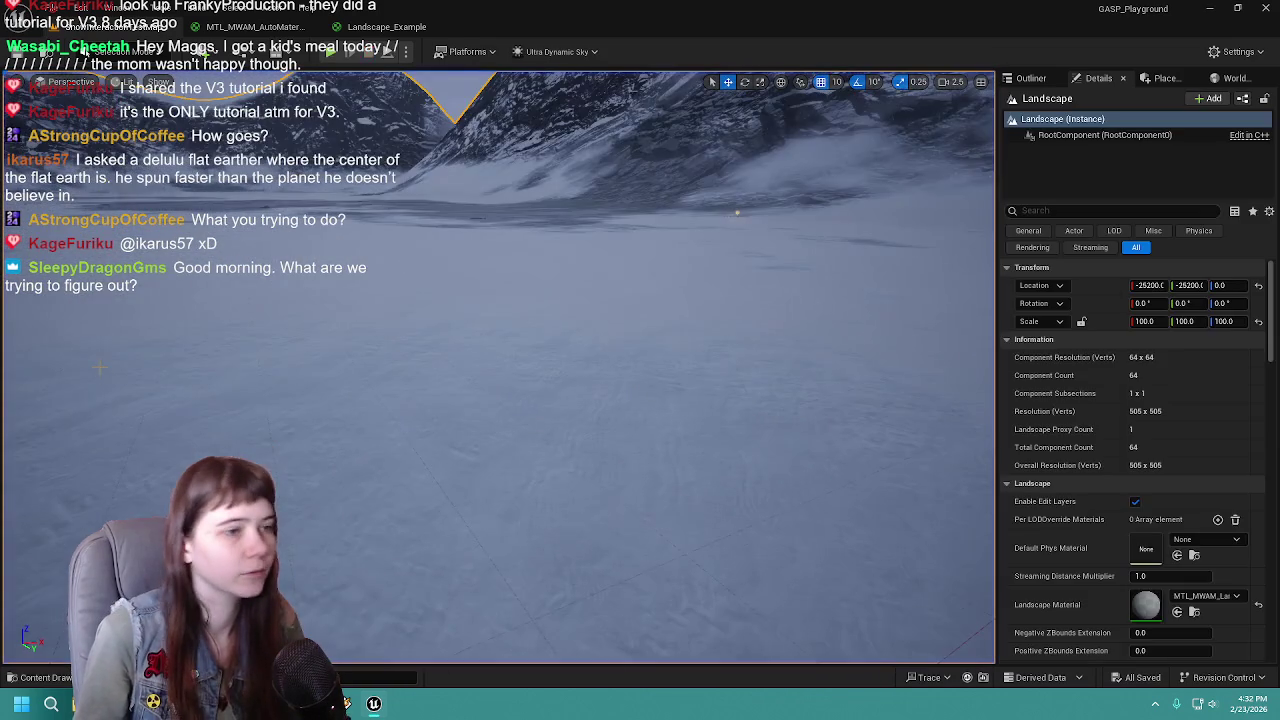
{"action": "left_click", "coordinate": [385, 26]}
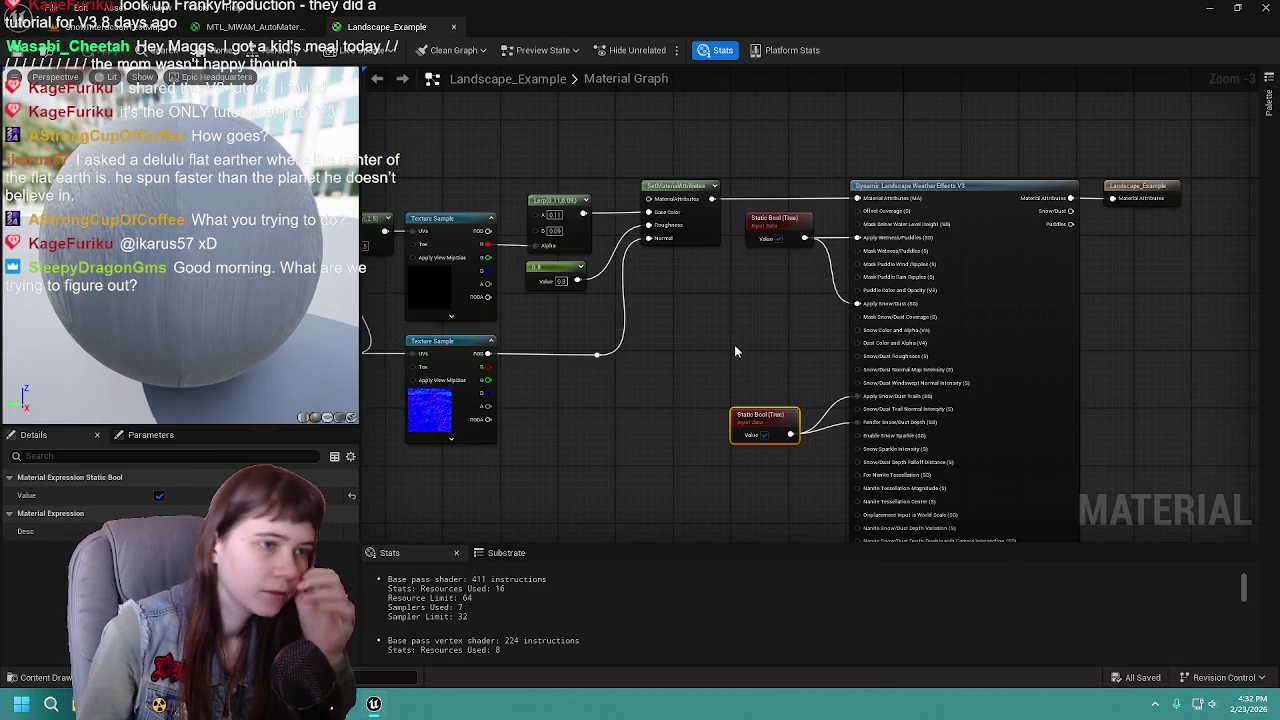
Look over the master auto-material graph's weather node and its inputs
{"action": "scroll", "coordinate": [666, 303], "scroll_direction": "down", "scroll_amount": 1}
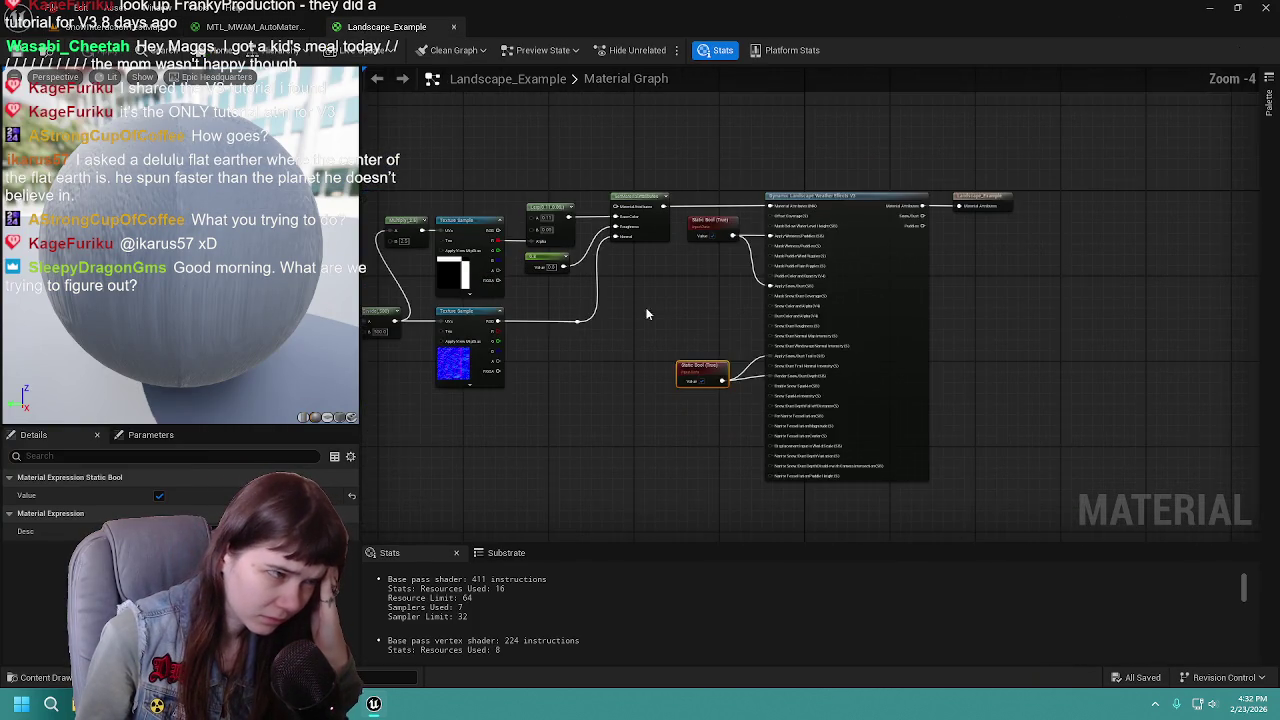
{"action": "scroll", "coordinate": [770, 347], "scroll_direction": "up", "scroll_amount": 1}
{"action": "left_click", "coordinate": [255, 26]}
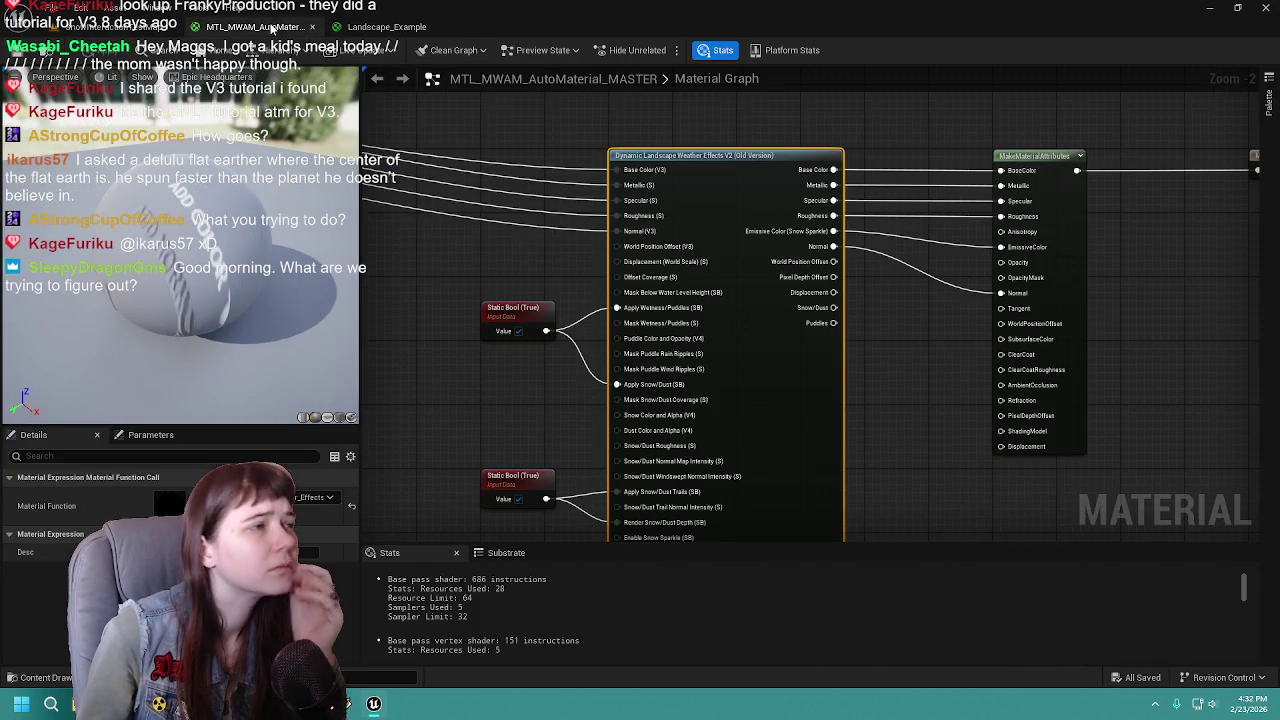
{"action": "mouse_move", "coordinate": [540, 420]}
{"action": "left_mouse_down"}
{"action": "mouse_move", "coordinate": [937, 400]}
{"action": "mouse_move", "coordinate": [530, 281]}
{"action": "left_mouse_up"}
{"action": "scroll", "coordinate": [937, 400], "scroll_direction": "down", "scroll_amount": 1}
{"action": "scroll", "coordinate": [843, 357], "scroll_direction": "up", "scroll_amount": 2}
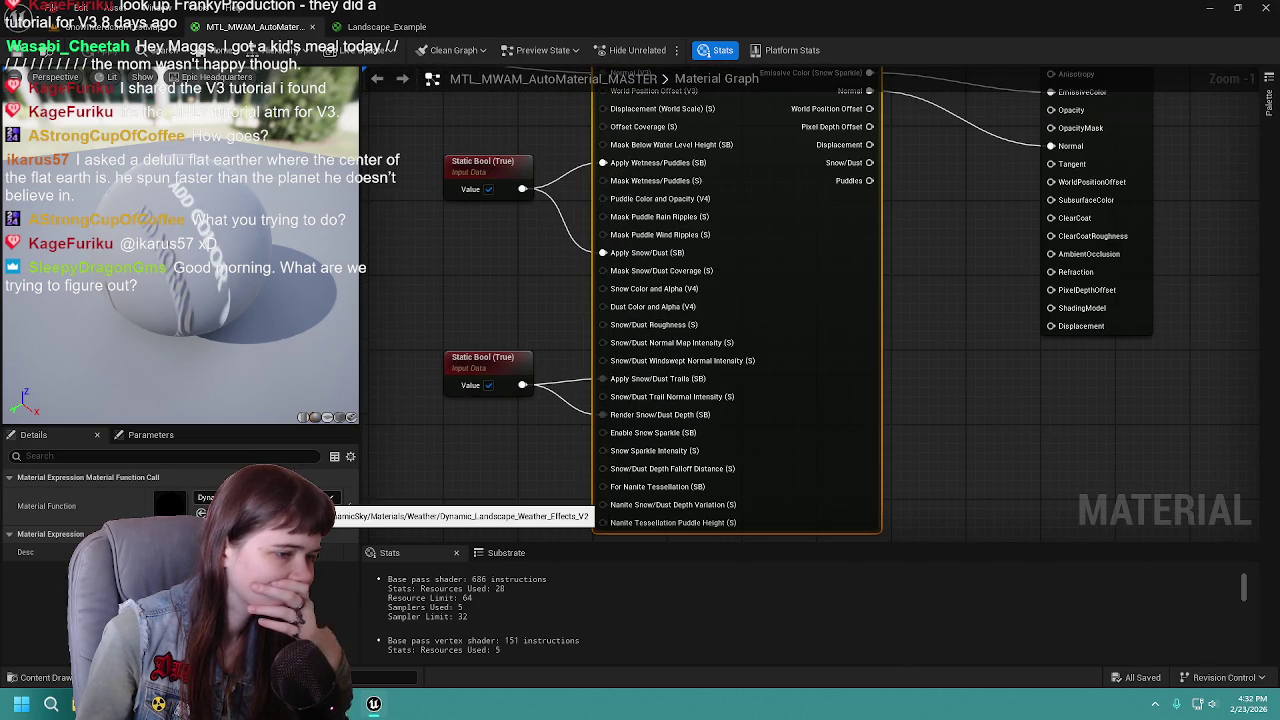
{"action": "mouse_move", "coordinate": [459, 260]}
{"action": "left_mouse_down"}
{"action": "mouse_move", "coordinate": [463, 449]}
{"action": "mouse_move", "coordinate": [523, 293]}
{"action": "left_mouse_up"}
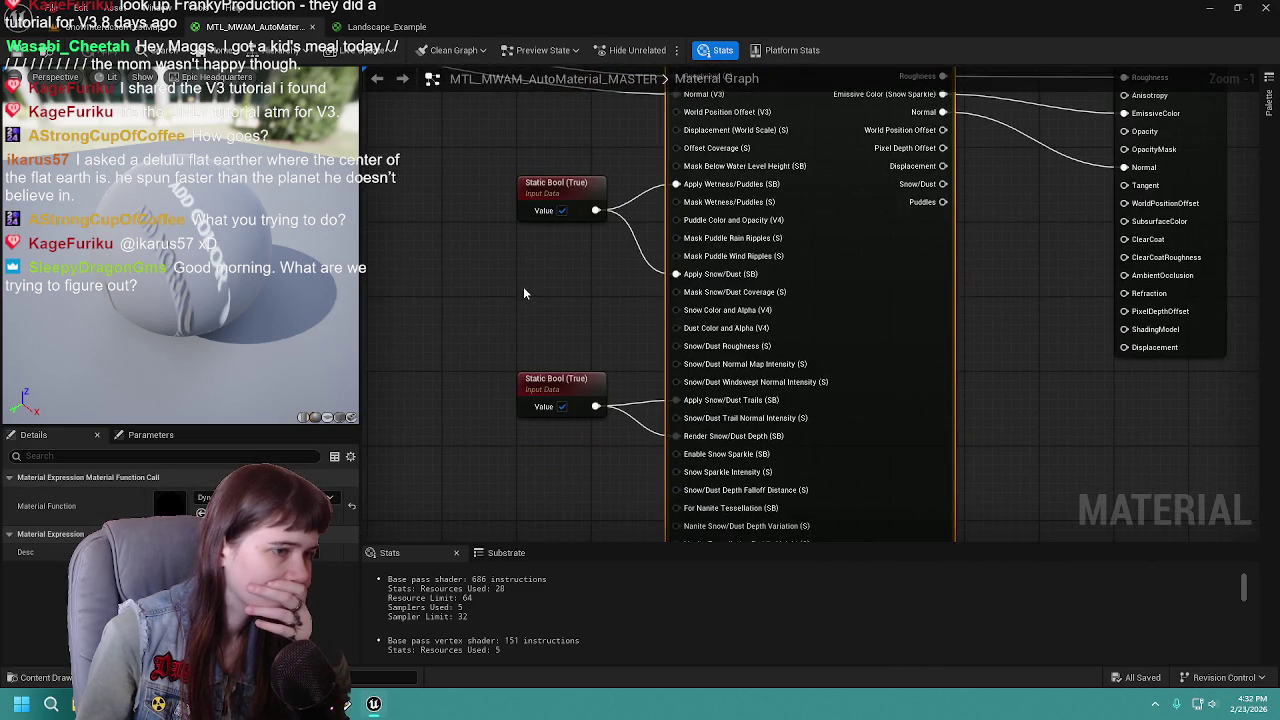
{"action": "scroll", "coordinate": [558, 287], "scroll_direction": "down", "scroll_amount": 3}
Delete the second Static Bool in Landscape_Example and review its upstream nodes
{"action": "left_click", "coordinate": [395, 28]}
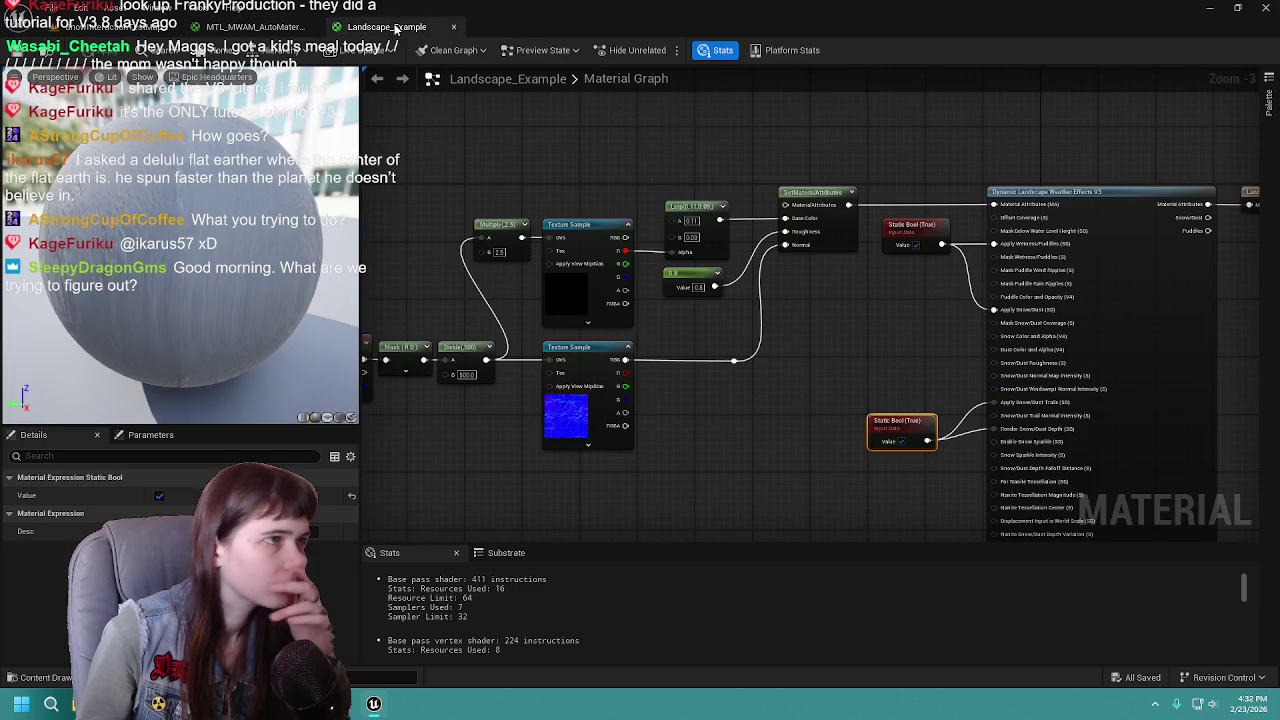
{"action": "mouse_move", "coordinate": [788, 434]}
{"action": "left_mouse_down"}
{"action": "mouse_move", "coordinate": [671, 257]}
{"action": "mouse_move", "coordinate": [601, 210]}
{"action": "mouse_move", "coordinate": [602, 345]}
{"action": "left_mouse_up"}
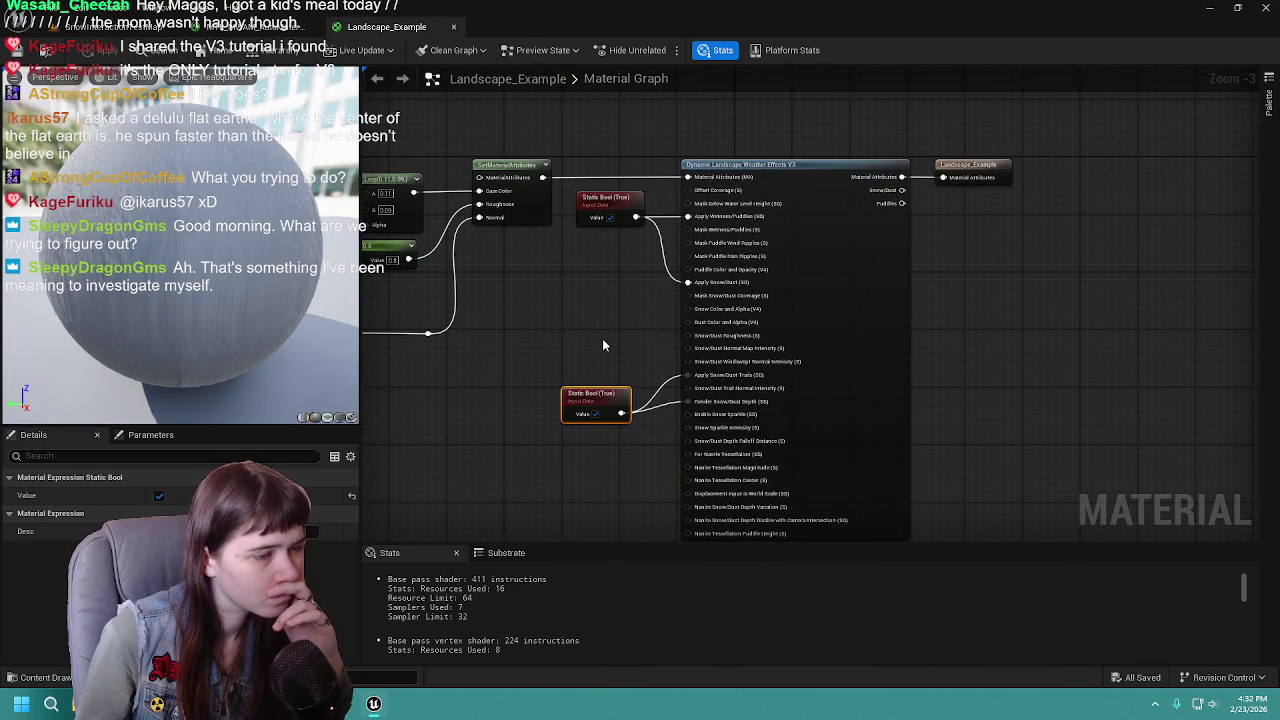
{"action": "key", "text": "Delete"}
{"action": "left_click_drag", "start_coordinate": [904, 189], "coordinate": [706, 206]}
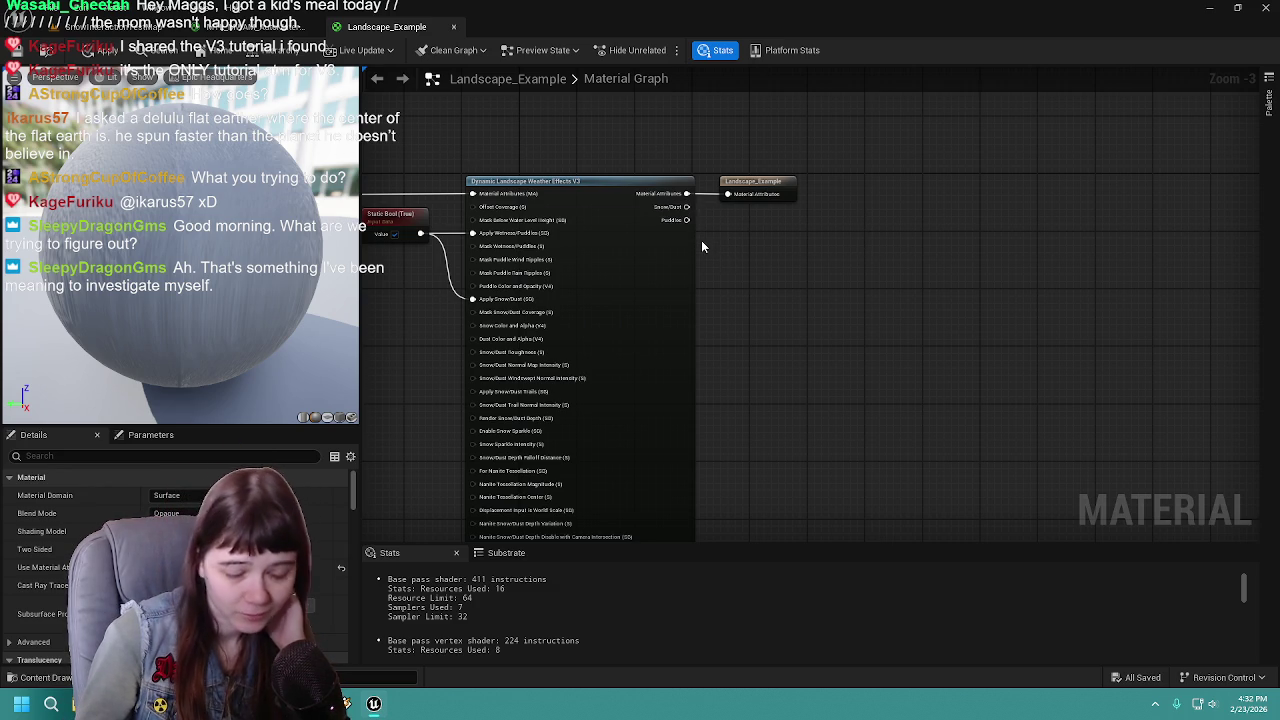
{"action": "left_click_drag", "start_coordinate": [727, 299], "coordinate": [903, 277]}
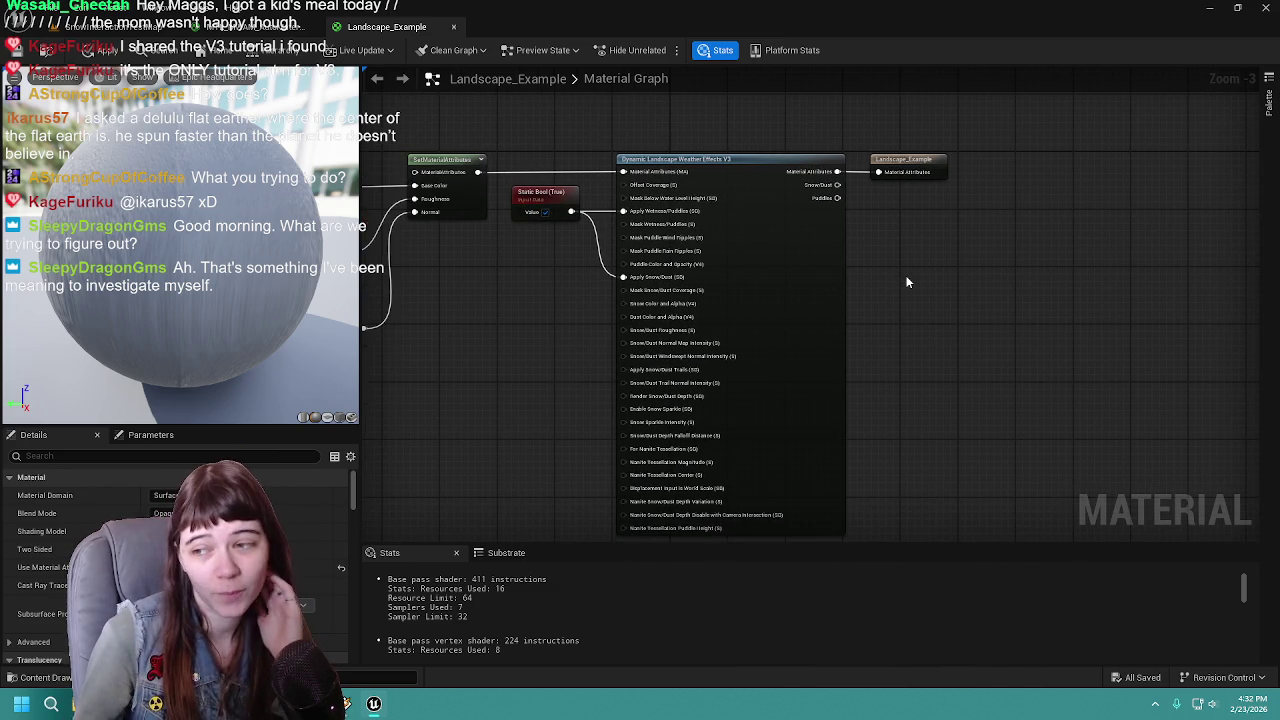
{"action": "left_click_drag", "start_coordinate": [488, 302], "coordinate": [627, 280]}
{"action": "mouse_move", "coordinate": [662, 358]}
{"action": "left_mouse_down"}
{"action": "mouse_move", "coordinate": [563, 360]}
{"action": "mouse_move", "coordinate": [711, 339]}
{"action": "left_mouse_up"}
{"action": "mouse_move", "coordinate": [607, 308]}
{"action": "left_mouse_down"}
{"action": "mouse_move", "coordinate": [809, 294]}
{"action": "mouse_move", "coordinate": [900, 309]}
{"action": "mouse_move", "coordinate": [905, 327]}
{"action": "mouse_move", "coordinate": [877, 327]}
{"action": "mouse_move", "coordinate": [928, 319]}
{"action": "left_mouse_up"}
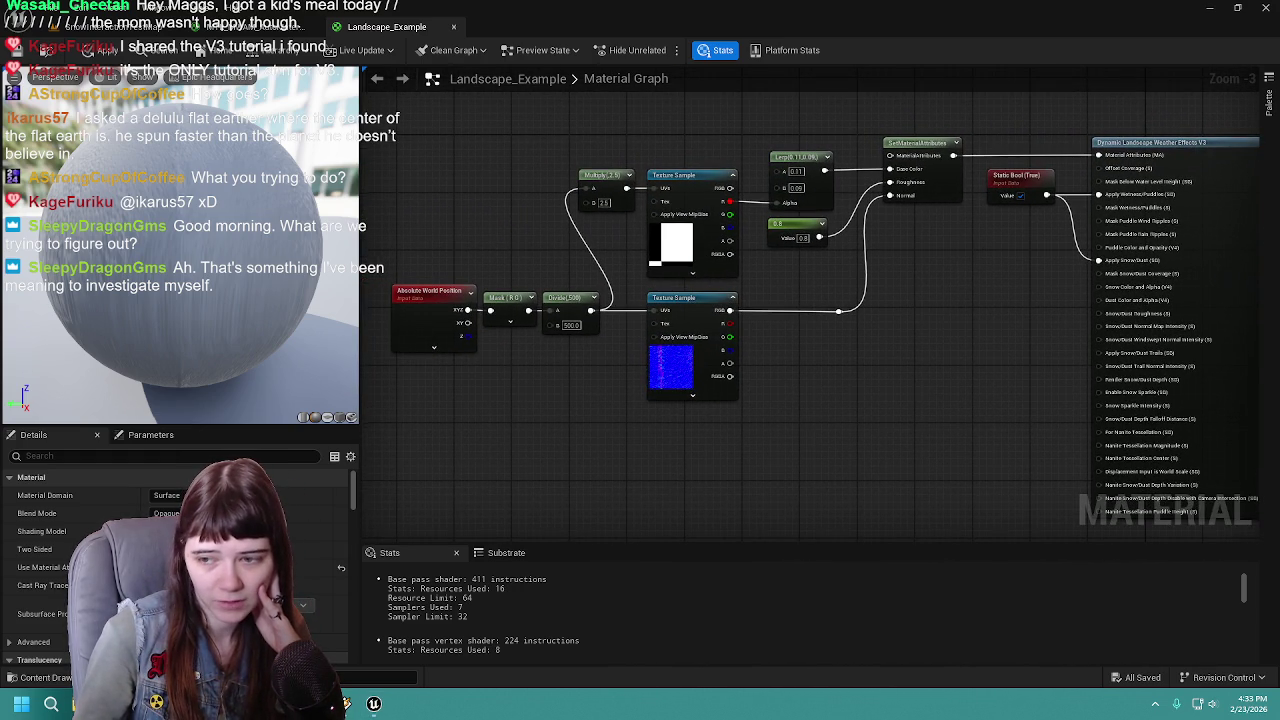
{"action": "left_click_drag", "start_coordinate": [940, 393], "coordinate": [814, 342]}
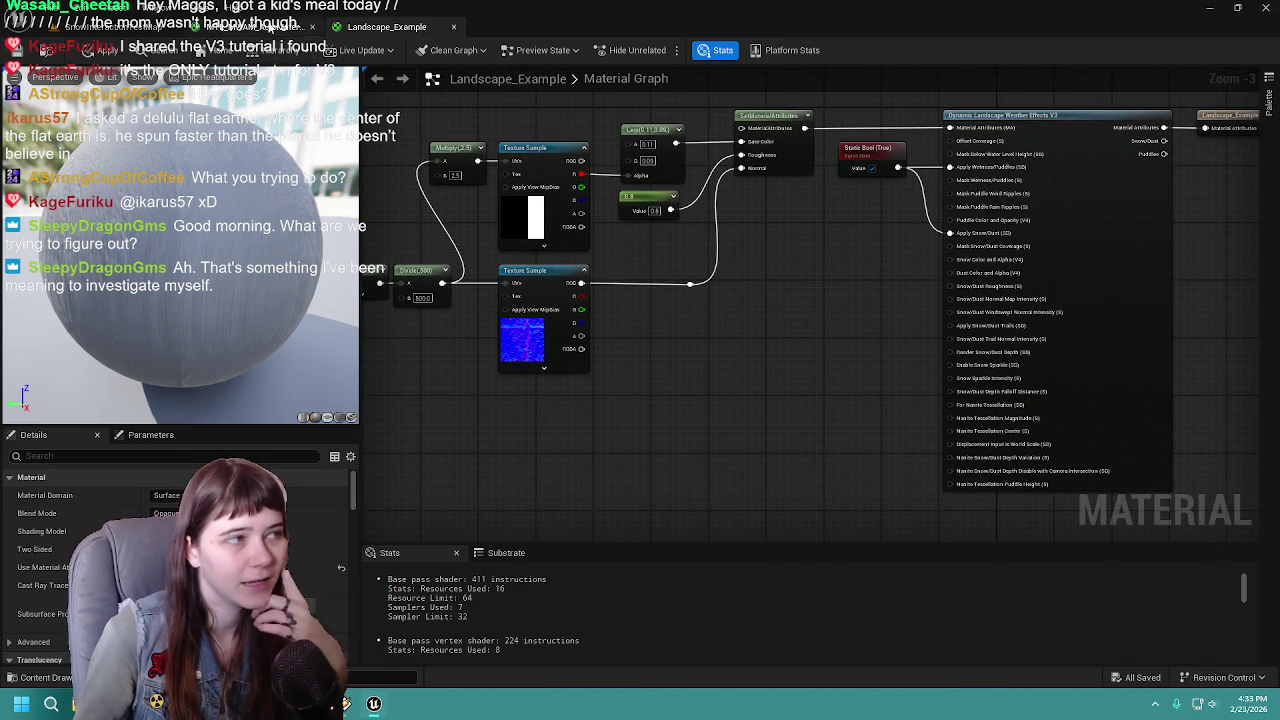
Select the weather effects function node in the master auto-material graph
{"action": "left_click", "coordinate": [268, 27]}
{"action": "scroll", "coordinate": [829, 363], "scroll_direction": "up", "scroll_amount": 1}
{"action": "left_click", "coordinate": [883, 388]}
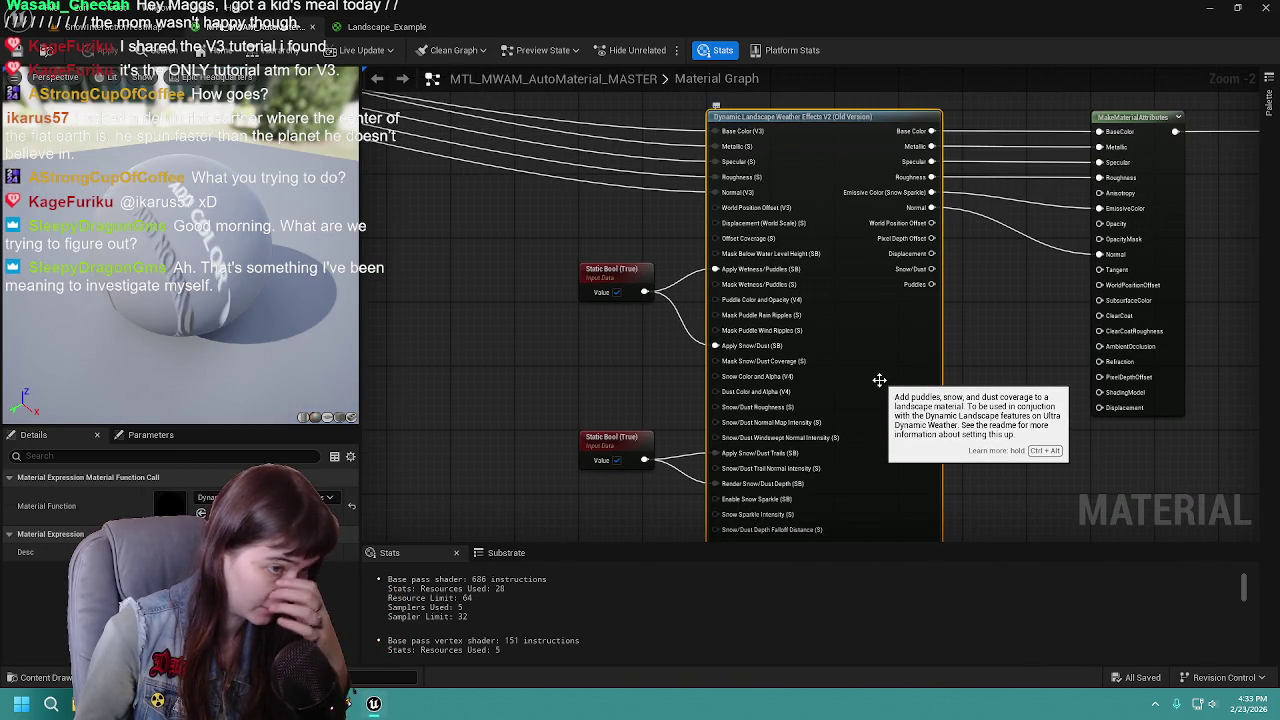
Show the MWLandscapeAutoMaterial/Materials/Landscape folder in the Content Drawer beside the master graph
{"action": "mouse_move", "coordinate": [1000, 362]}
{"action": "left_mouse_down"}
{"action": "mouse_move", "coordinate": [1093, 337]}
{"action": "mouse_move", "coordinate": [813, 397]}
{"action": "mouse_move", "coordinate": [892, 348]}
{"action": "left_mouse_up"}
{"action": "scroll", "coordinate": [1093, 337], "scroll_direction": "down", "scroll_amount": 1}
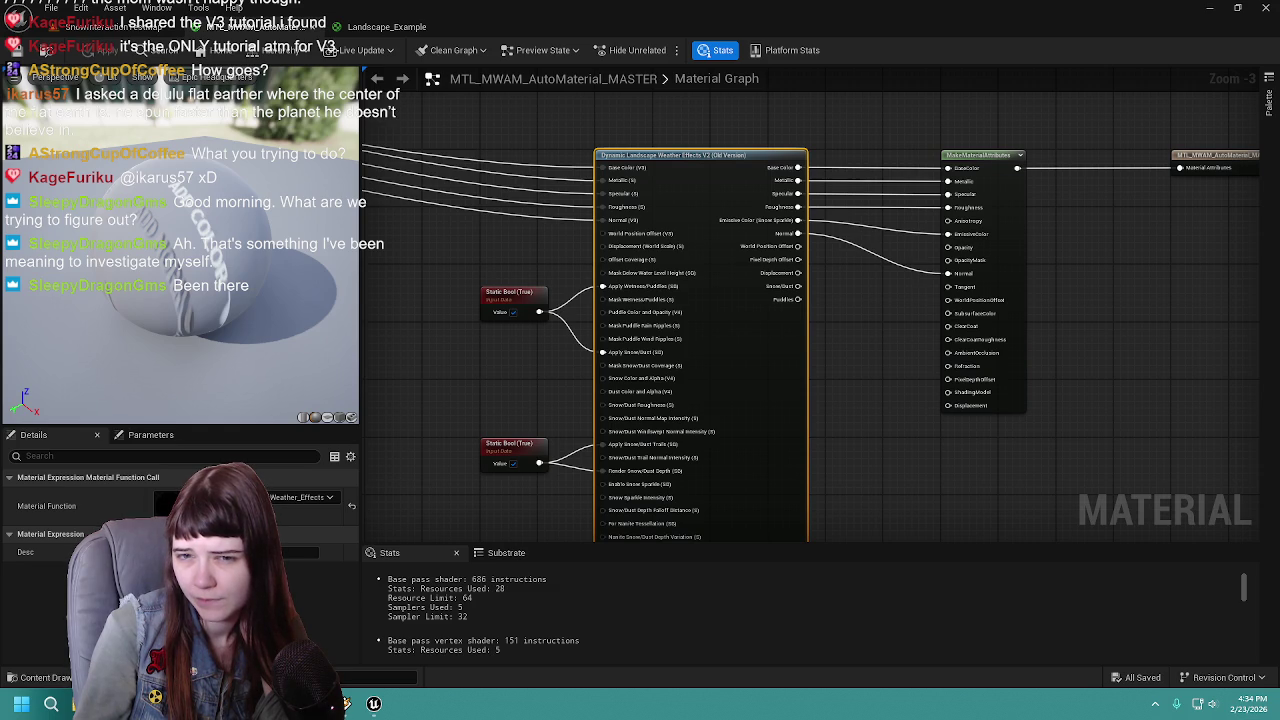
{"action": "key", "text": "ctrl+space"}
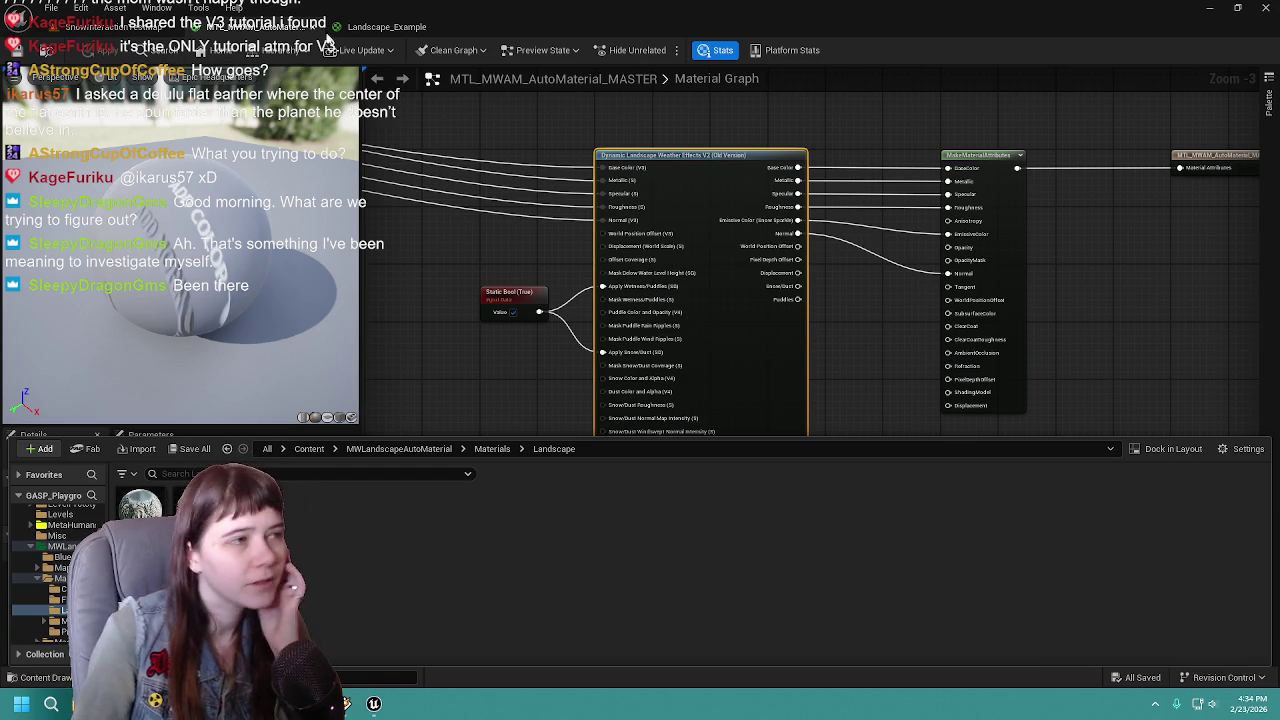
Compare the Landscape_Example and master graphs side by side, then browse the Landscape materials folder
{"action": "left_click", "coordinate": [385, 27]}
{"action": "scroll", "coordinate": [689, 366], "scroll_direction": "down", "scroll_amount": 2}
{"action": "scroll", "coordinate": [826, 410], "scroll_direction": "up", "scroll_amount": 1}
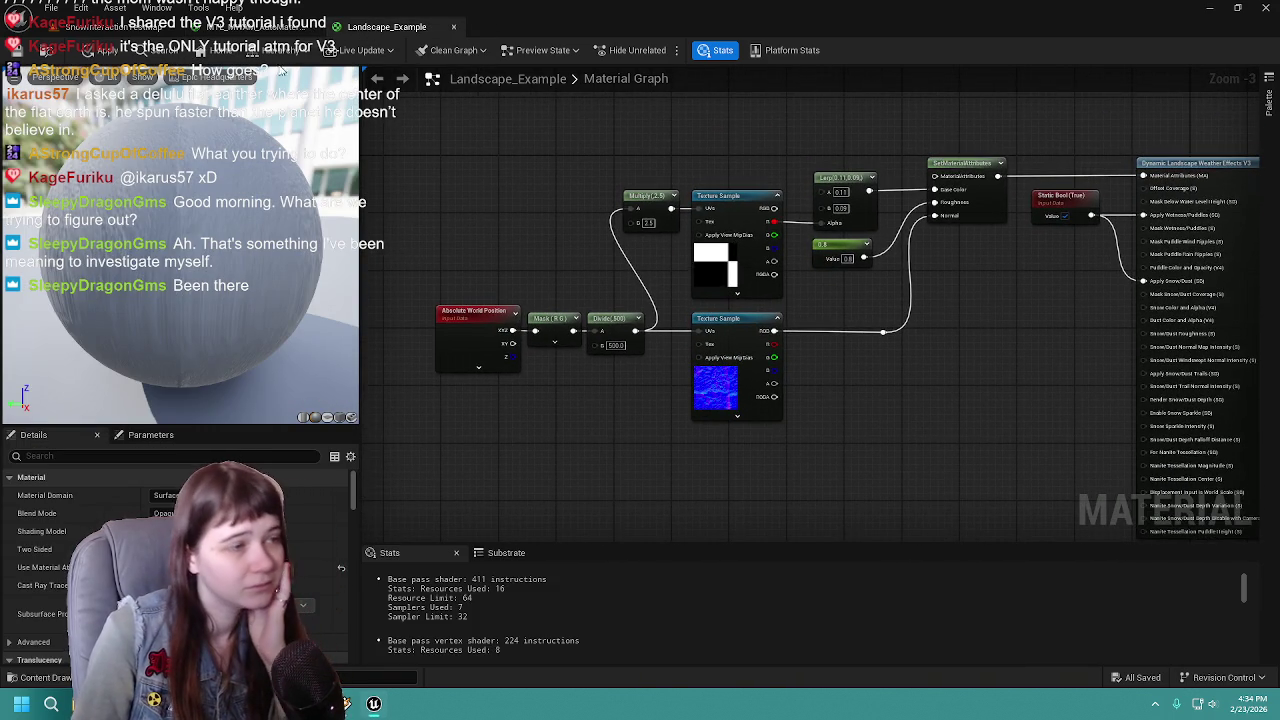
{"action": "left_click", "coordinate": [262, 27]}
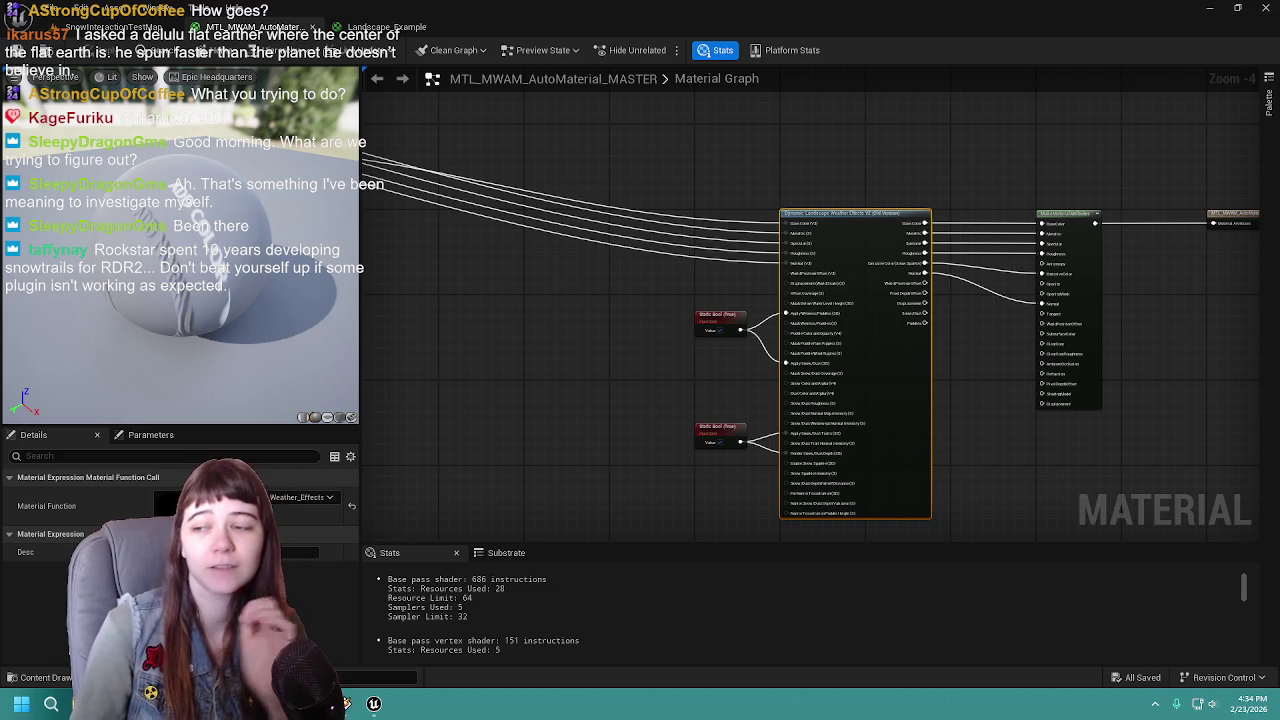
{"action": "mouse_move", "coordinate": [625, 388]}
{"action": "left_mouse_down"}
{"action": "mouse_move", "coordinate": [709, 360]}
{"action": "mouse_move", "coordinate": [648, 347]}
{"action": "left_mouse_up"}
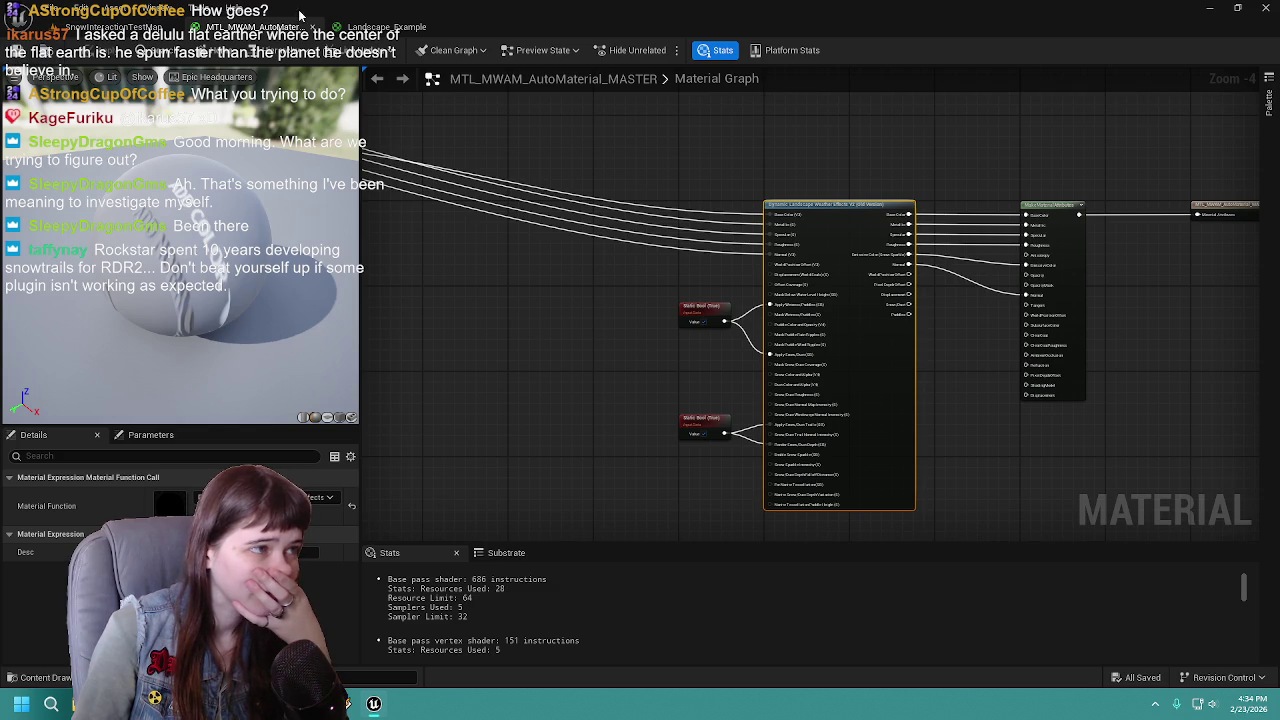
{"action": "left_click", "coordinate": [368, 26]}
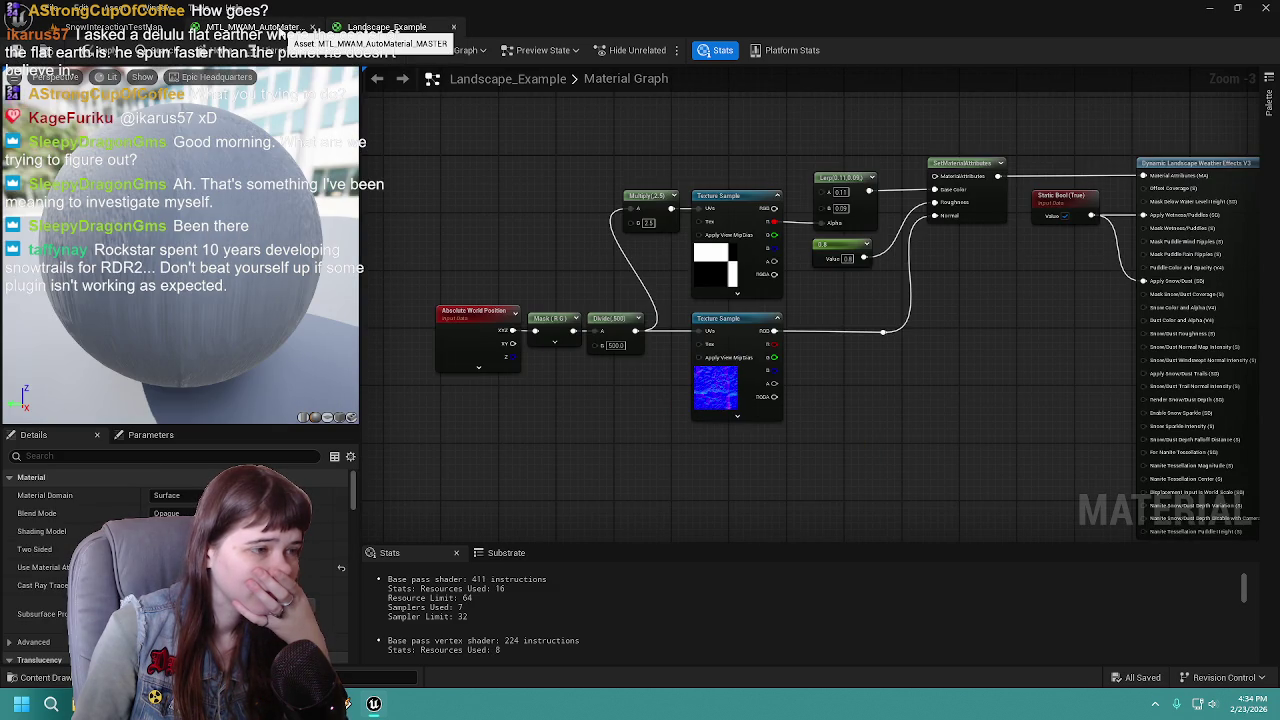
{"action": "left_click", "coordinate": [258, 28]}
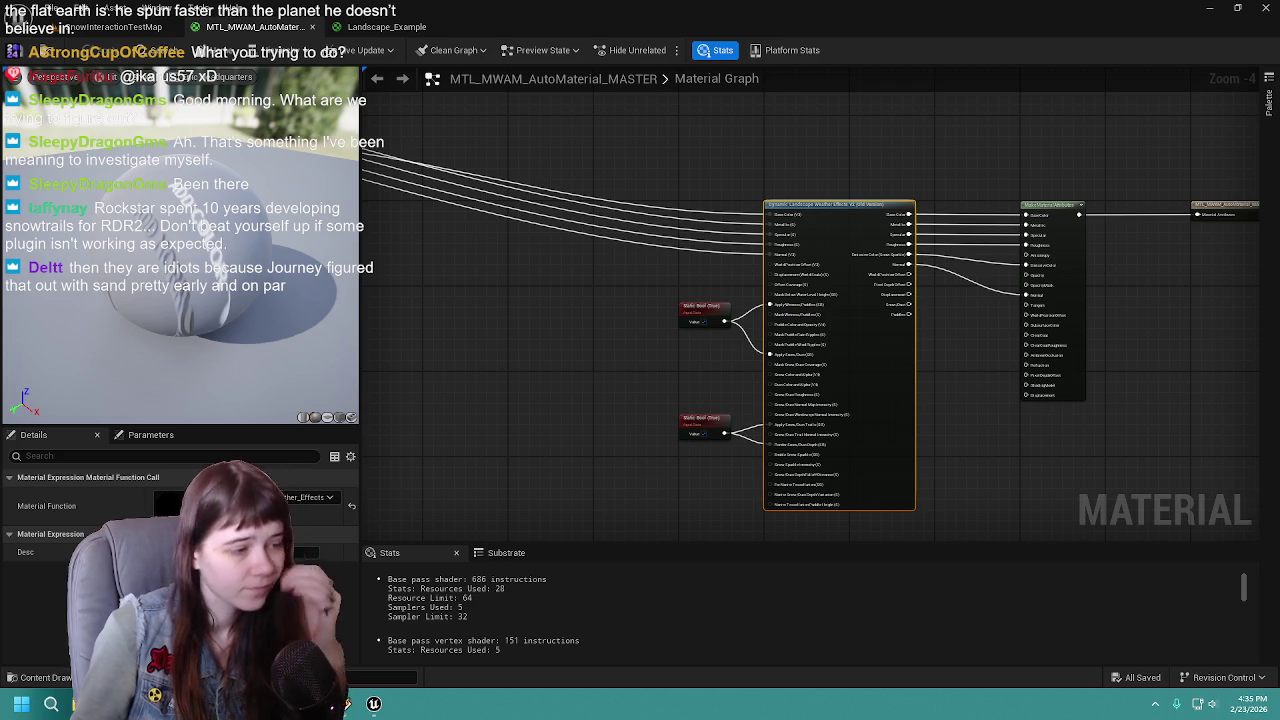
{"action": "left_click", "coordinate": [54, 684]}
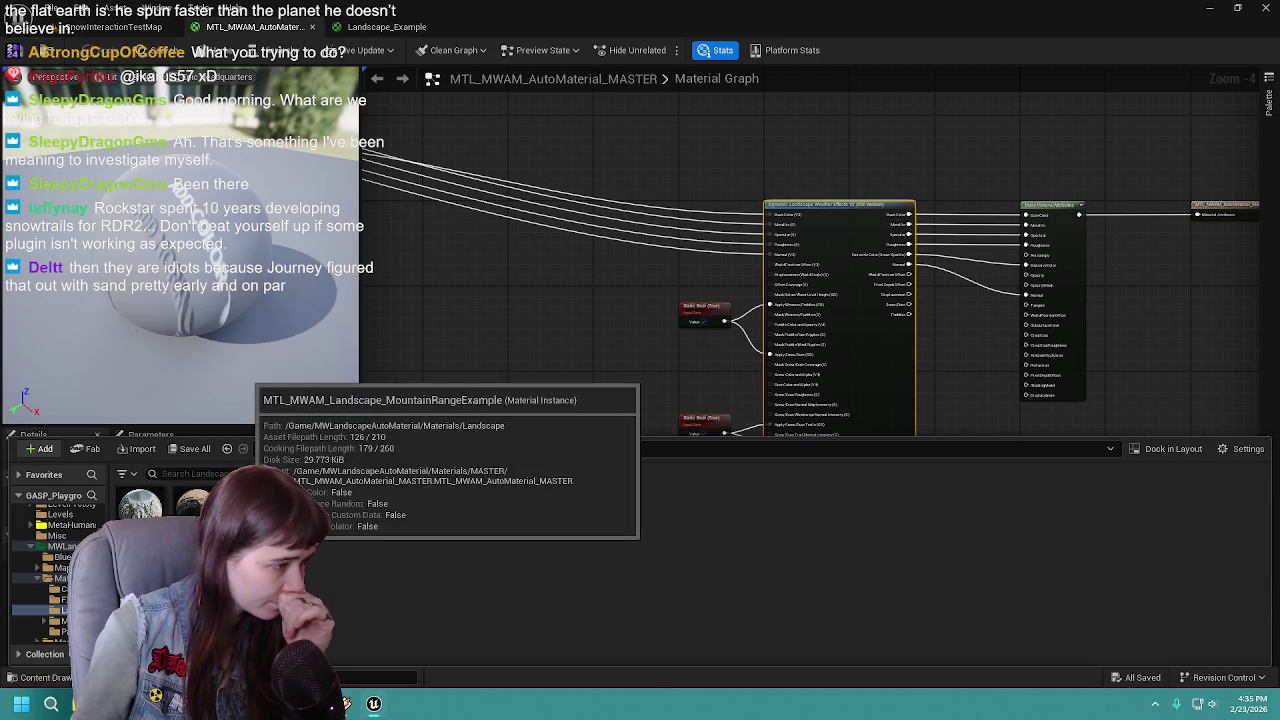
Set the weather Material Function to Dynamic_Landscape_Weather_Effects_V3 and pull a wire from the lower Static Bool
{"action": "left_click", "coordinate": [296, 34]}
{"action": "scroll", "coordinate": [819, 300], "scroll_direction": "up", "scroll_amount": 3}
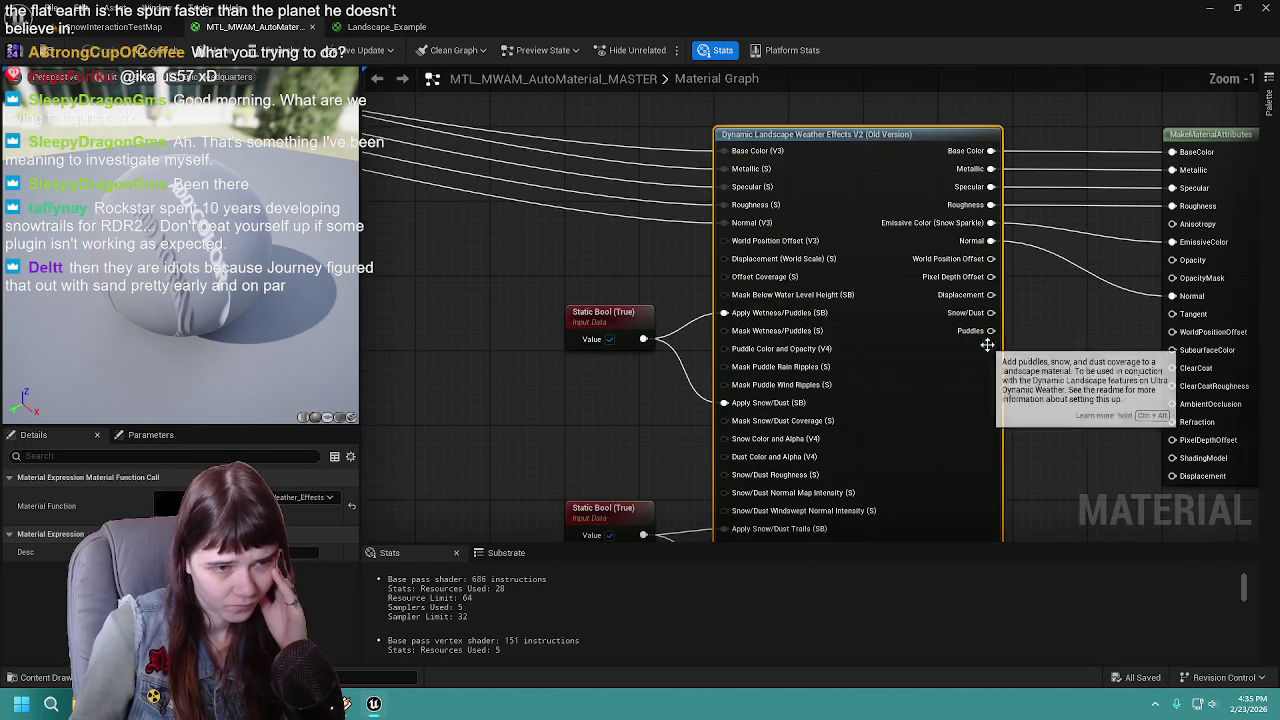
{"action": "mouse_move", "coordinate": [989, 313]}
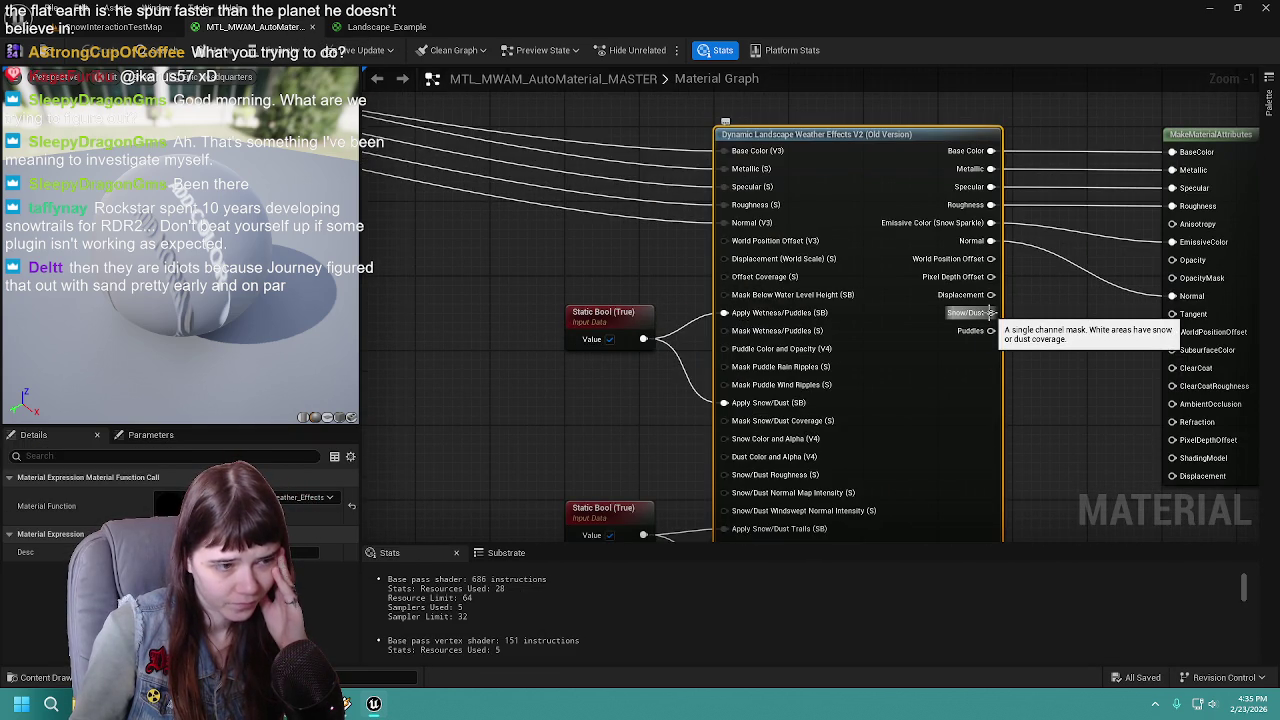
{"action": "mouse_move", "coordinate": [1092, 470]}
{"action": "left_mouse_down"}
{"action": "mouse_move", "coordinate": [1085, 391]}
{"action": "mouse_move", "coordinate": [1124, 263]}
{"action": "mouse_move", "coordinate": [1050, 358]}
{"action": "left_mouse_up"}
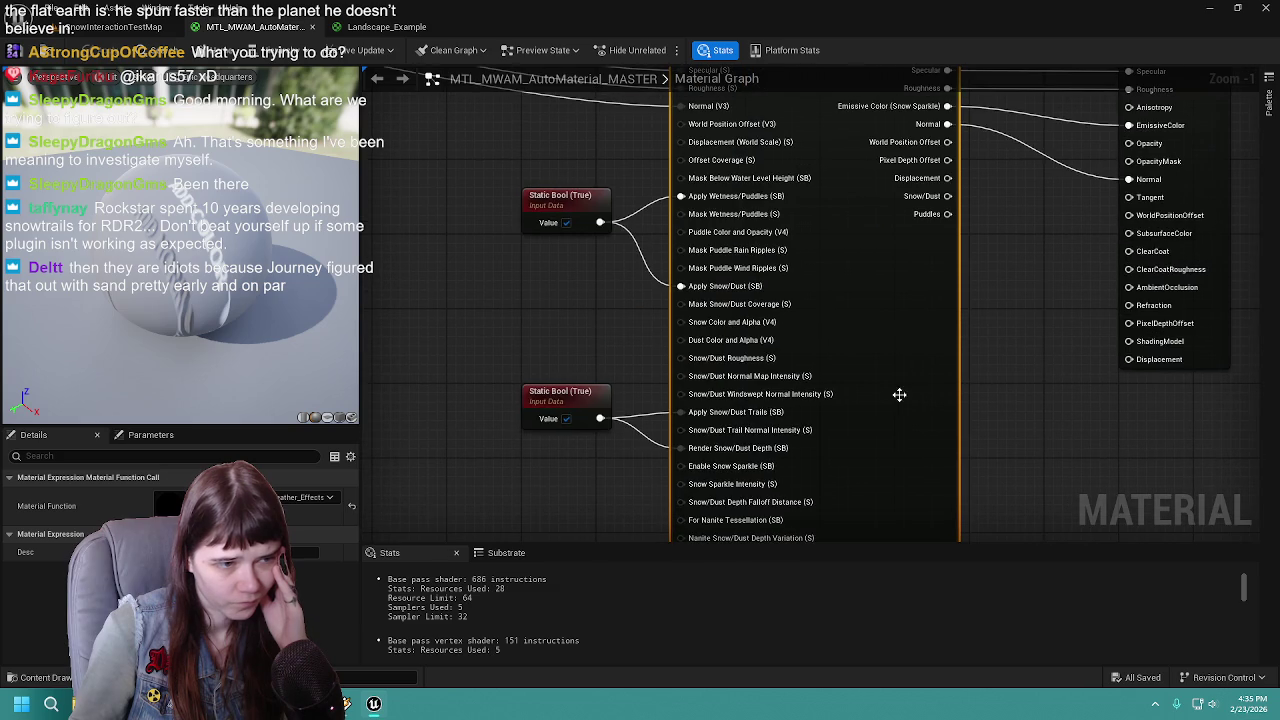
{"action": "left_click", "coordinate": [315, 497]}
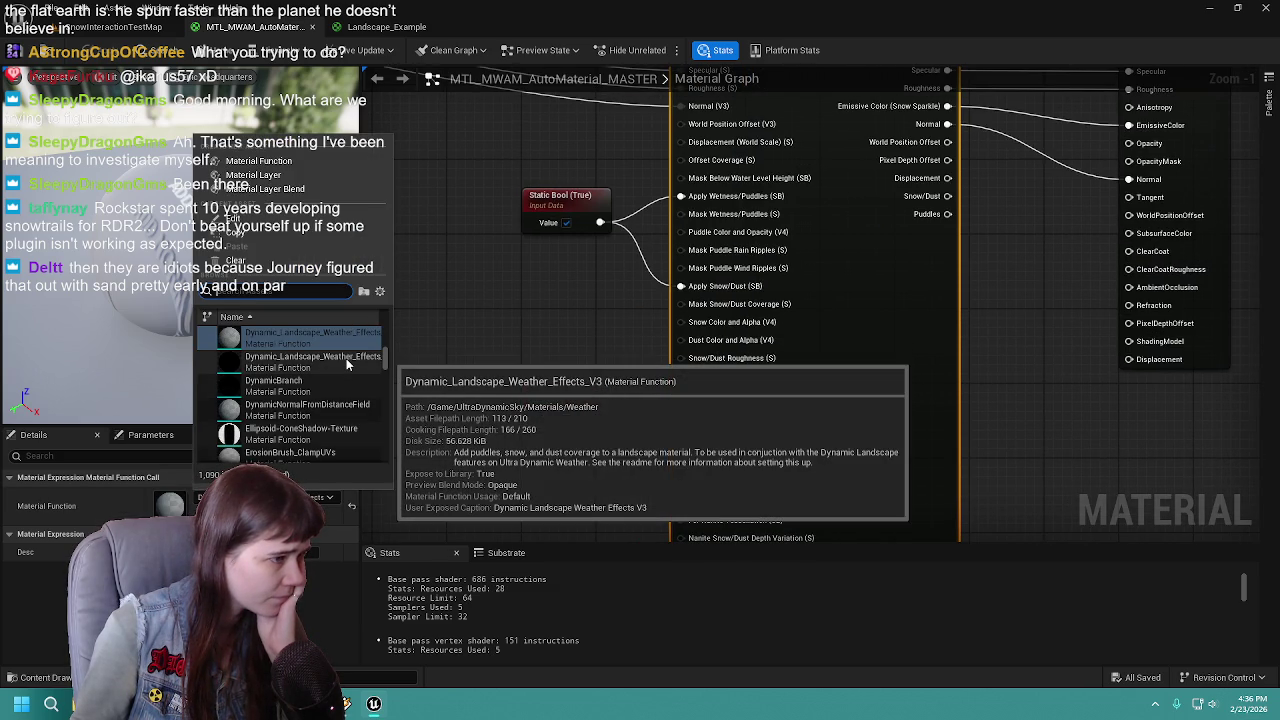
{"action": "left_click", "coordinate": [343, 368]}
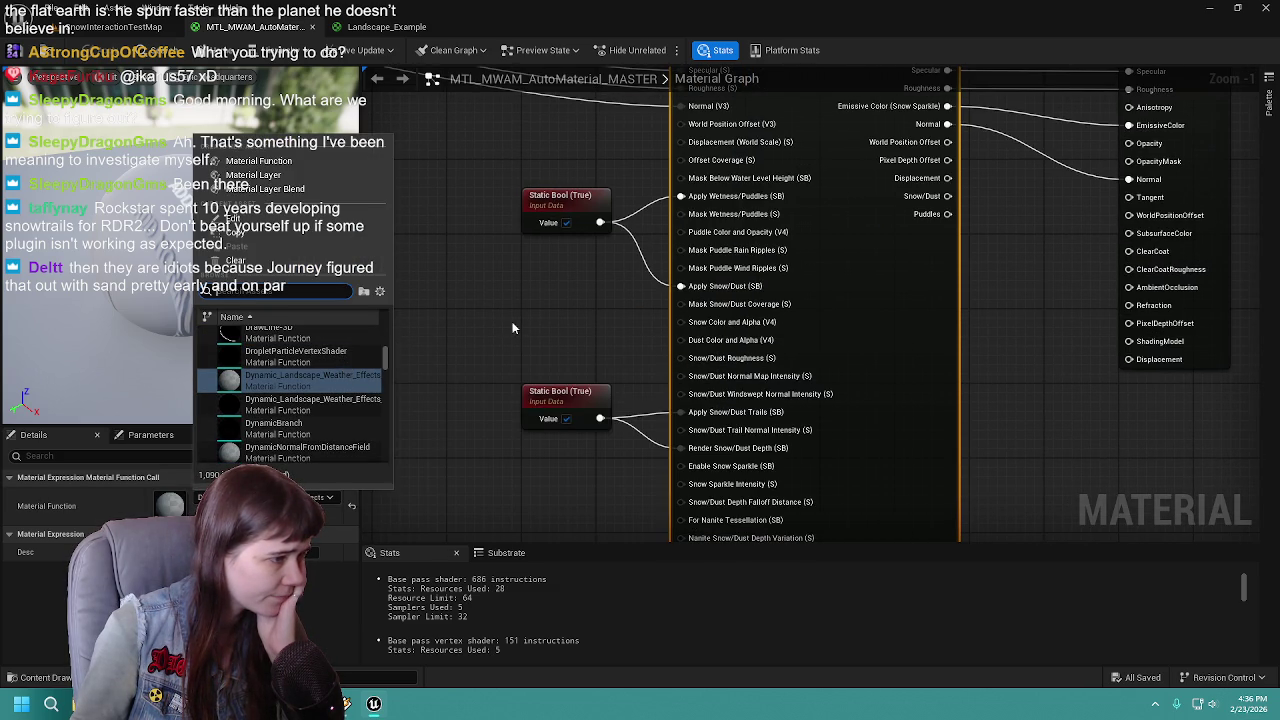
{"action": "left_click", "coordinate": [438, 400]}
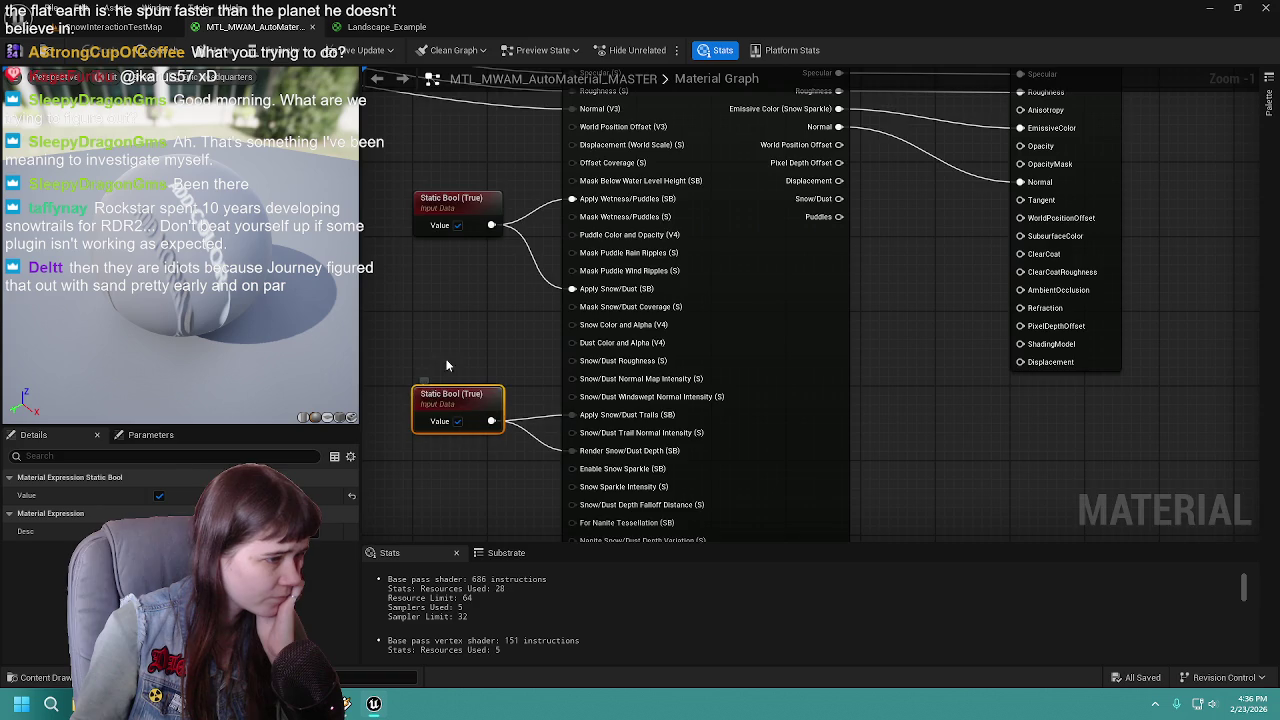
{"action": "left_click_drag", "start_coordinate": [597, 393], "coordinate": [565, 310]}
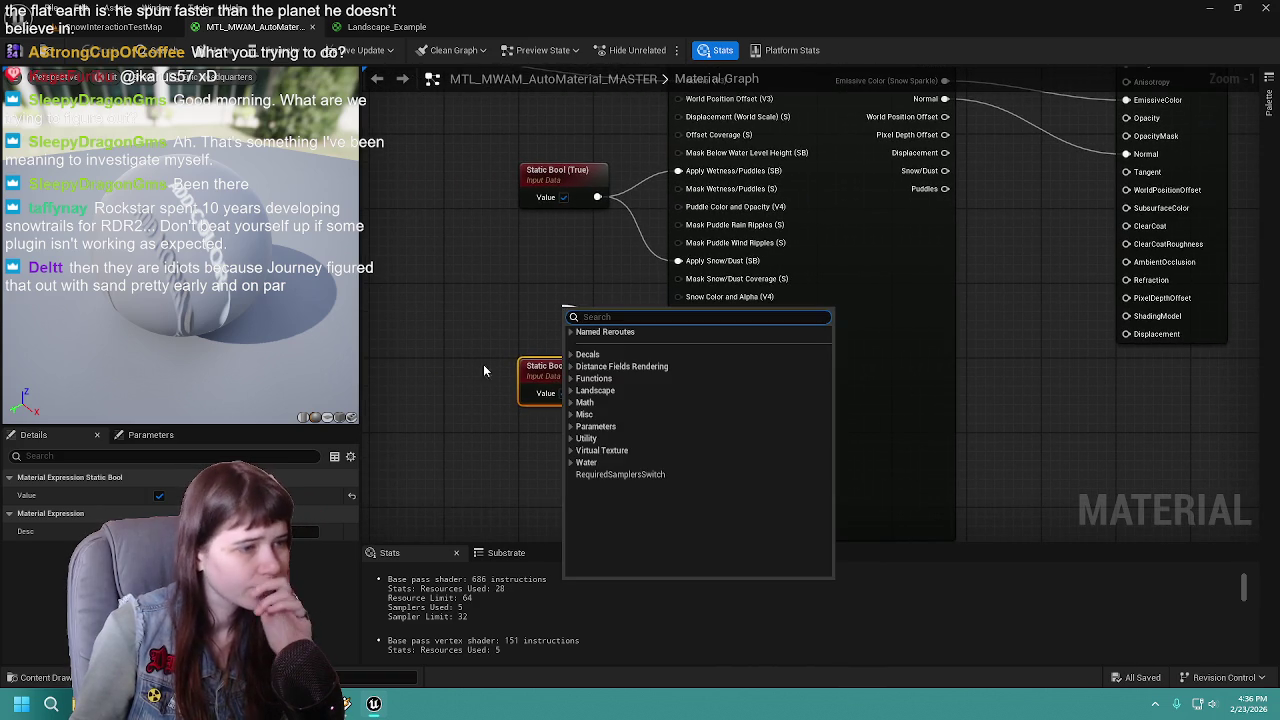
Add a SnowMask node wired to Apply Snow/Dust Trails and place it beside the weather node
{"action": "left_click", "coordinate": [477, 440]}
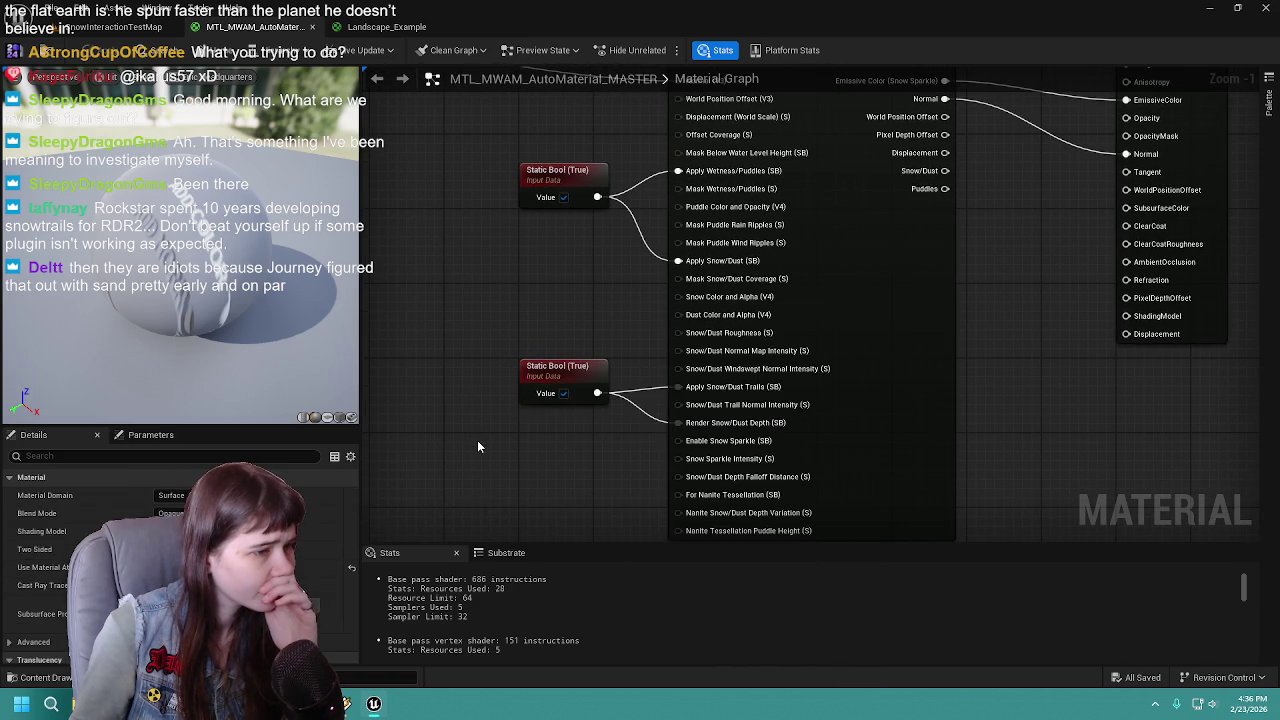
{"action": "left_click_drag", "start_coordinate": [679, 386], "coordinate": [585, 311]}
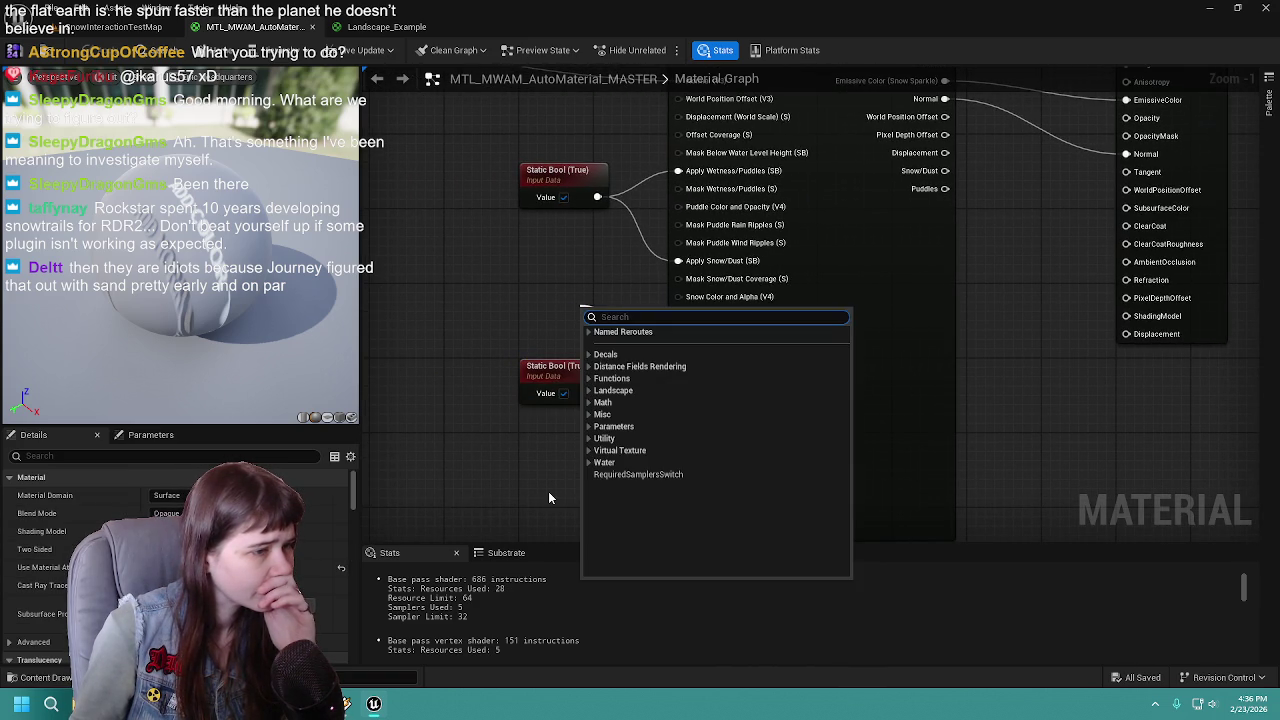
{"action": "type", "text": "snow"}
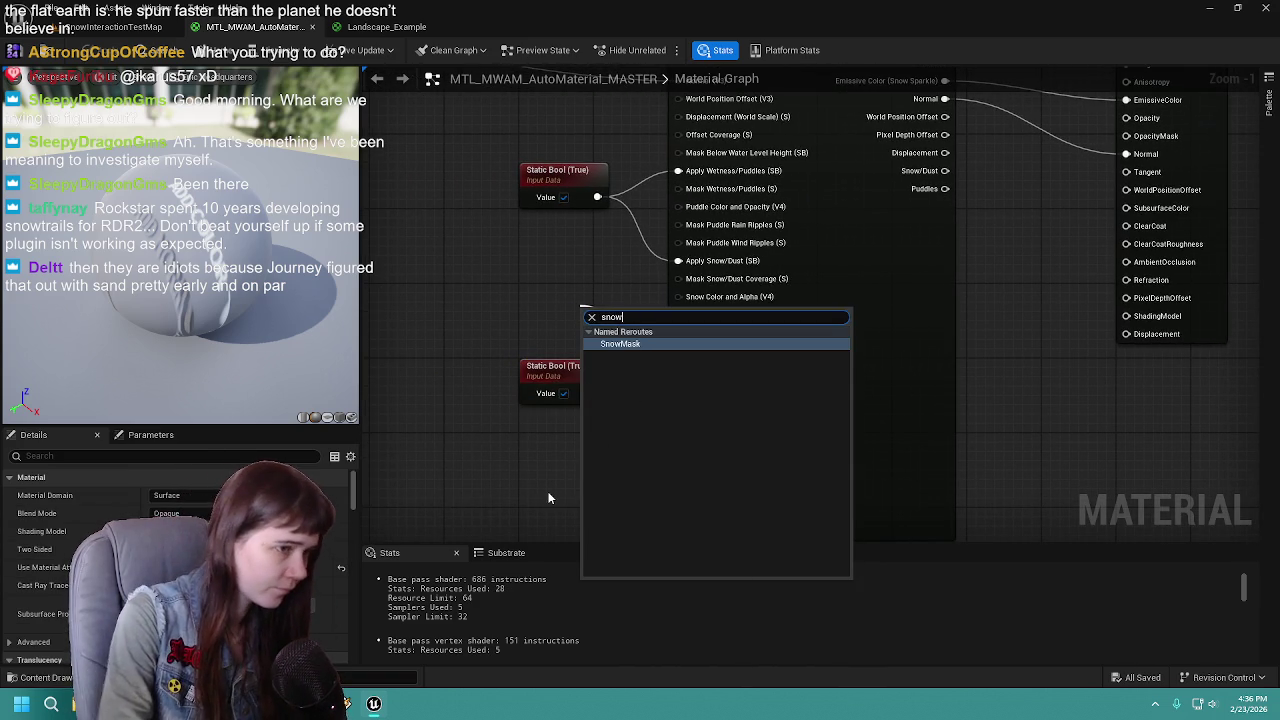
{"action": "left_click", "coordinate": [620, 344]}
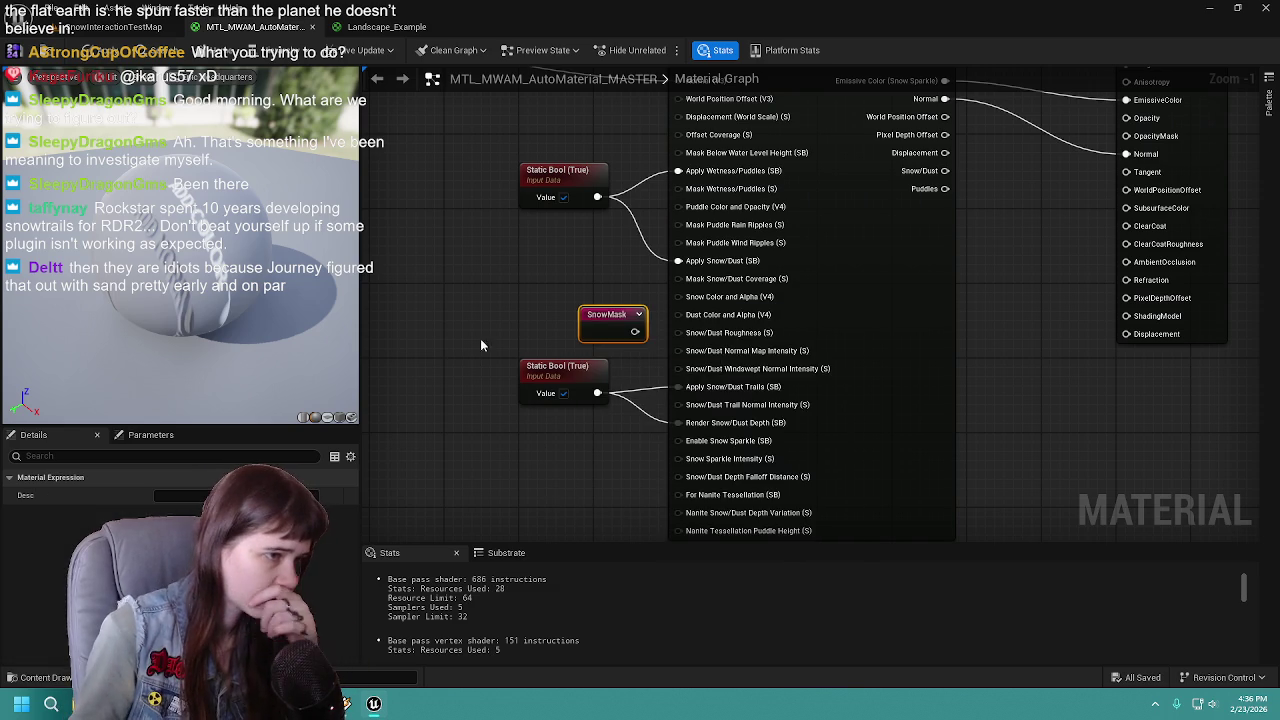
{"action": "scroll", "coordinate": [608, 316], "scroll_direction": "down", "scroll_amount": 1}
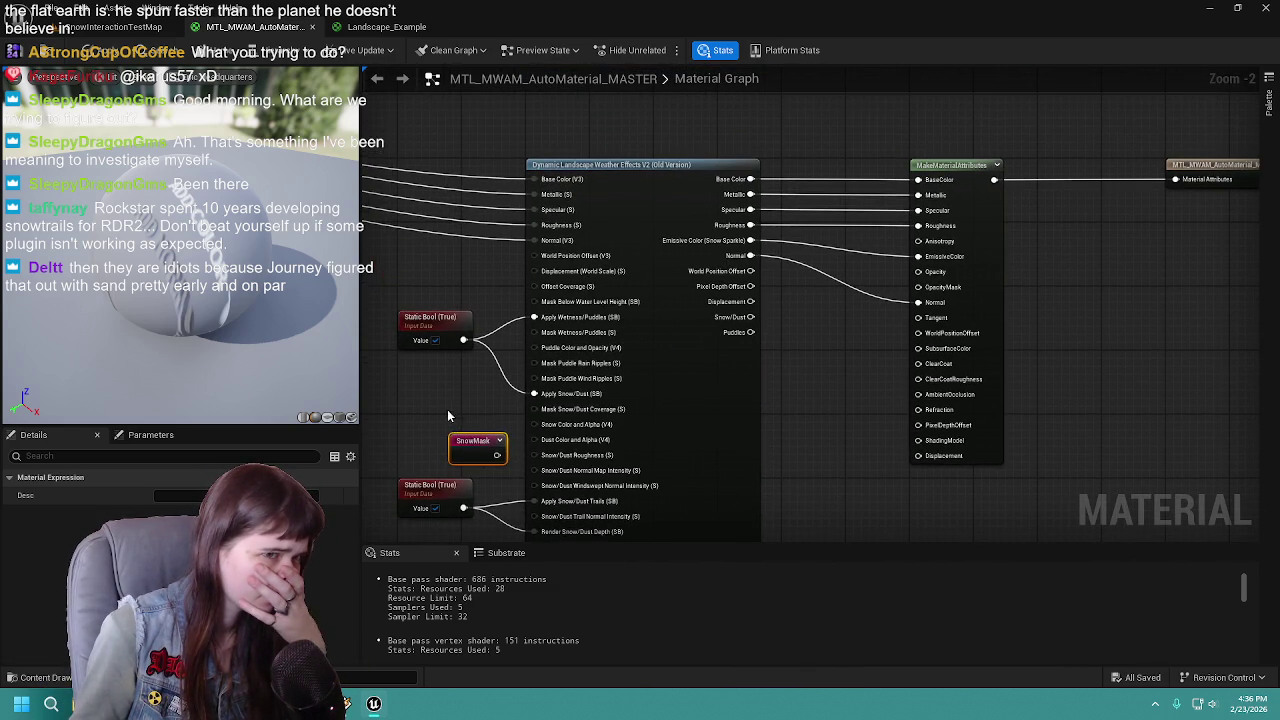
{"action": "mouse_move", "coordinate": [454, 444]}
{"action": "left_mouse_down"}
{"action": "mouse_move", "coordinate": [886, 434]}
{"action": "mouse_move", "coordinate": [825, 372]}
{"action": "mouse_move", "coordinate": [795, 366]}
{"action": "left_mouse_up"}
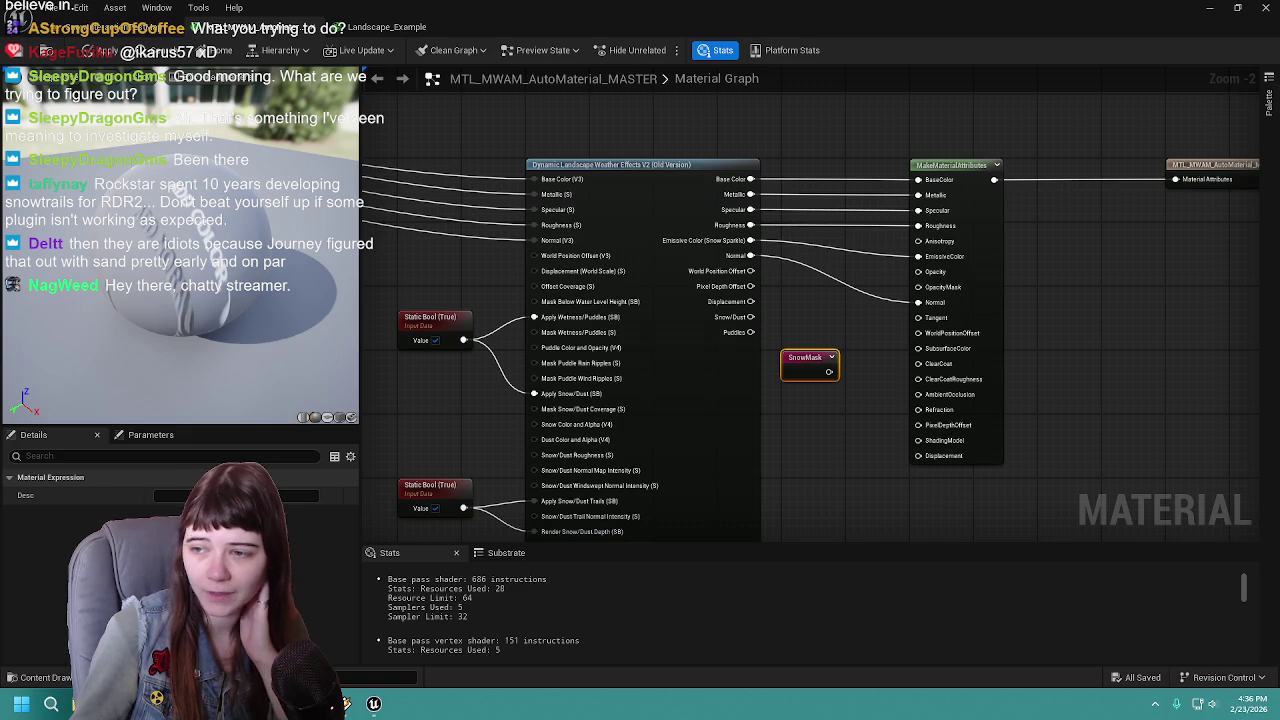
Delete the unused SnowMask node from the master graph
{"action": "scroll", "coordinate": [875, 358], "scroll_direction": "up", "scroll_amount": 1}
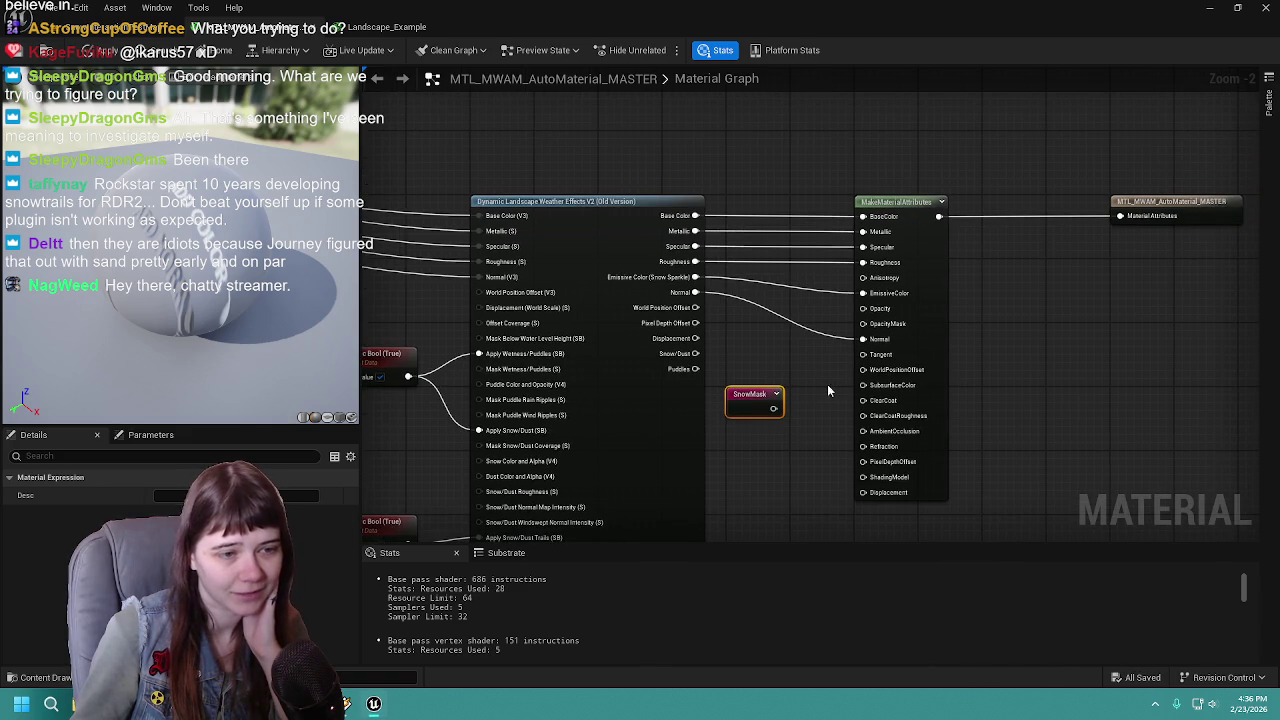
{"action": "left_click_drag", "start_coordinate": [830, 390], "coordinate": [800, 371]}
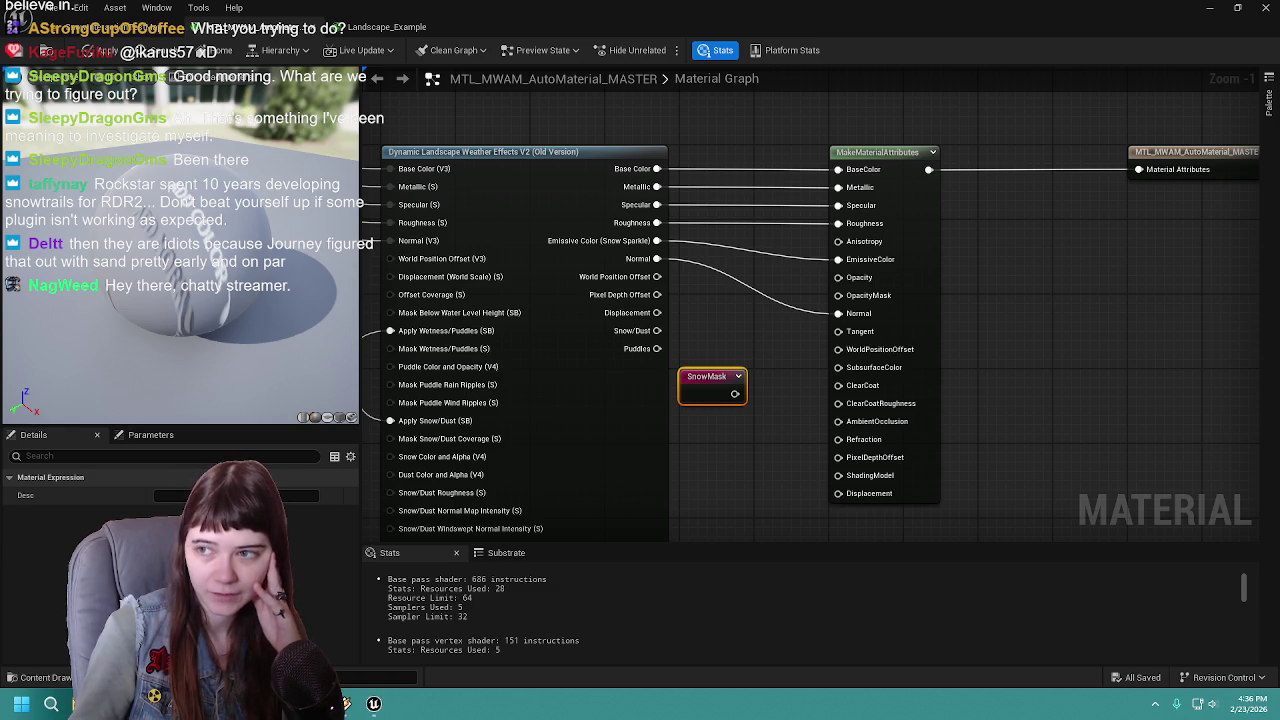
{"action": "scroll", "coordinate": [803, 342], "scroll_direction": "down", "scroll_amount": 1}
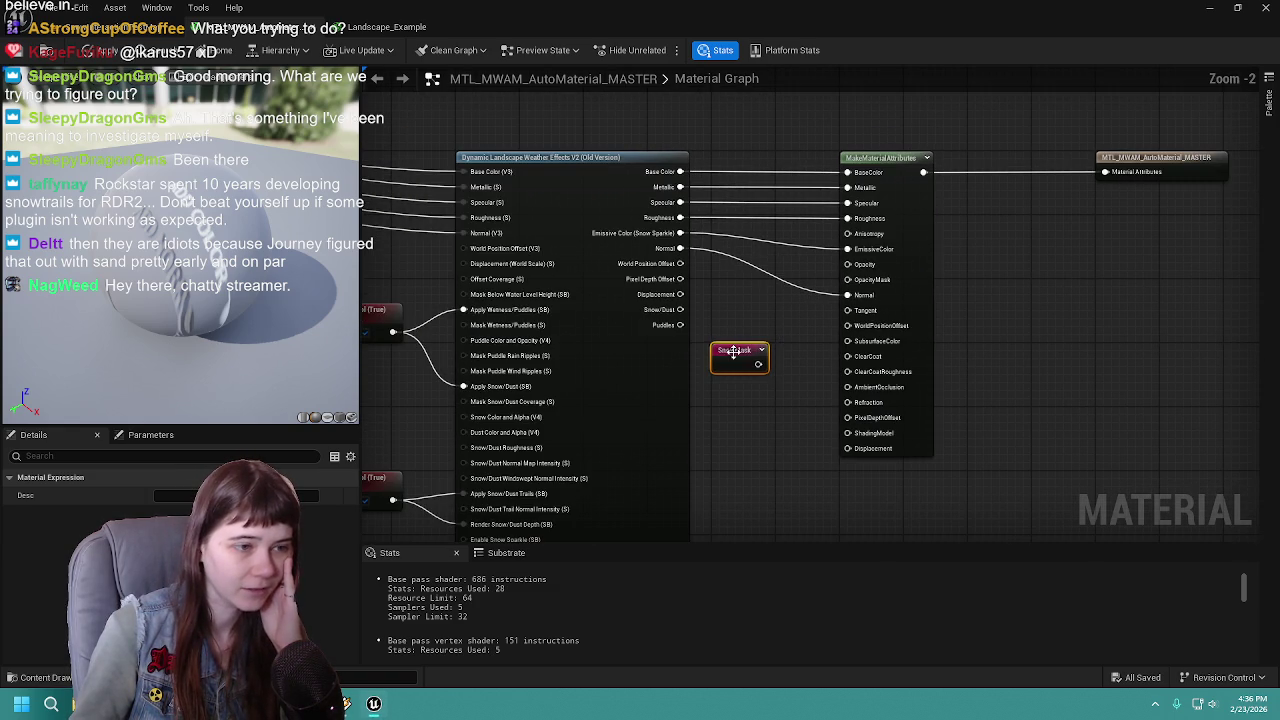
{"action": "key", "text": "Delete"}
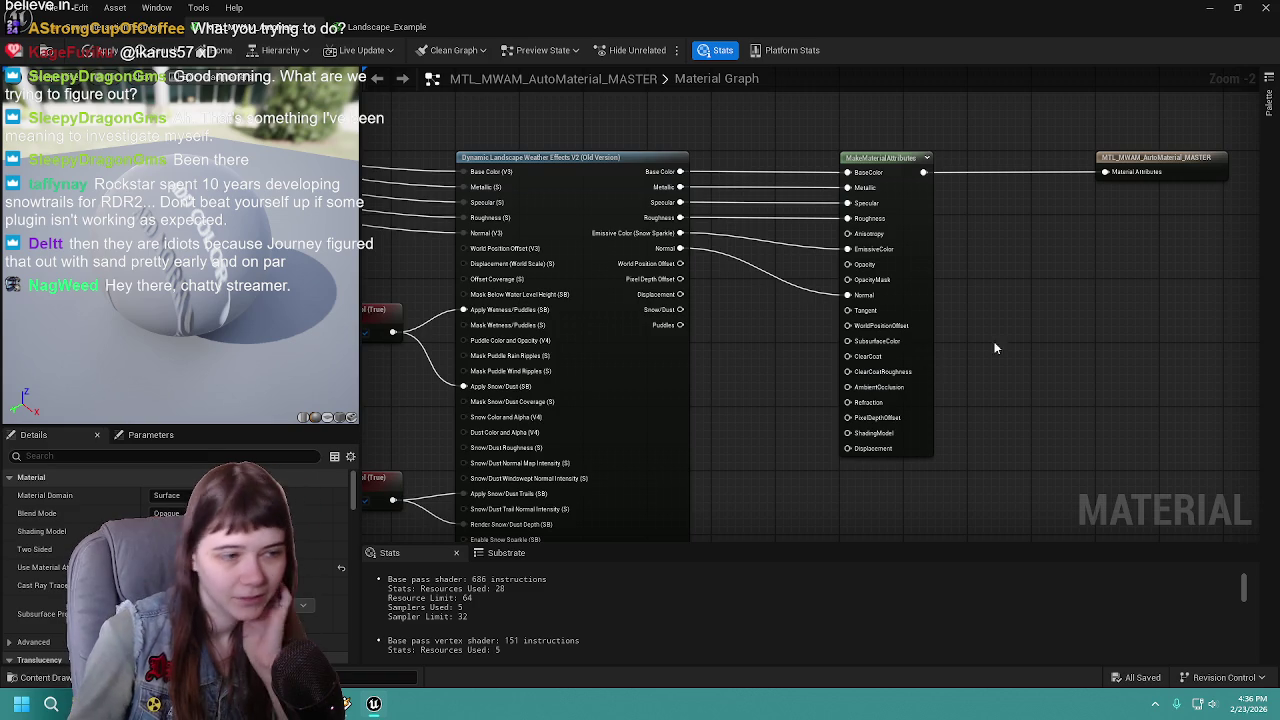
{"action": "left_click_drag", "start_coordinate": [1020, 359], "coordinate": [1016, 356]}
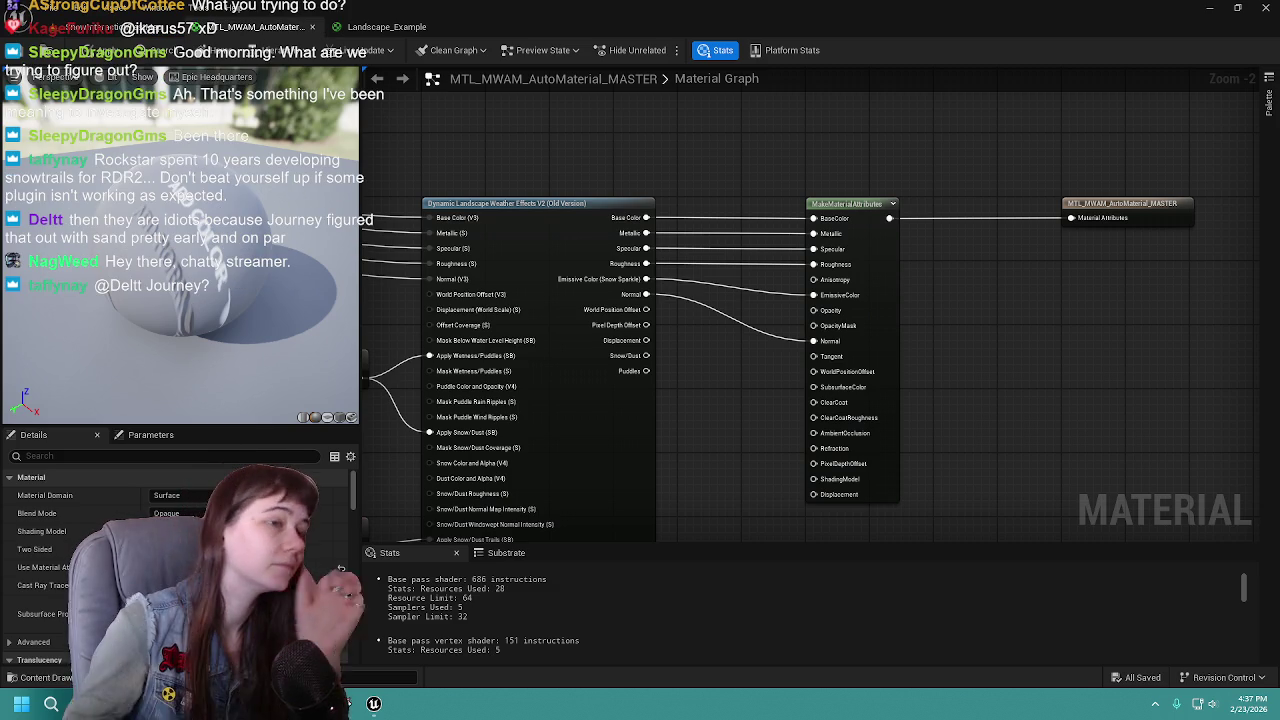
Review the master graph's Static Bool snow inputs and weather node, then open Landscape_Example
{"action": "mouse_move", "coordinate": [797, 292]}
{"action": "left_mouse_down"}
{"action": "mouse_move", "coordinate": [865, 275]}
{"action": "mouse_move", "coordinate": [943, 337]}
{"action": "mouse_move", "coordinate": [1001, 323]}
{"action": "left_mouse_up"}
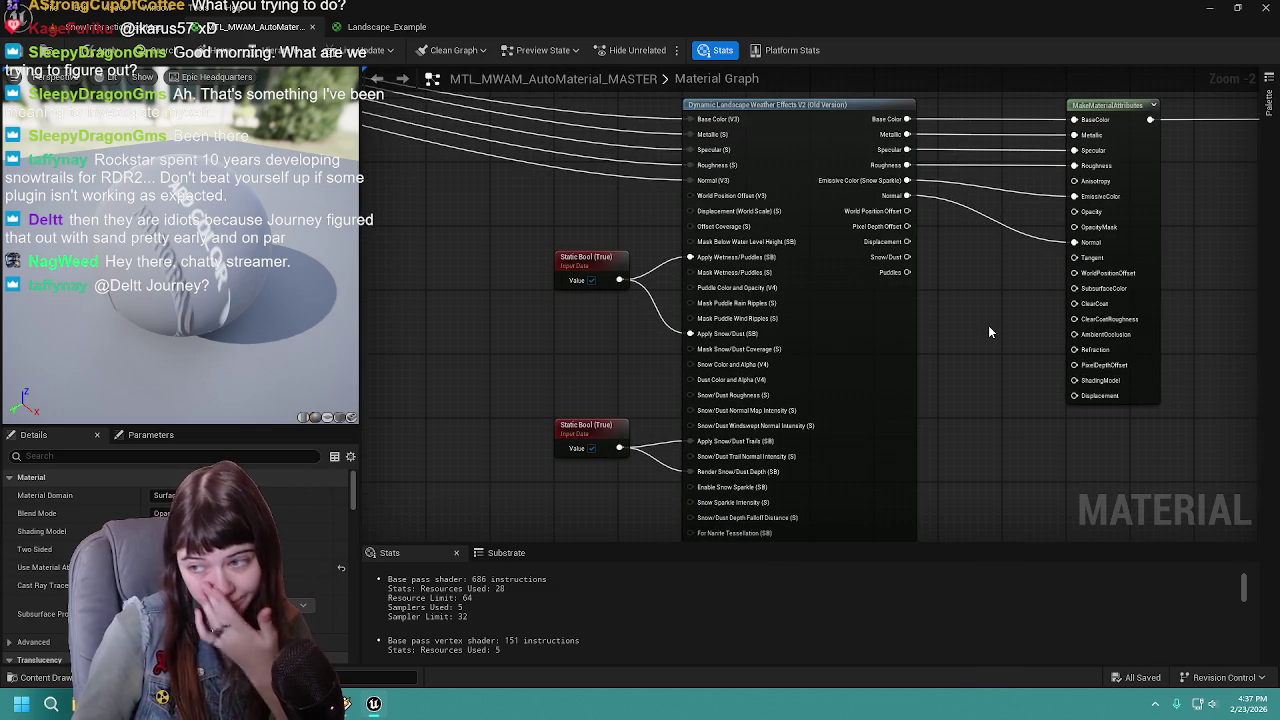
{"action": "left_click_drag", "start_coordinate": [1180, 310], "coordinate": [1113, 344]}
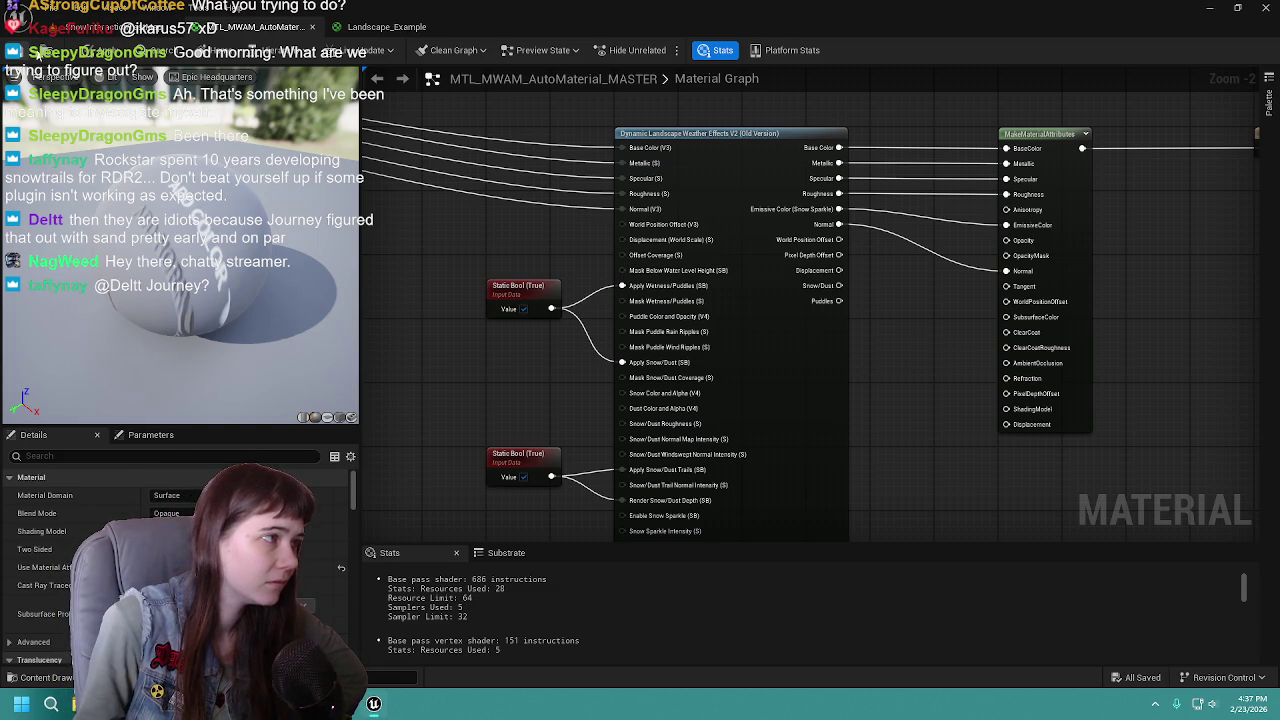
{"action": "left_click", "coordinate": [385, 27]}
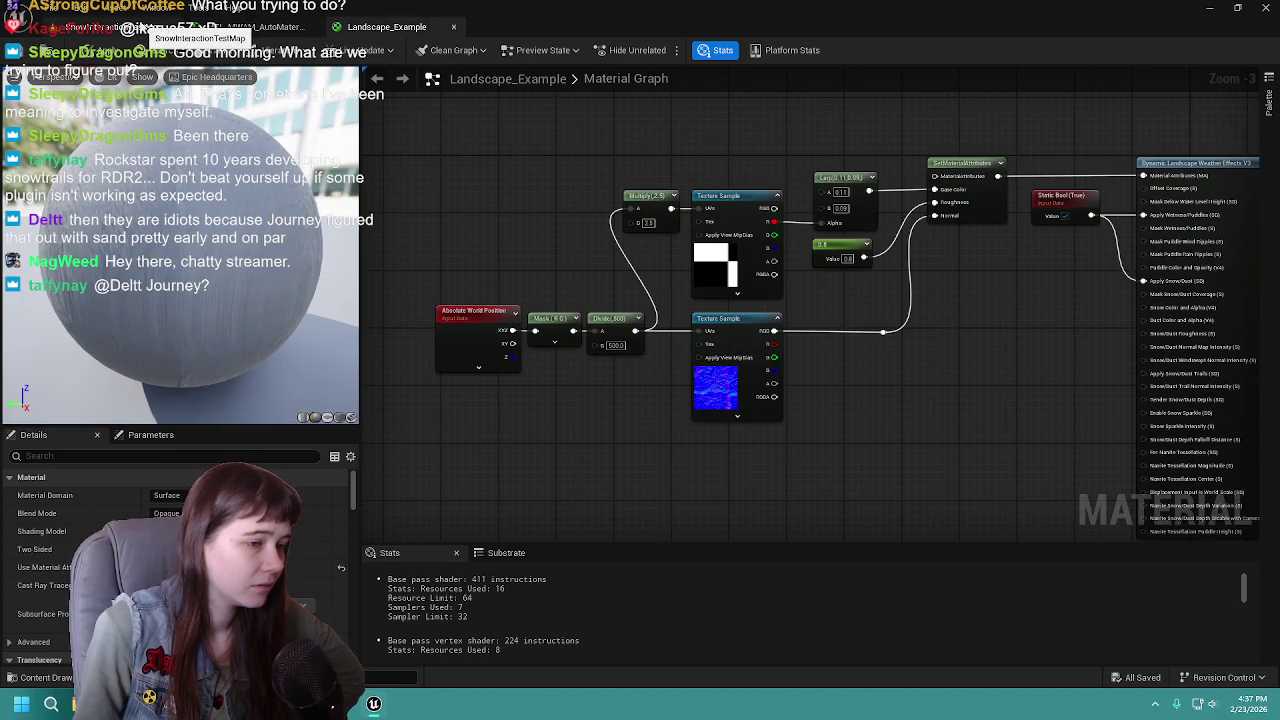
Switch to the SnowInteractionTestMap level and select the Ultra_Dynamic_Weather actor in the Outliner
{"action": "left_click", "coordinate": [200, 27]}
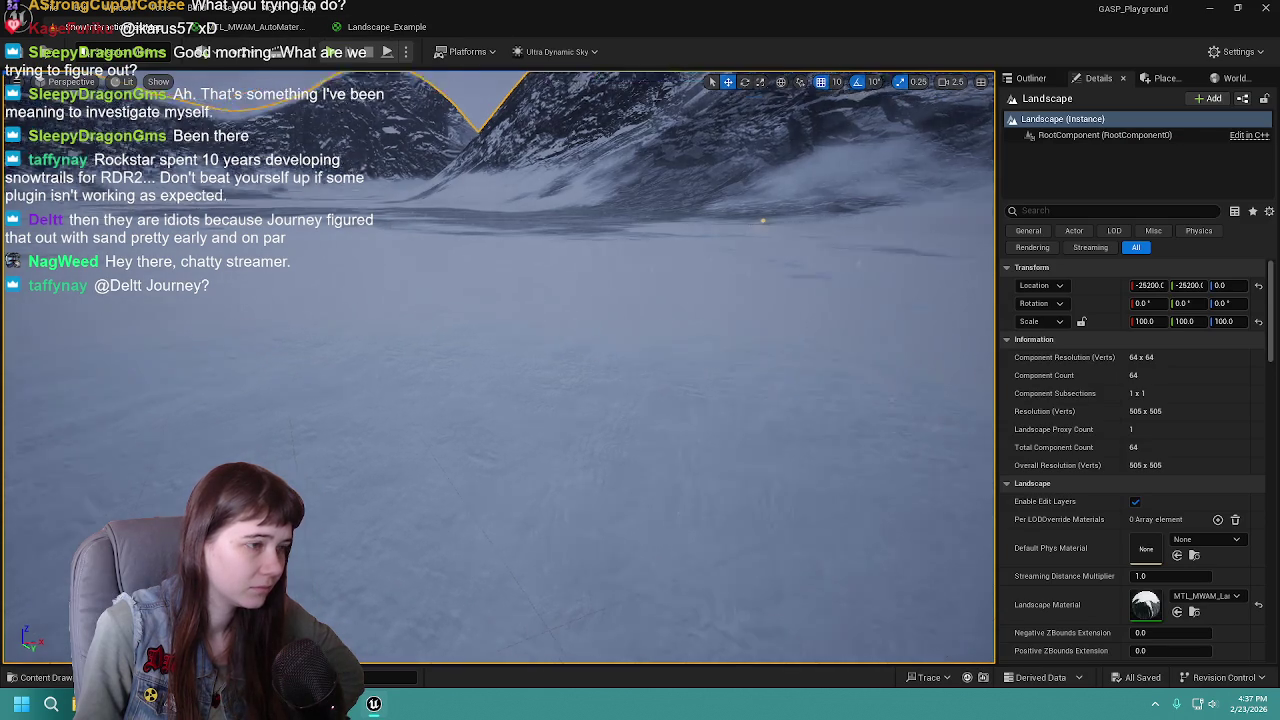
{"action": "scroll", "coordinate": [1083, 458], "scroll_direction": "down", "scroll_amount": 1}
{"action": "scroll", "coordinate": [1082, 460], "scroll_direction": "down", "scroll_amount": 10}
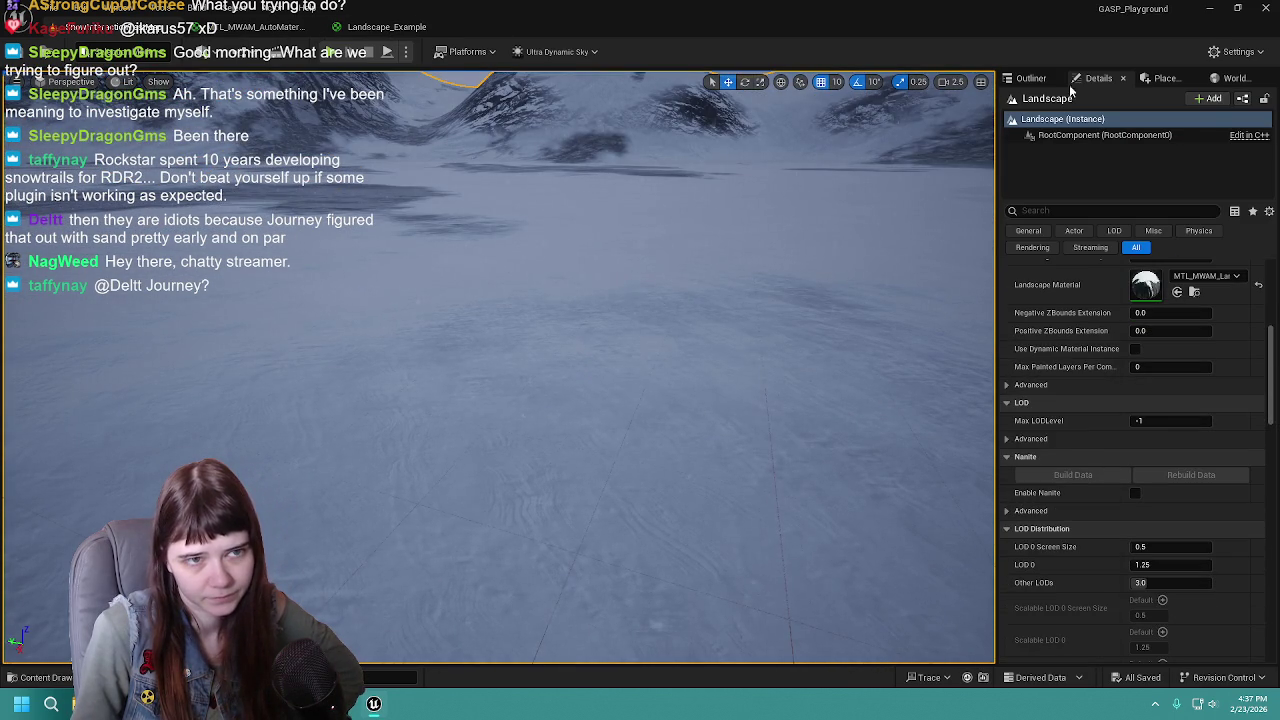
{"action": "left_click", "coordinate": [1031, 78]}
{"action": "left_click", "coordinate": [1116, 176]}
Scroll through Ultra_Dynamic_Weather's Details to review its weather and material snow settings
{"action": "left_click", "coordinate": [1093, 80]}
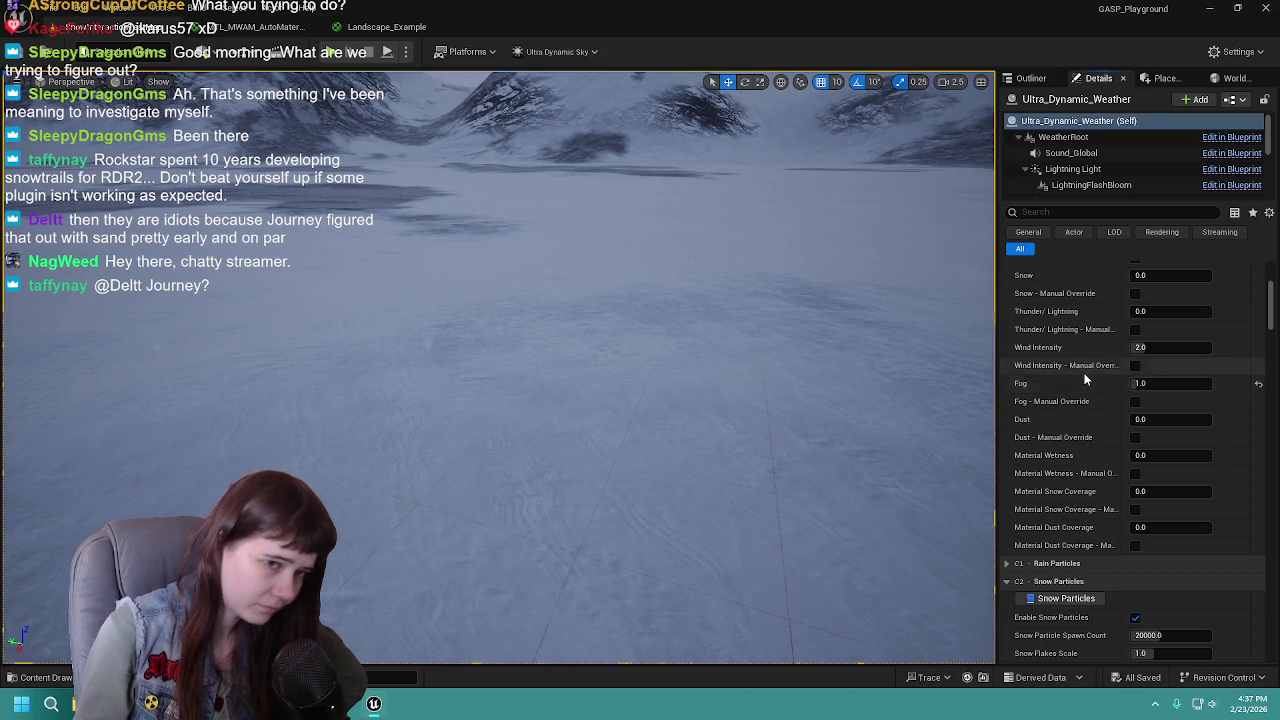
{"action": "scroll", "coordinate": [1085, 378], "scroll_direction": "down", "scroll_amount": 3}
{"action": "scroll", "coordinate": [1085, 495], "scroll_direction": "down", "scroll_amount": 3}
{"action": "scroll", "coordinate": [1085, 495], "scroll_direction": "down", "scroll_amount": 8}
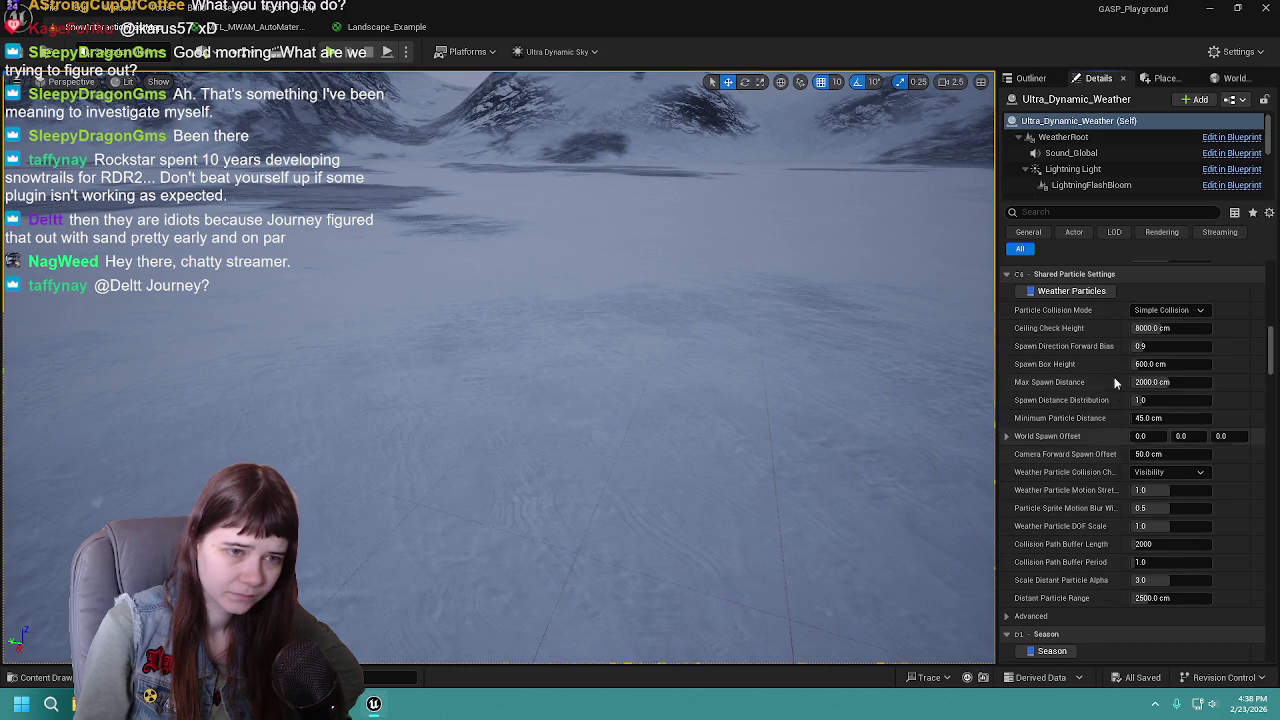
{"action": "scroll", "coordinate": [1115, 383], "scroll_direction": "down", "scroll_amount": 5}
{"action": "scroll", "coordinate": [1109, 358], "scroll_direction": "down", "scroll_amount": 6}
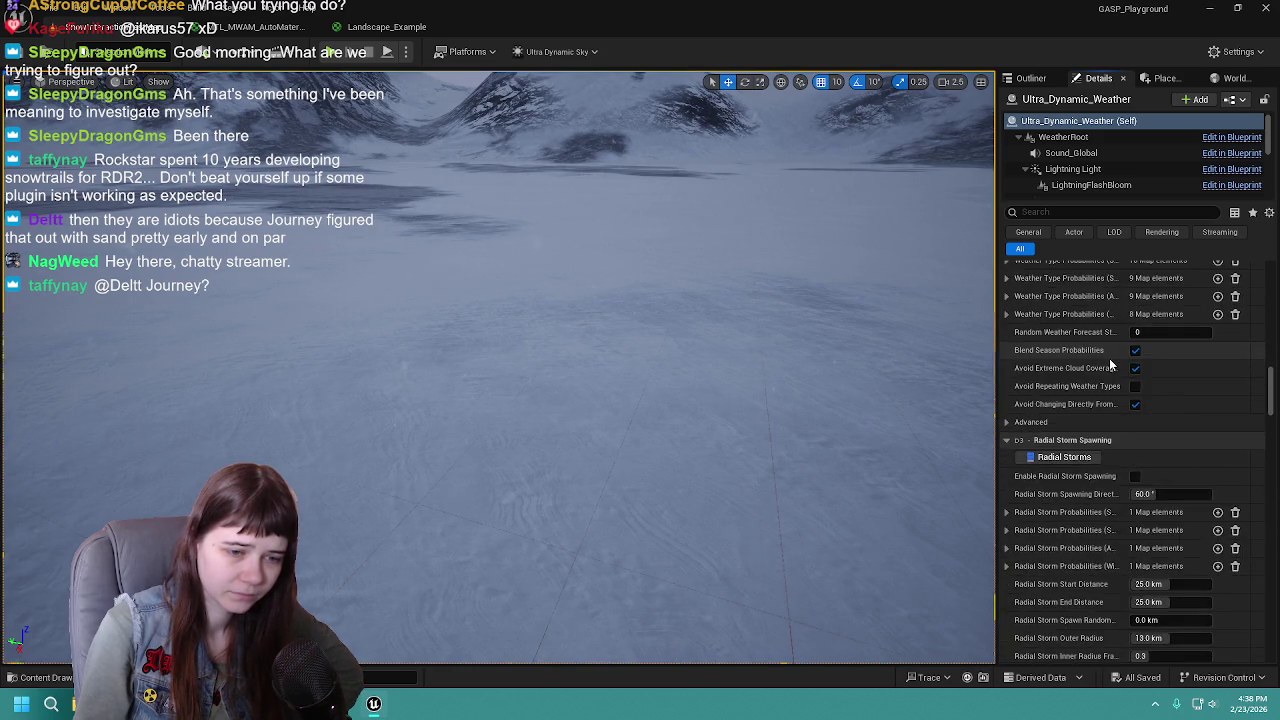
{"action": "scroll", "coordinate": [1112, 326], "scroll_direction": "down", "scroll_amount": 15}
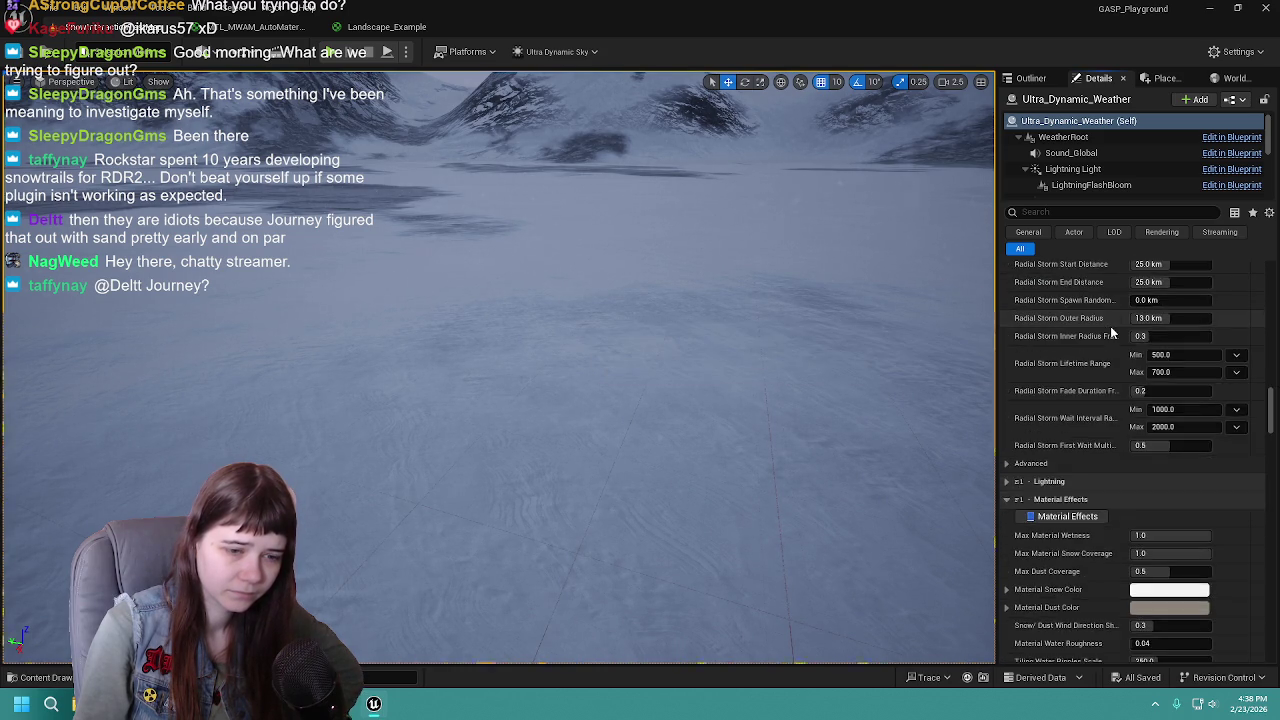
{"action": "left_click", "coordinate": [1031, 78]}
Frame the weather actor, then select and frame the Landscape to view its snow-covered terrain
{"action": "key", "text": "f"}
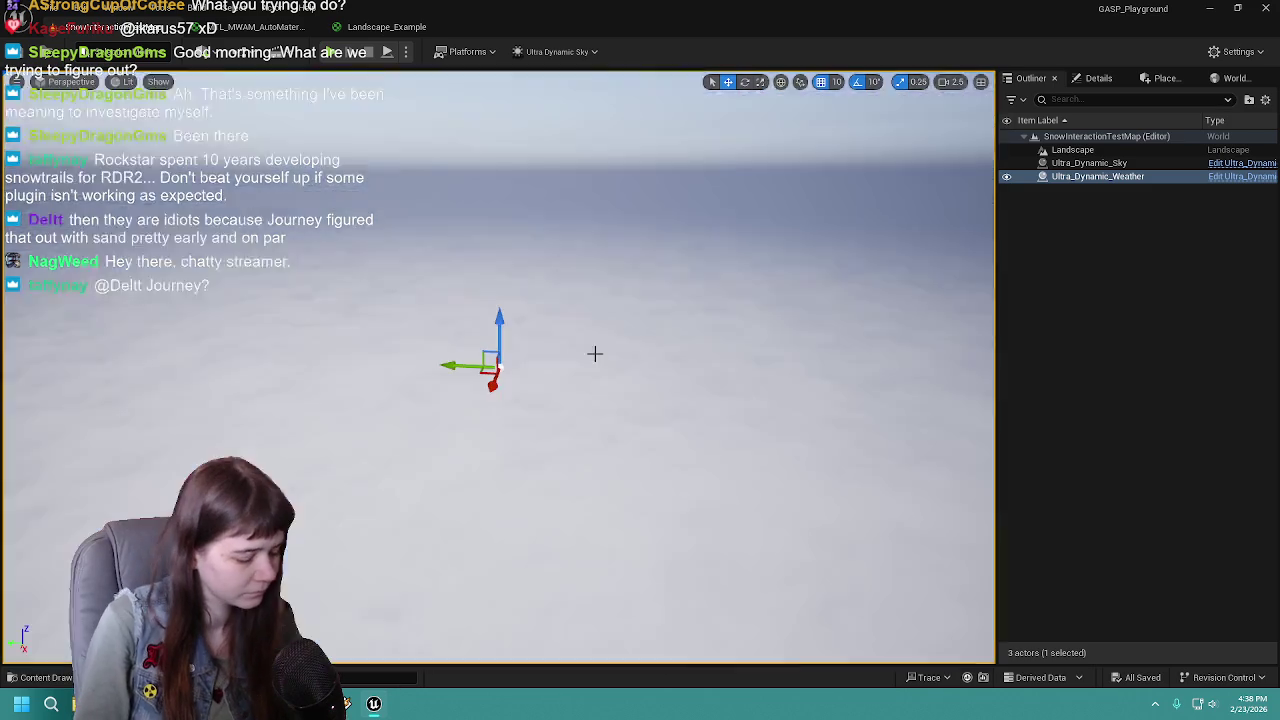
{"action": "mouse_move", "coordinate": [600, 354]}
{"action": "left_mouse_down"}
{"action": "mouse_move", "coordinate": [680, 260]}
{"action": "mouse_move", "coordinate": [690, 150]}
{"action": "mouse_move", "coordinate": [690, 290]}
{"action": "mouse_move", "coordinate": [650, 200]}
{"action": "mouse_move", "coordinate": [690, 230]}
{"action": "mouse_move", "coordinate": [680, 205]}
{"action": "left_mouse_up"}
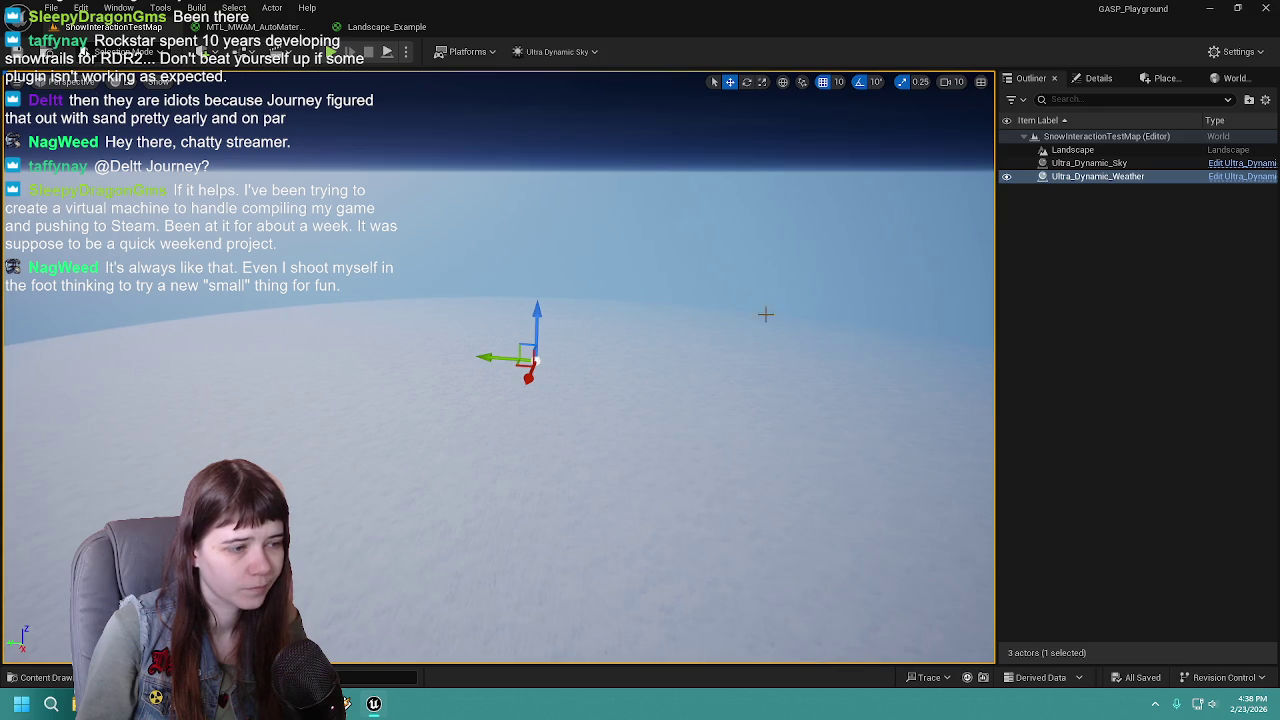
{"action": "key", "text": "Up"}
{"action": "key", "text": "Up"}
{"action": "key", "text": "f"}
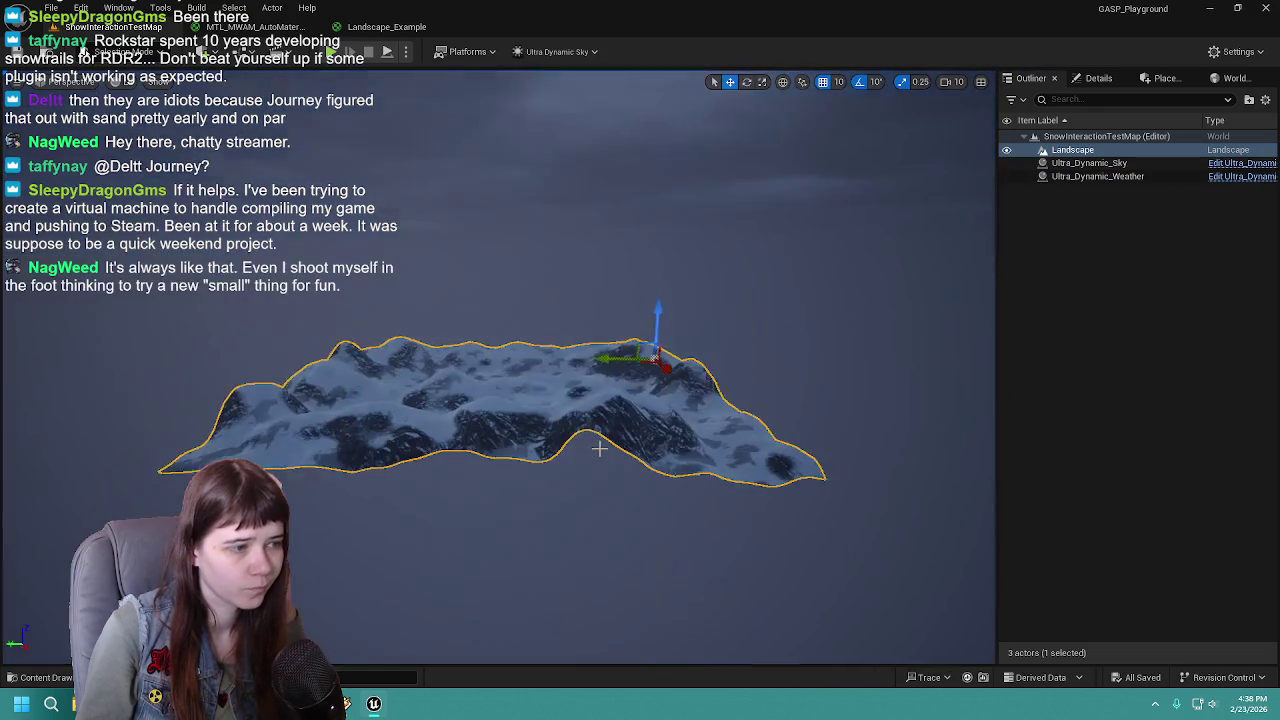
{"action": "scroll", "coordinate": [500, 370], "scroll_direction": "up", "scroll_amount": 3}
{"action": "scroll", "coordinate": [500, 370], "scroll_direction": "up", "scroll_amount": 5}
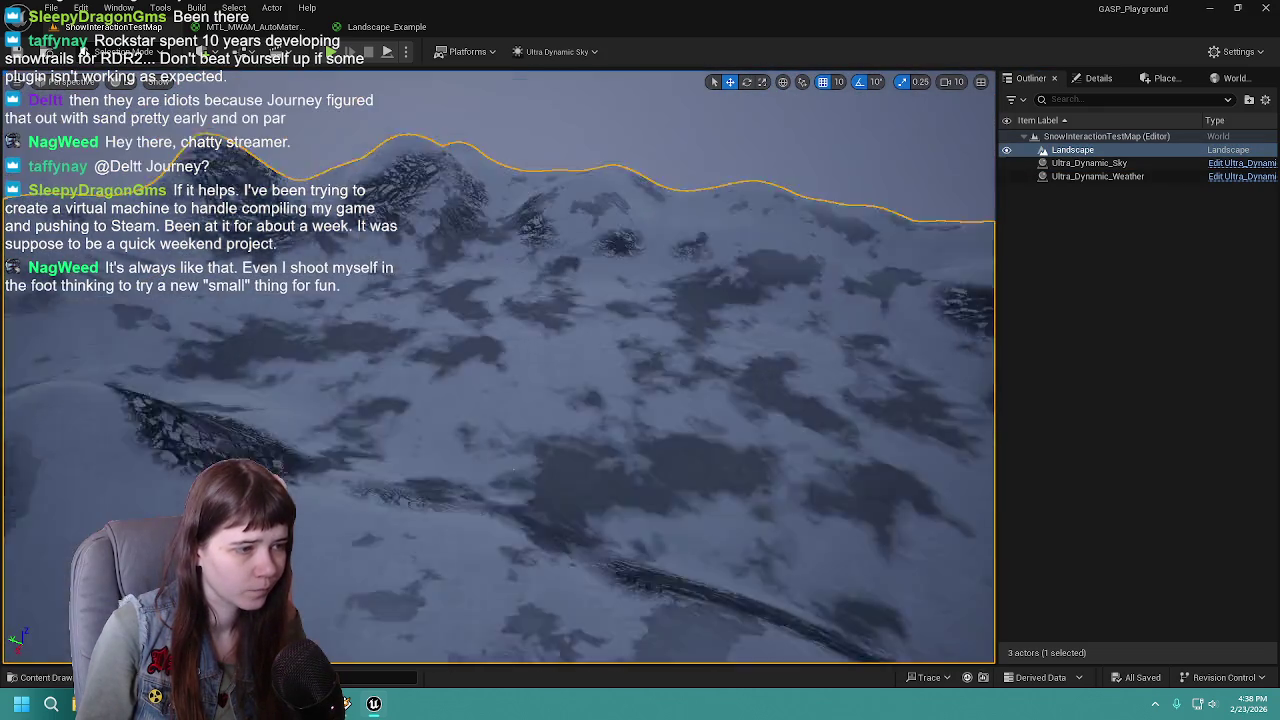
{"action": "key", "text": "f"}
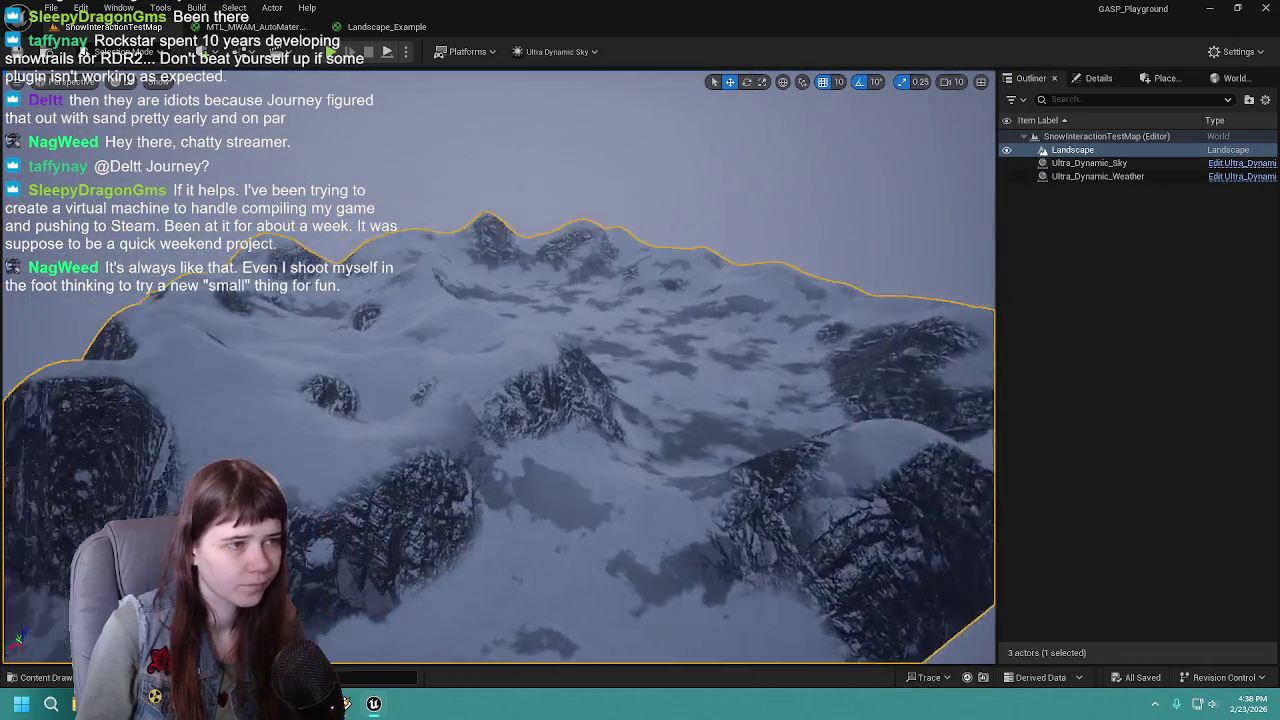
{"action": "scroll", "coordinate": [500, 370], "scroll_direction": "up", "scroll_amount": 5}
{"action": "scroll", "coordinate": [500, 370], "scroll_direction": "down", "scroll_amount": 3}
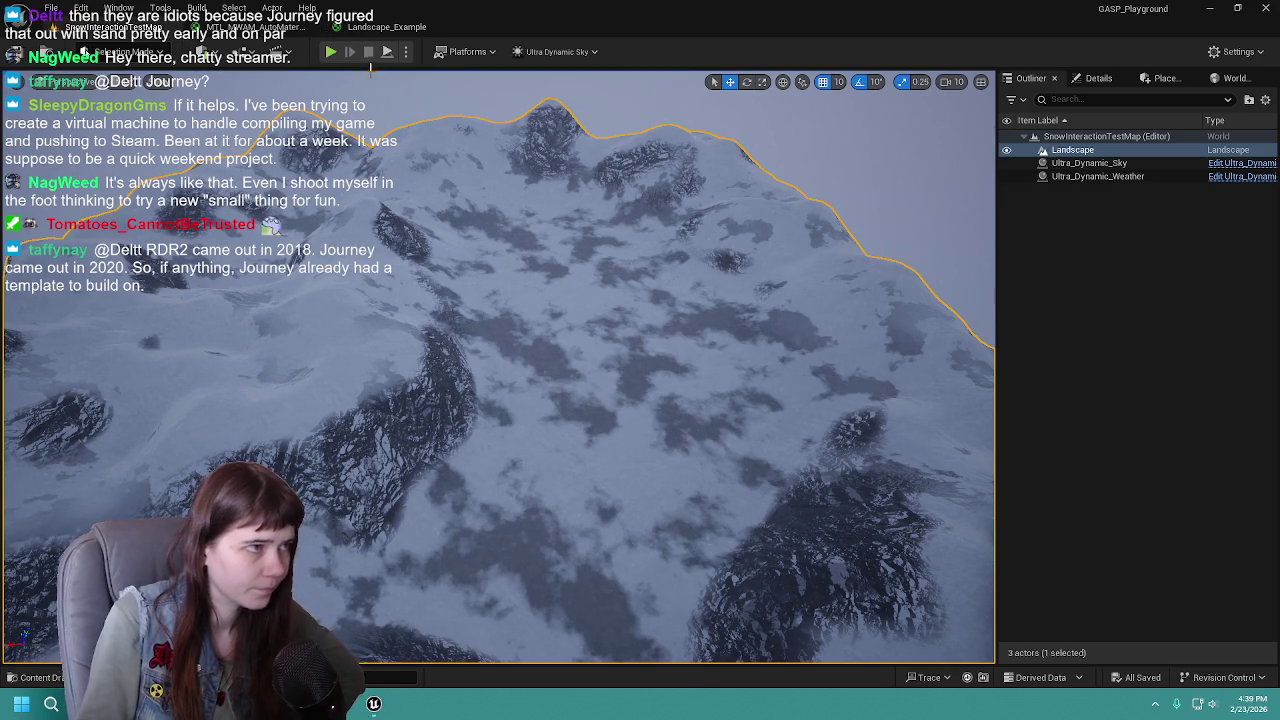
Switch to the MTL_MWAM_AutoMaterial_MASTER graph and bring its material output node into view
{"action": "left_click", "coordinate": [385, 27]}
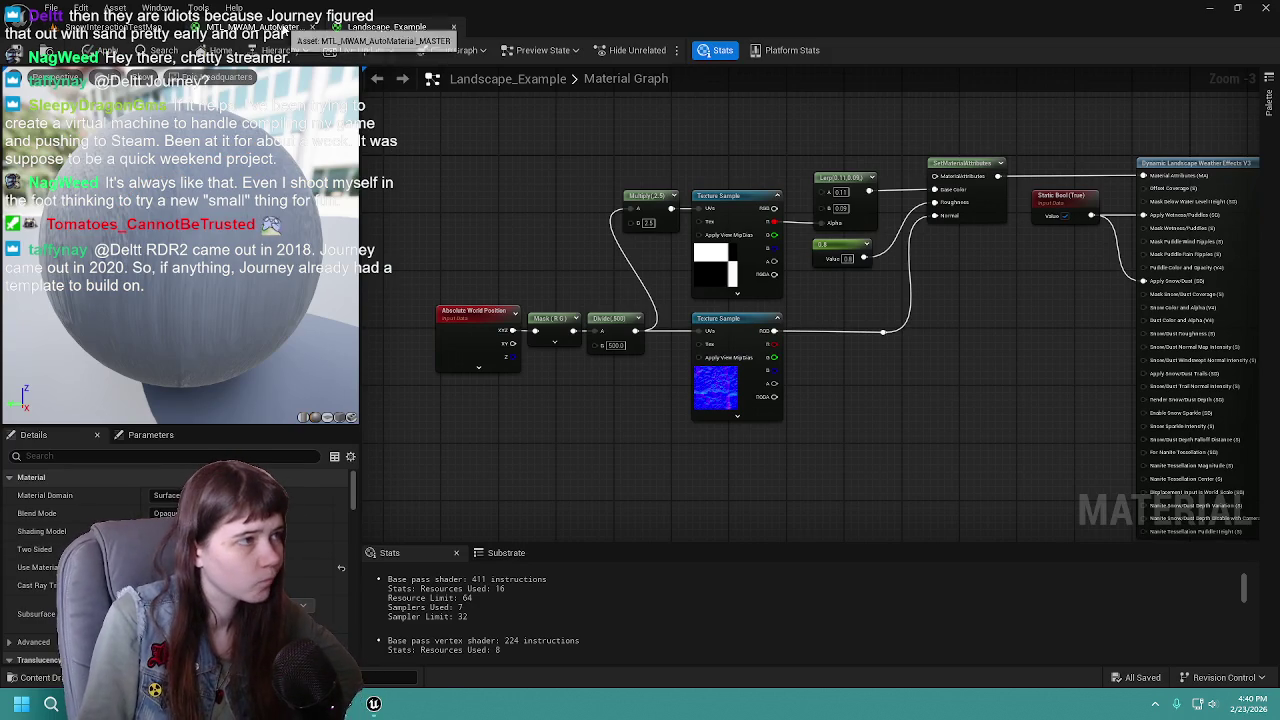
{"action": "left_click", "coordinate": [275, 27]}
{"action": "left_click_drag", "start_coordinate": [477, 229], "coordinate": [739, 236]}
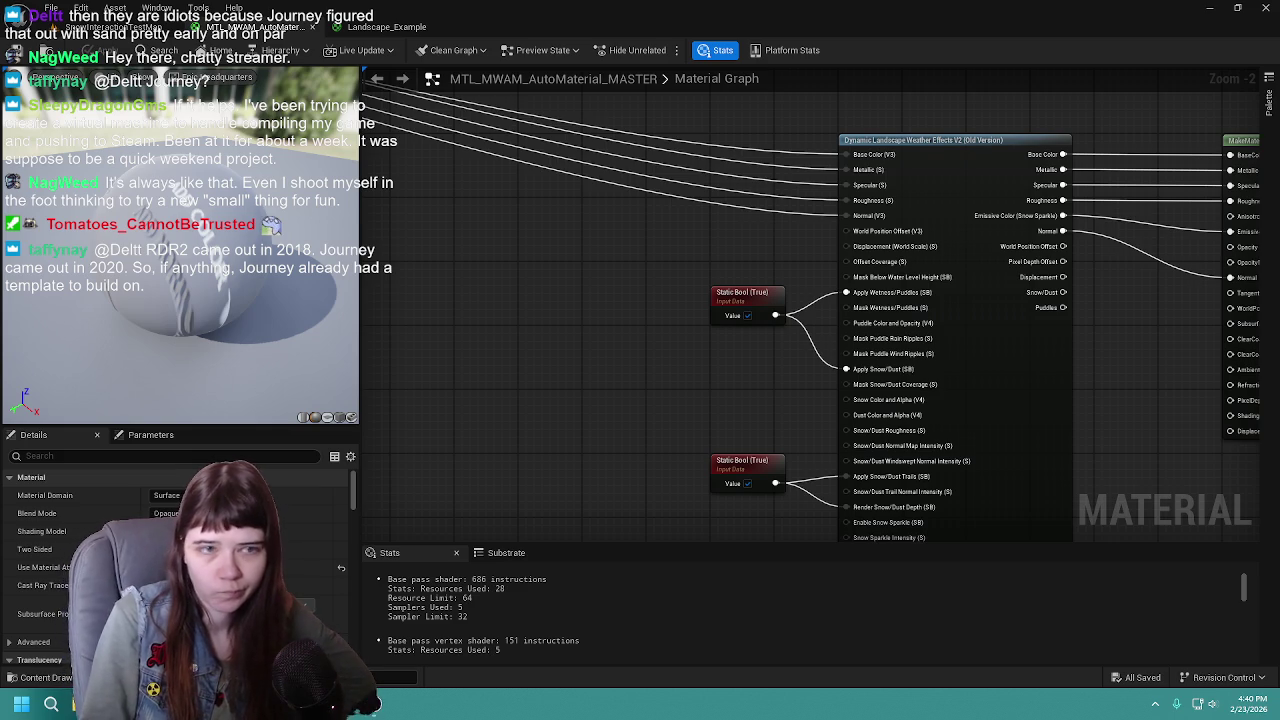
{"action": "mouse_move", "coordinate": [936, 263]}
{"action": "left_mouse_down"}
{"action": "mouse_move", "coordinate": [682, 257]}
{"action": "mouse_move", "coordinate": [510, 272]}
{"action": "mouse_move", "coordinate": [410, 322]}
{"action": "left_mouse_up"}
{"action": "right_click", "coordinate": [985, 216]}
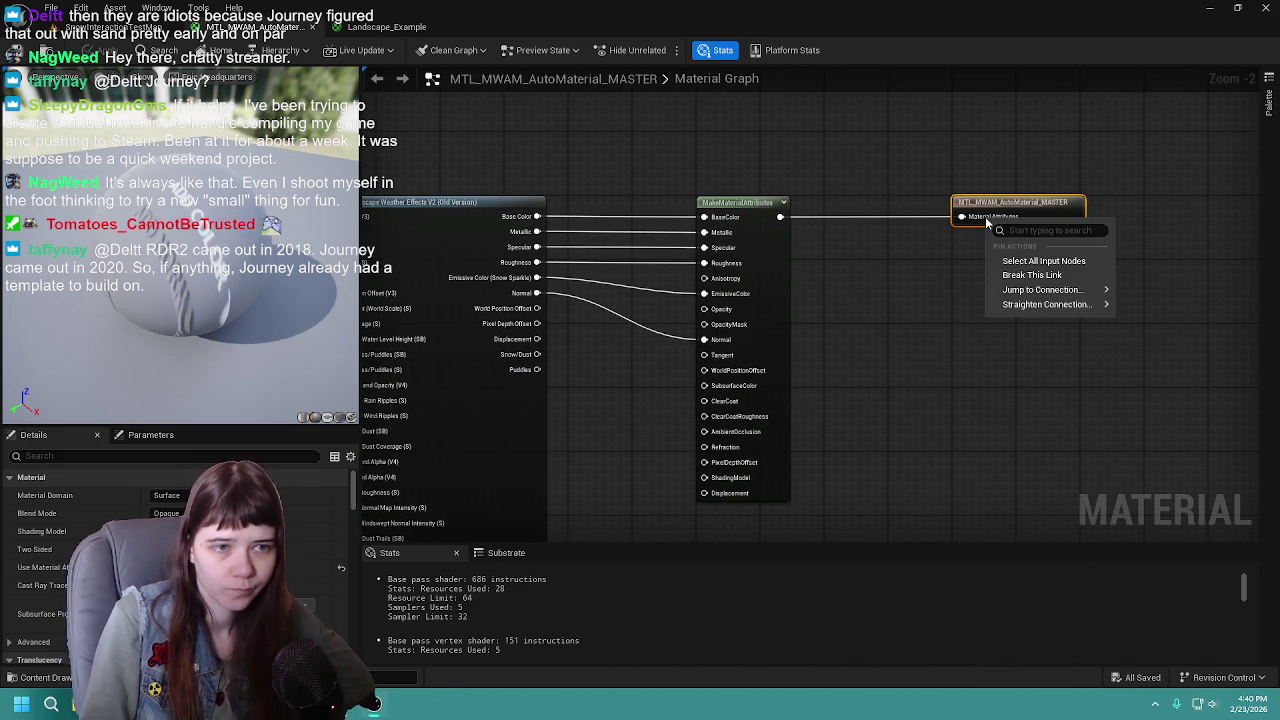
{"action": "left_click", "coordinate": [916, 418]}
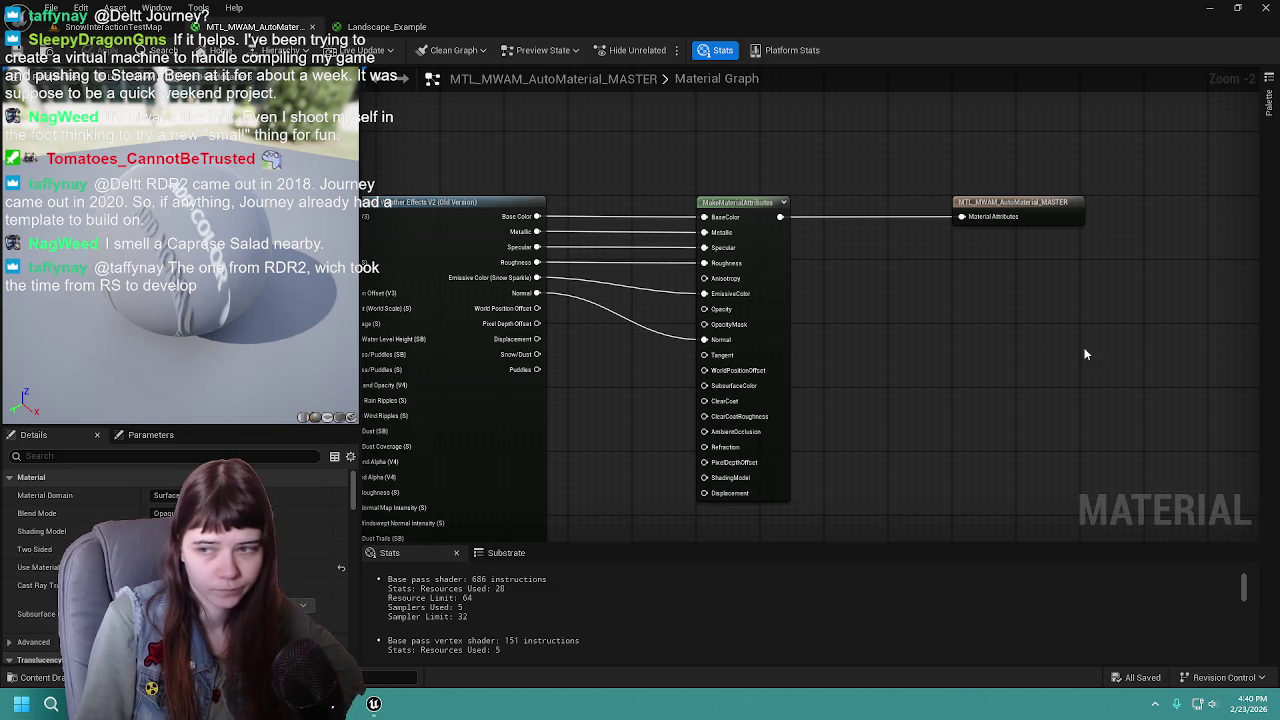
Add a Dynamic Landscape Weather Effects V3 node via a 'dynamic' search, then delete it
{"action": "left_click_drag", "start_coordinate": [1011, 354], "coordinate": [931, 275]}
{"action": "right_click", "coordinate": [909, 292]}
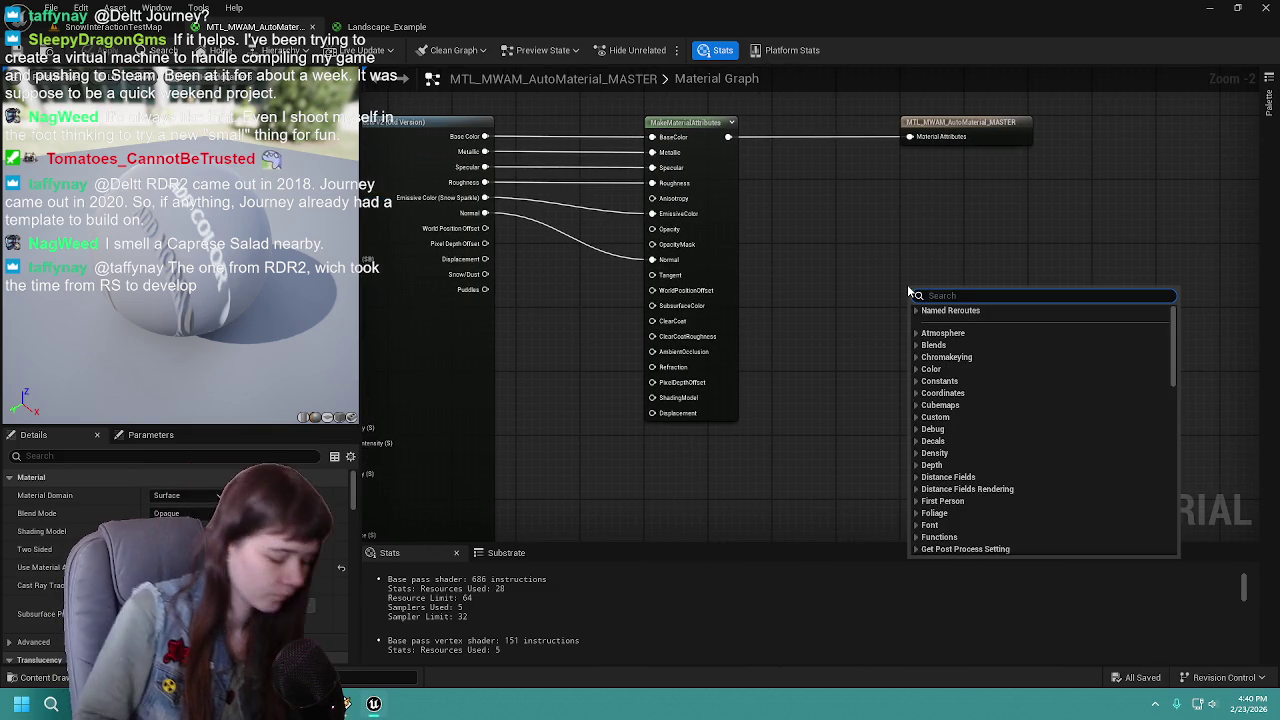
{"action": "type", "text": "dynamic"}
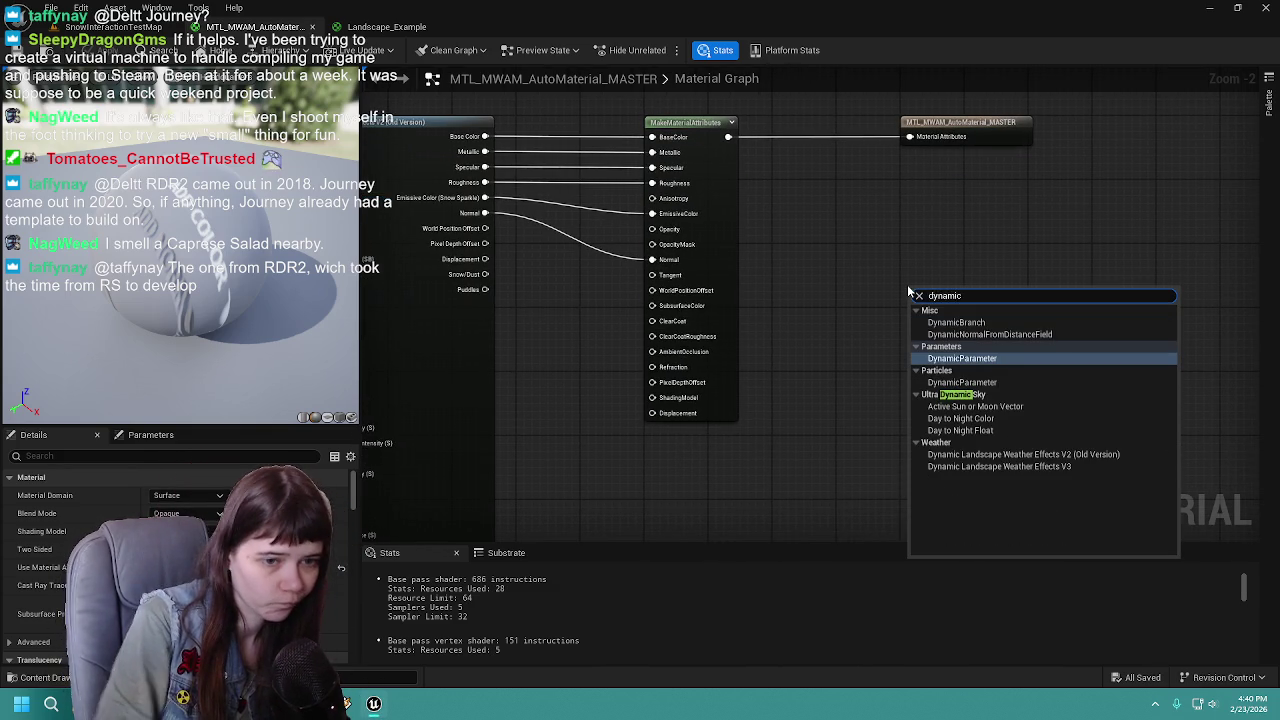
{"action": "left_click", "coordinate": [1019, 465]}
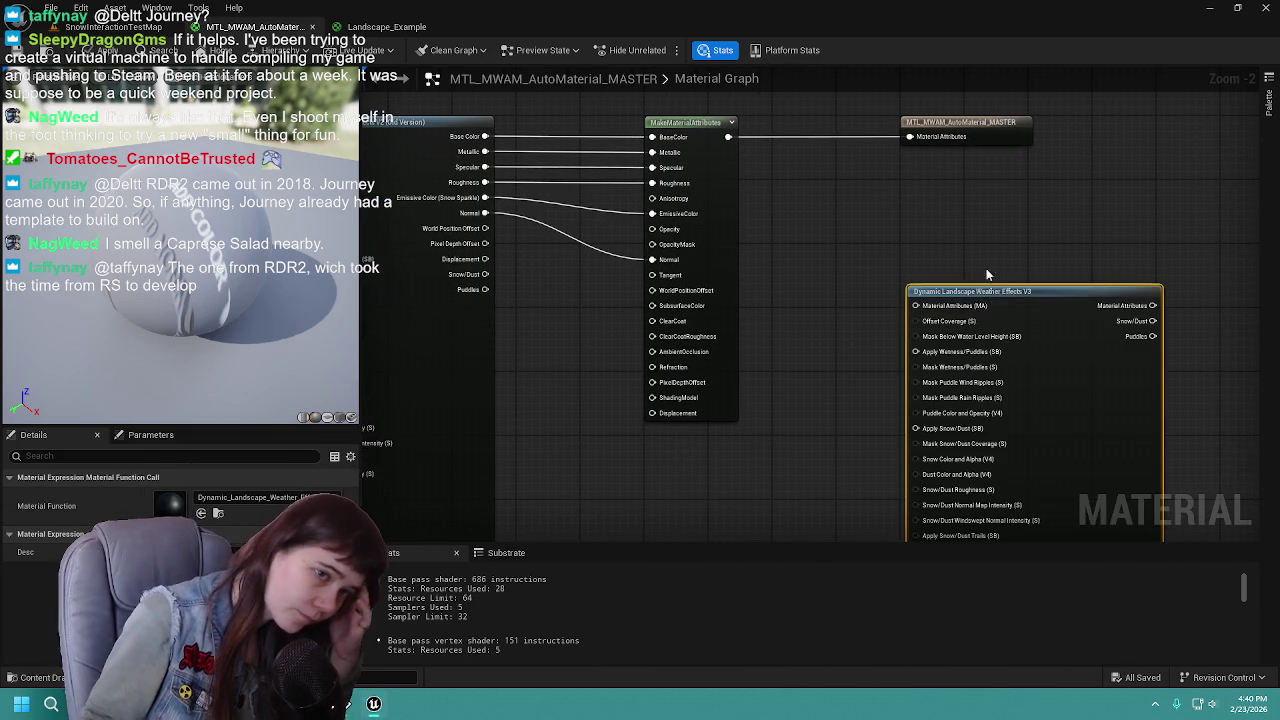
{"action": "left_click_drag", "start_coordinate": [987, 274], "coordinate": [840, 133]}
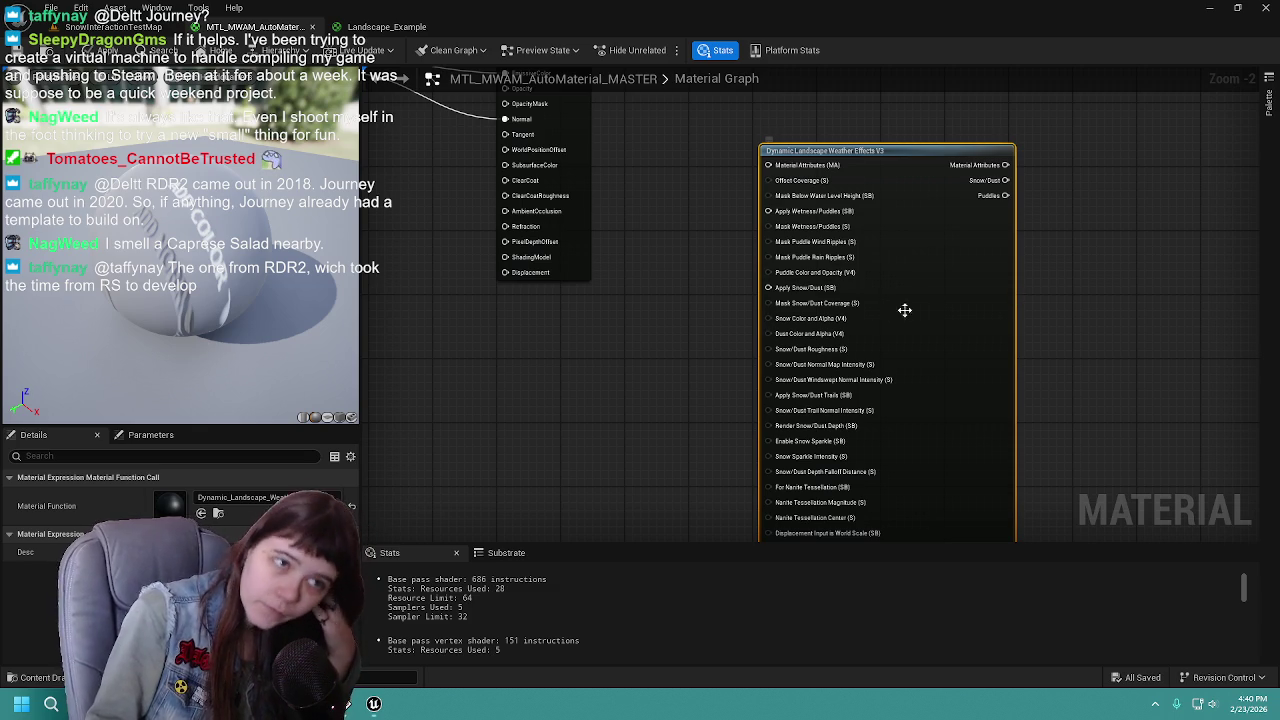
{"action": "key", "text": "Delete"}
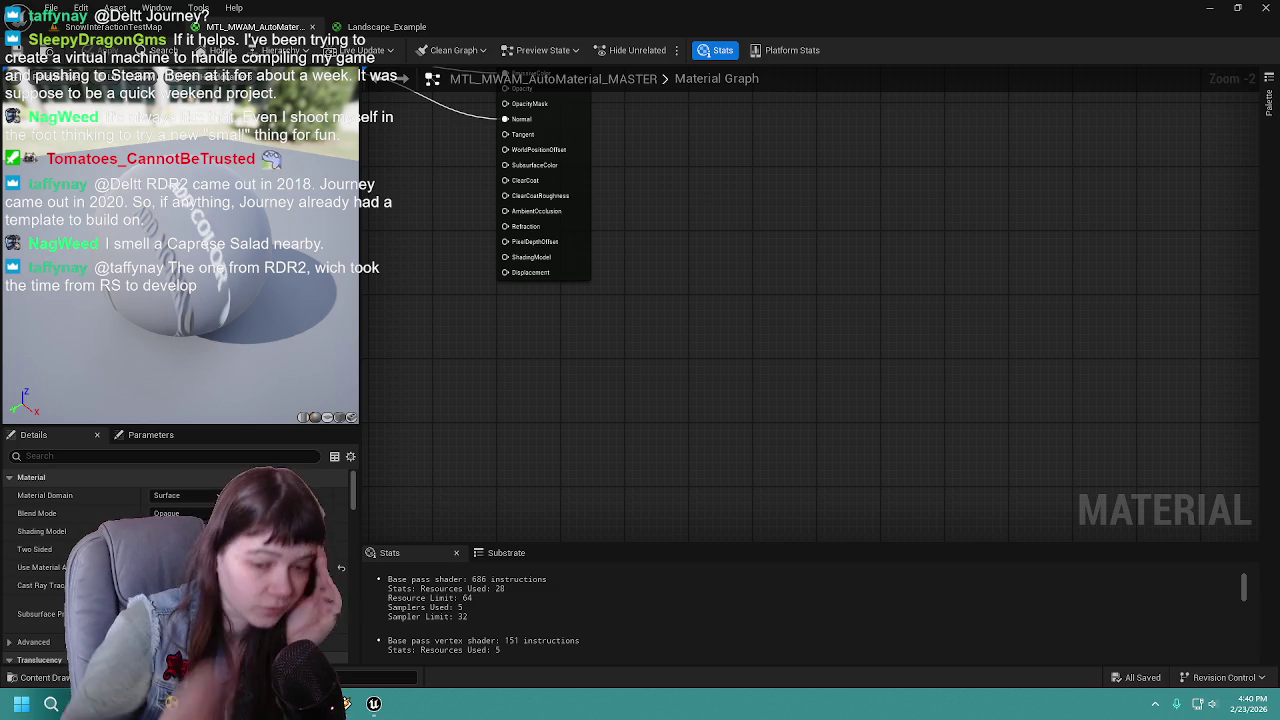
{"action": "left_click", "coordinate": [385, 27]}
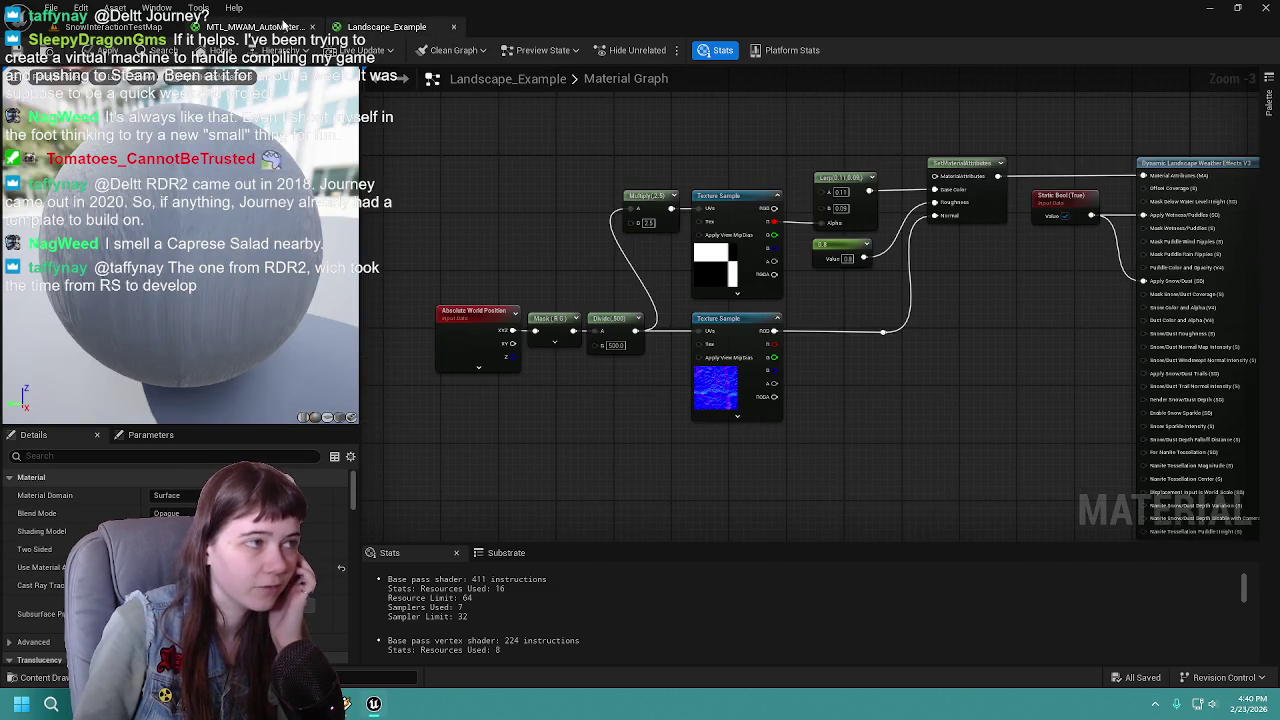
{"action": "left_click", "coordinate": [260, 27]}
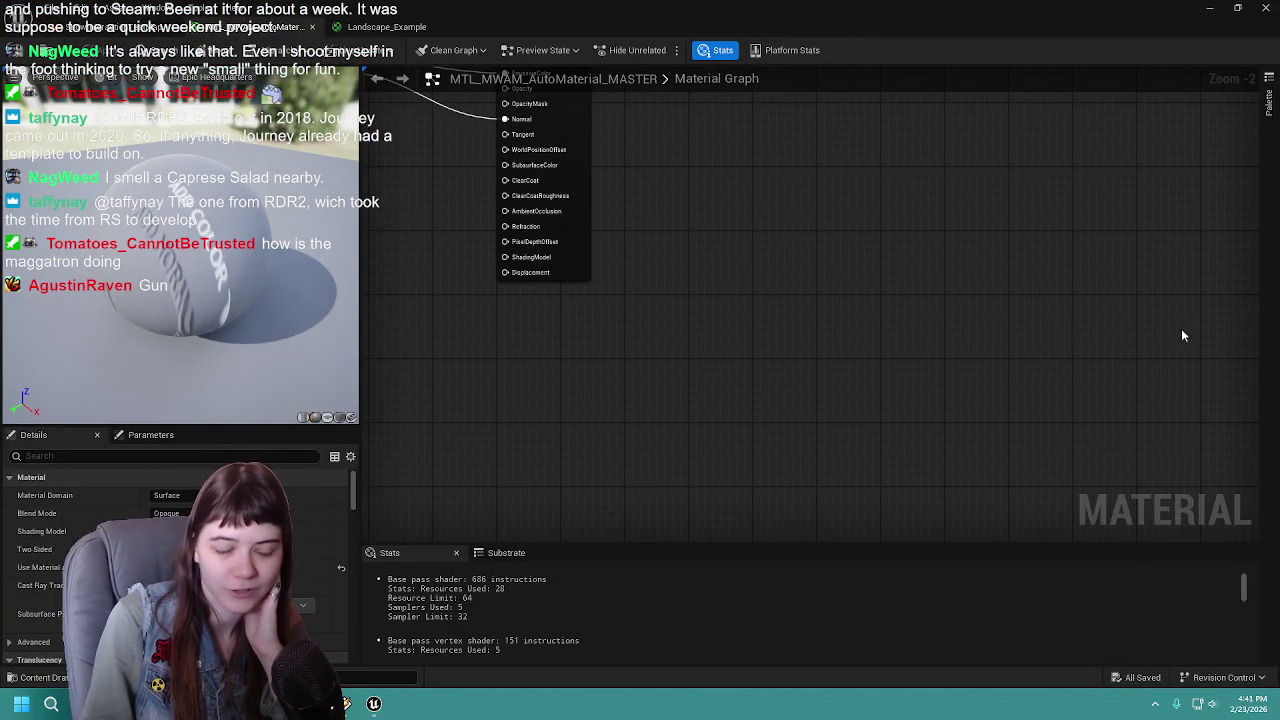
{"action": "left_click_drag", "start_coordinate": [822, 298], "coordinate": [928, 368]}
{"action": "mouse_move", "coordinate": [1077, 401]}
{"action": "left_mouse_down"}
{"action": "mouse_move", "coordinate": [783, 354]}
{"action": "mouse_move", "coordinate": [834, 371]}
{"action": "left_mouse_up"}
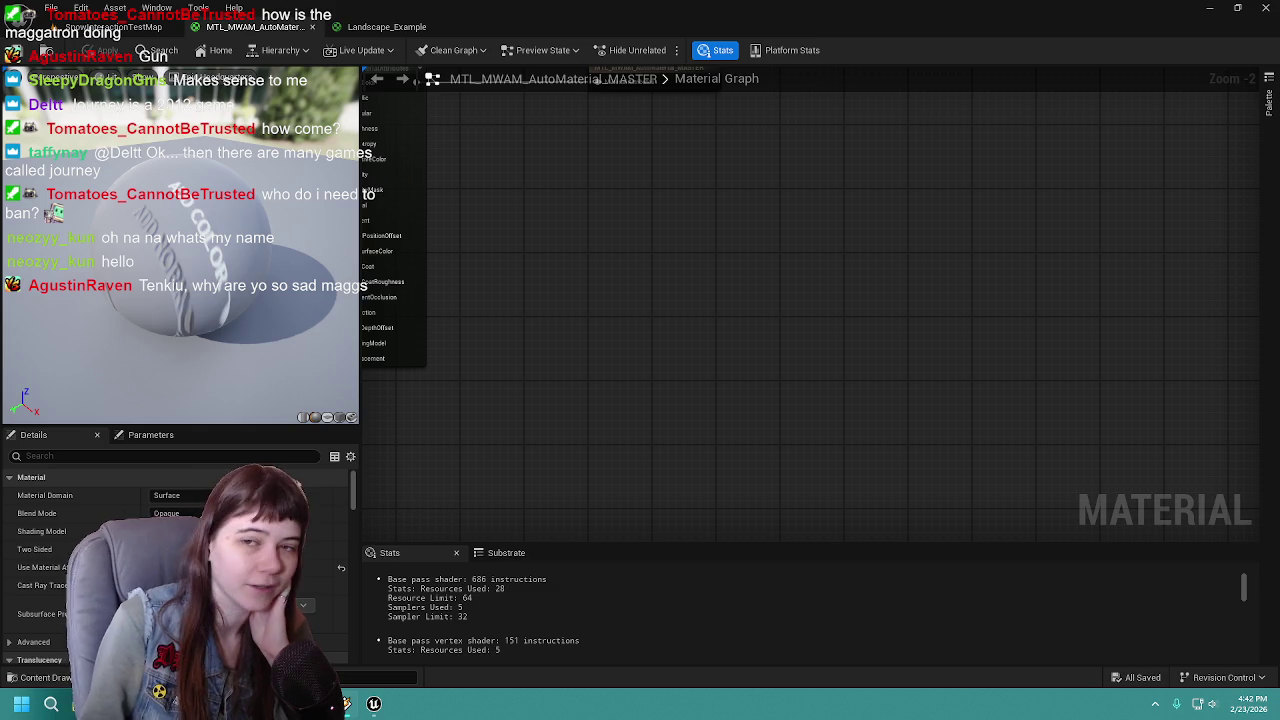
{"action": "mouse_move", "coordinate": [646, 274]}
{"action": "left_mouse_down"}
{"action": "mouse_move", "coordinate": [928, 376]}
{"action": "mouse_move", "coordinate": [811, 363]}
{"action": "mouse_move", "coordinate": [856, 371]}
{"action": "left_mouse_up"}
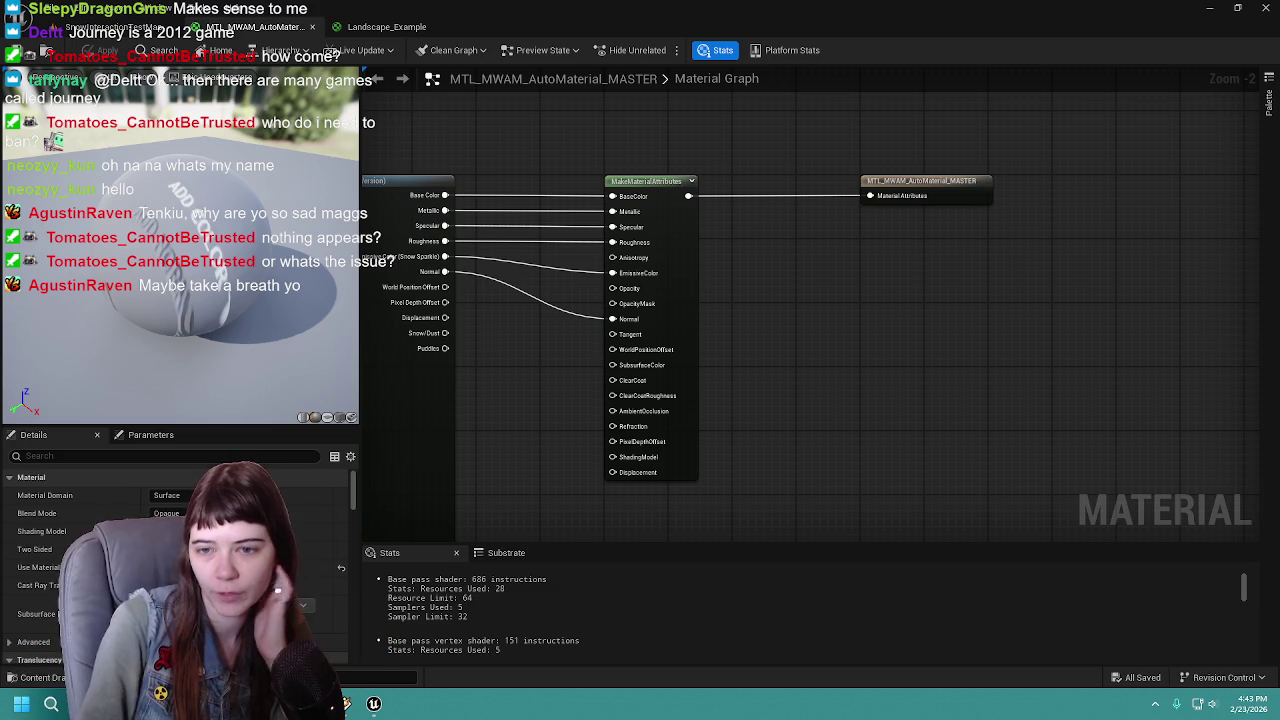
Centre the graph on the Dynamic Landscape Weather Effects node and select it for inspection
{"action": "left_click_drag", "start_coordinate": [918, 328], "coordinate": [993, 345]}
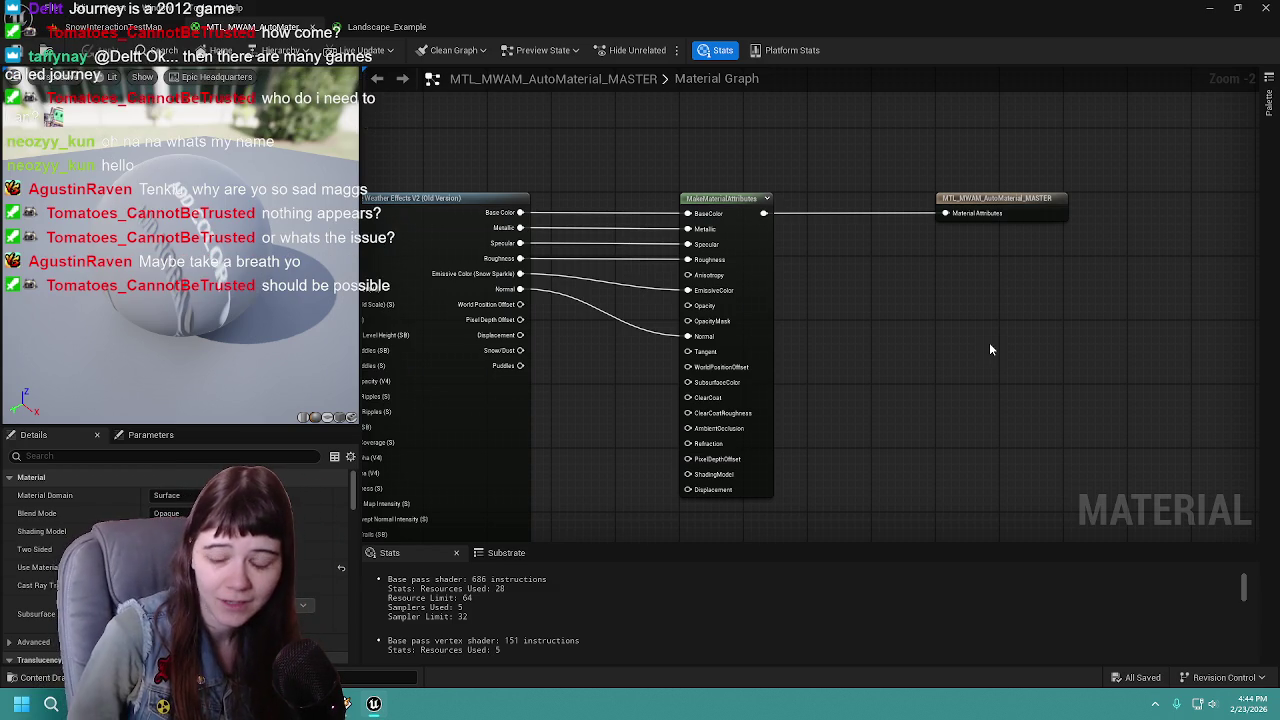
{"action": "mouse_move", "coordinate": [561, 324]}
{"action": "left_mouse_down"}
{"action": "mouse_move", "coordinate": [743, 354]}
{"action": "mouse_move", "coordinate": [768, 414]}
{"action": "mouse_move", "coordinate": [819, 358]}
{"action": "left_mouse_up"}
{"action": "left_click", "coordinate": [768, 414]}
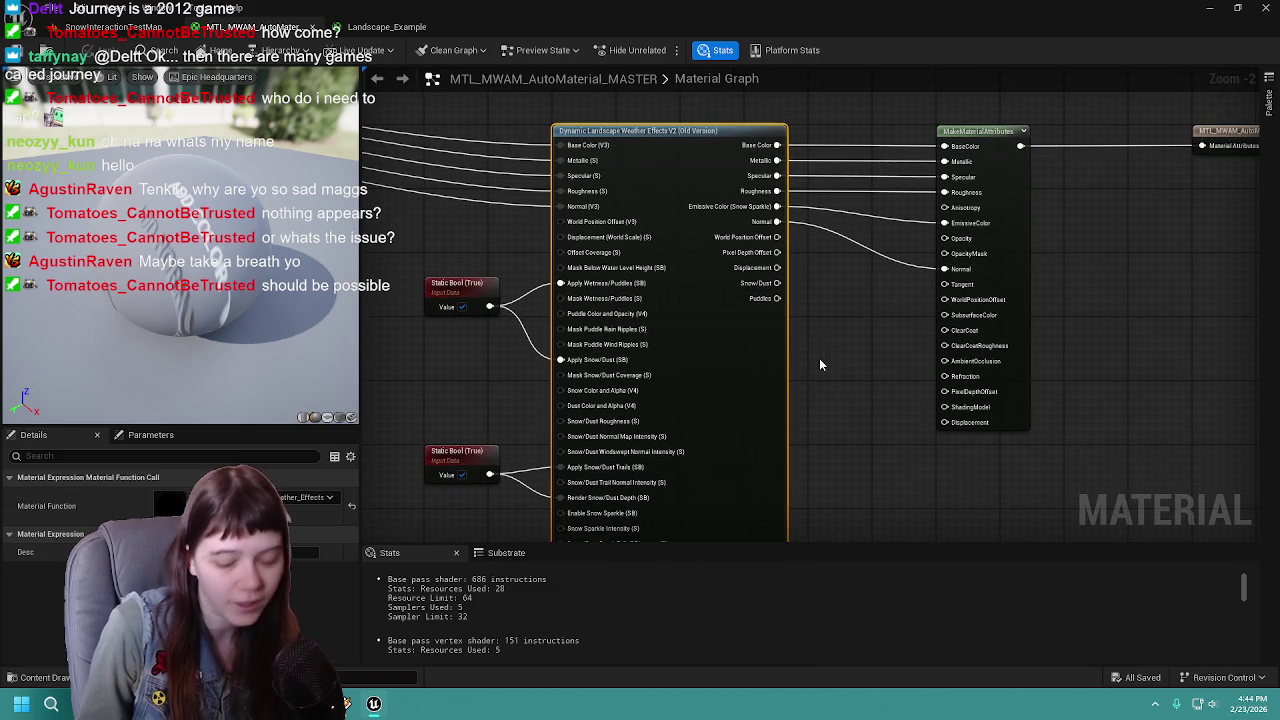
{"action": "mouse_move", "coordinate": [676, 133]}
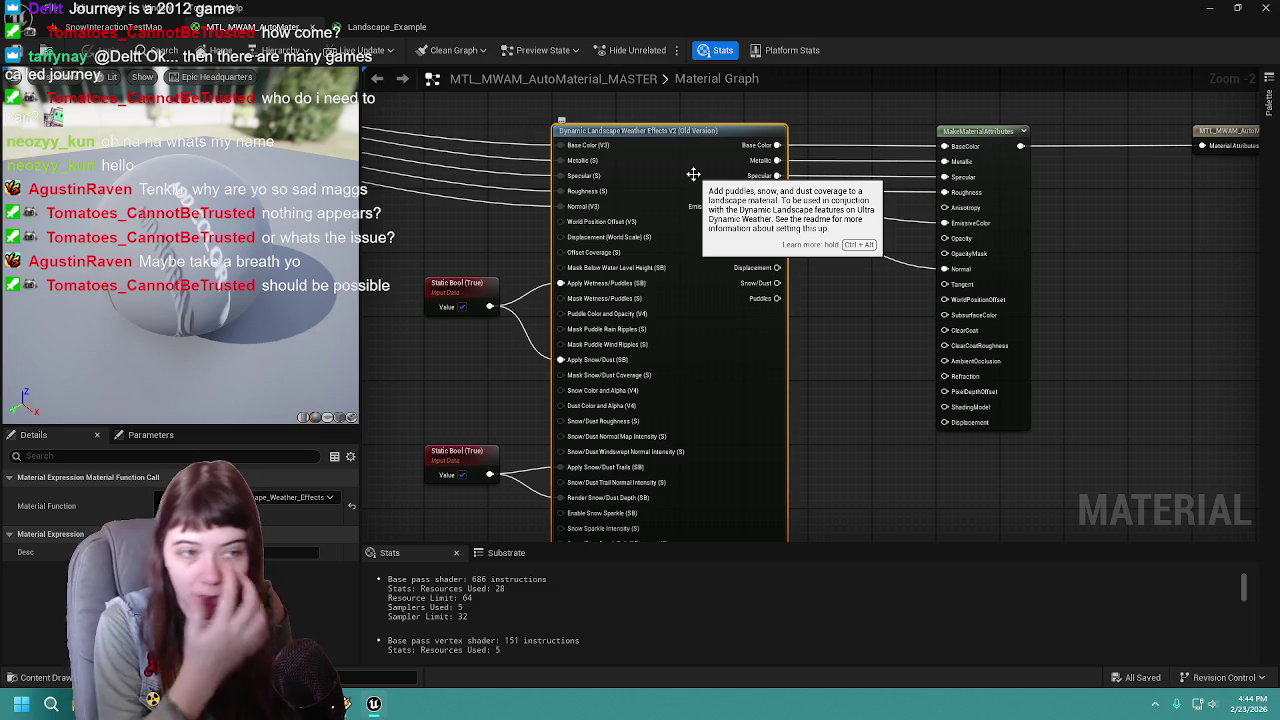
Survey the Static Bool and weather wiring to the output, then return to SnowInteractionTestMap
{"action": "scroll", "coordinate": [693, 174], "scroll_direction": "down", "scroll_amount": 1}
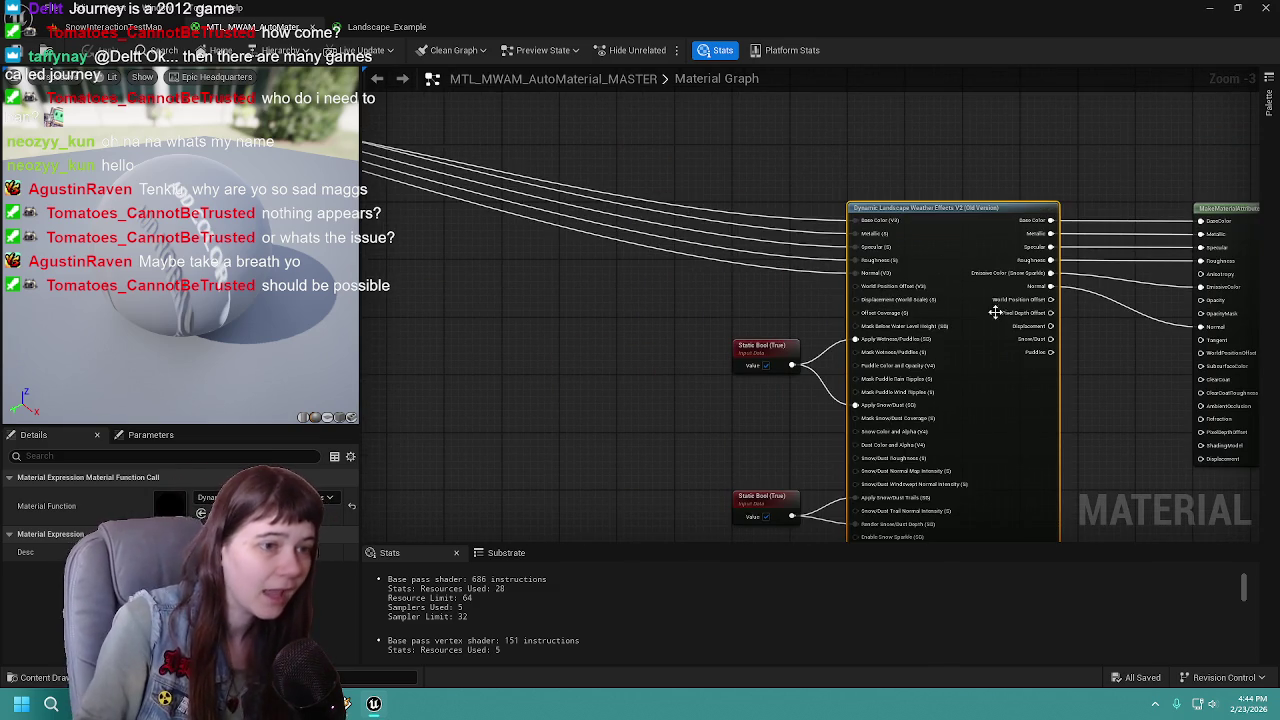
{"action": "scroll", "coordinate": [640, 265], "scroll_direction": "down", "scroll_amount": 7}
{"action": "left_click_drag", "start_coordinate": [494, 271], "coordinate": [877, 271]}
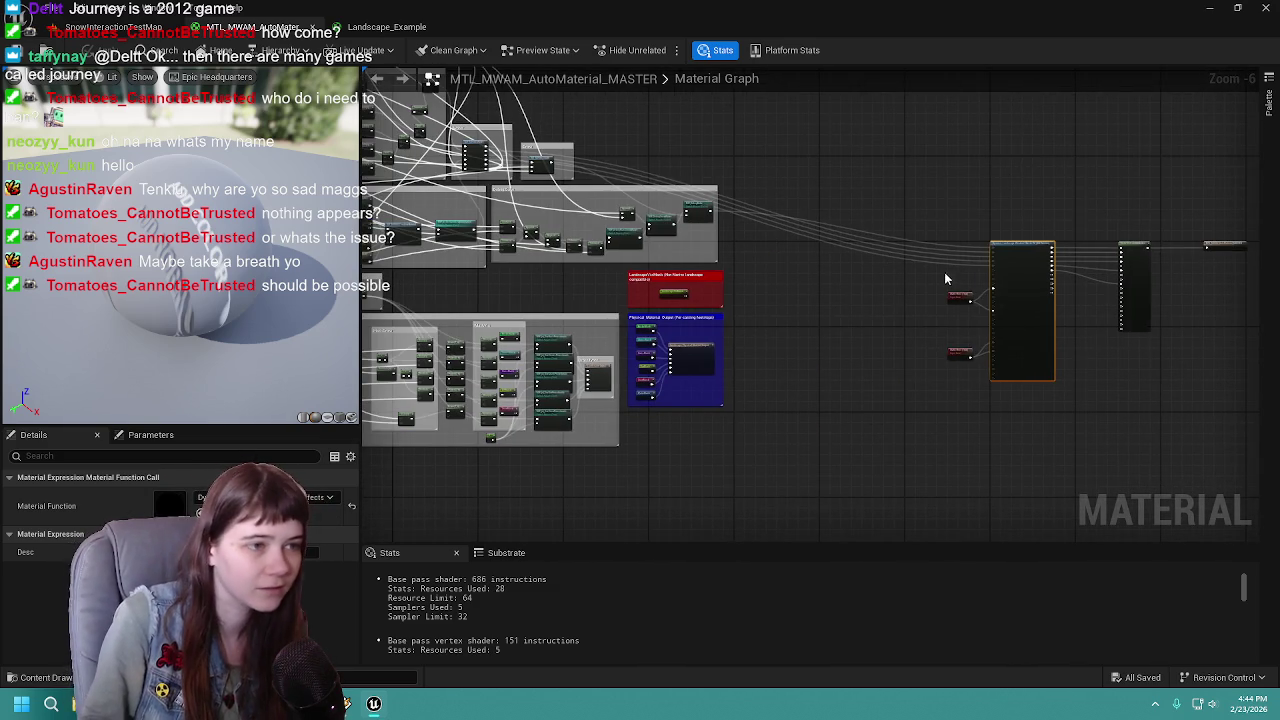
{"action": "scroll", "coordinate": [1005, 282], "scroll_direction": "up", "scroll_amount": 7}
{"action": "scroll", "coordinate": [743, 277], "scroll_direction": "down", "scroll_amount": 3}
{"action": "scroll", "coordinate": [877, 337], "scroll_direction": "up", "scroll_amount": 4}
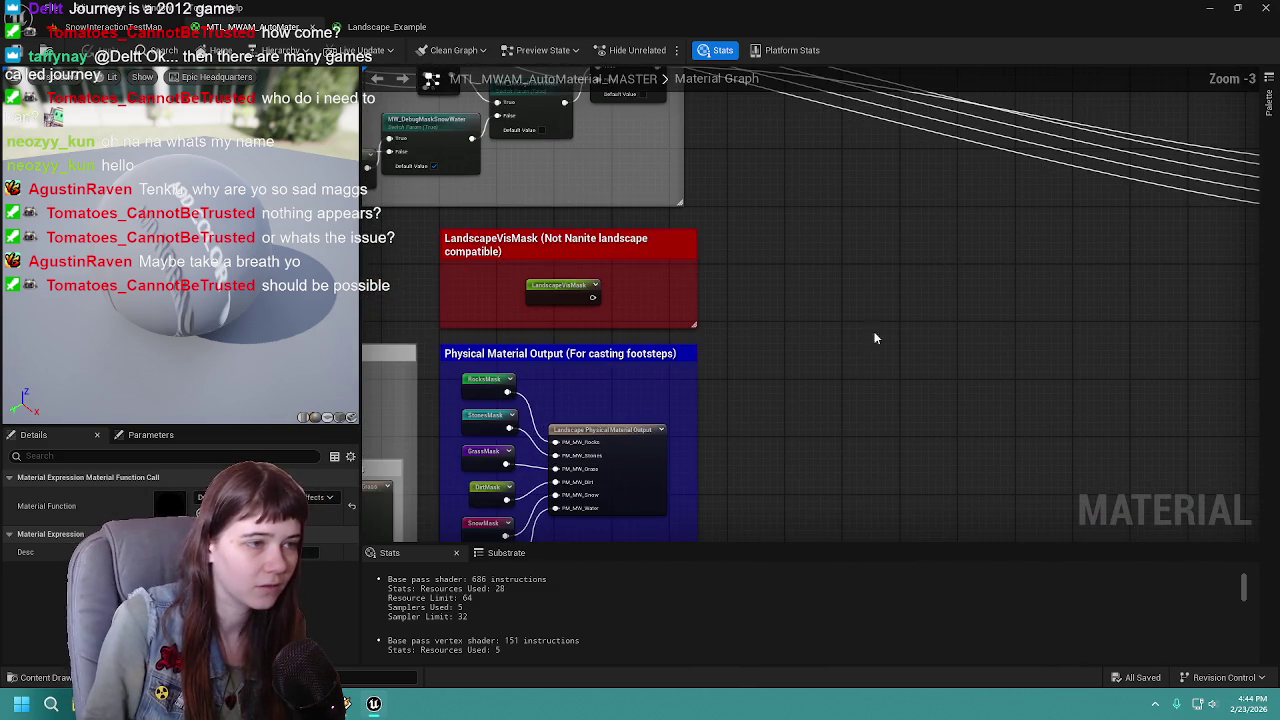
{"action": "mouse_move", "coordinate": [1054, 369]}
{"action": "left_mouse_down"}
{"action": "mouse_move", "coordinate": [1046, 266]}
{"action": "mouse_move", "coordinate": [457, 336]}
{"action": "left_mouse_up"}
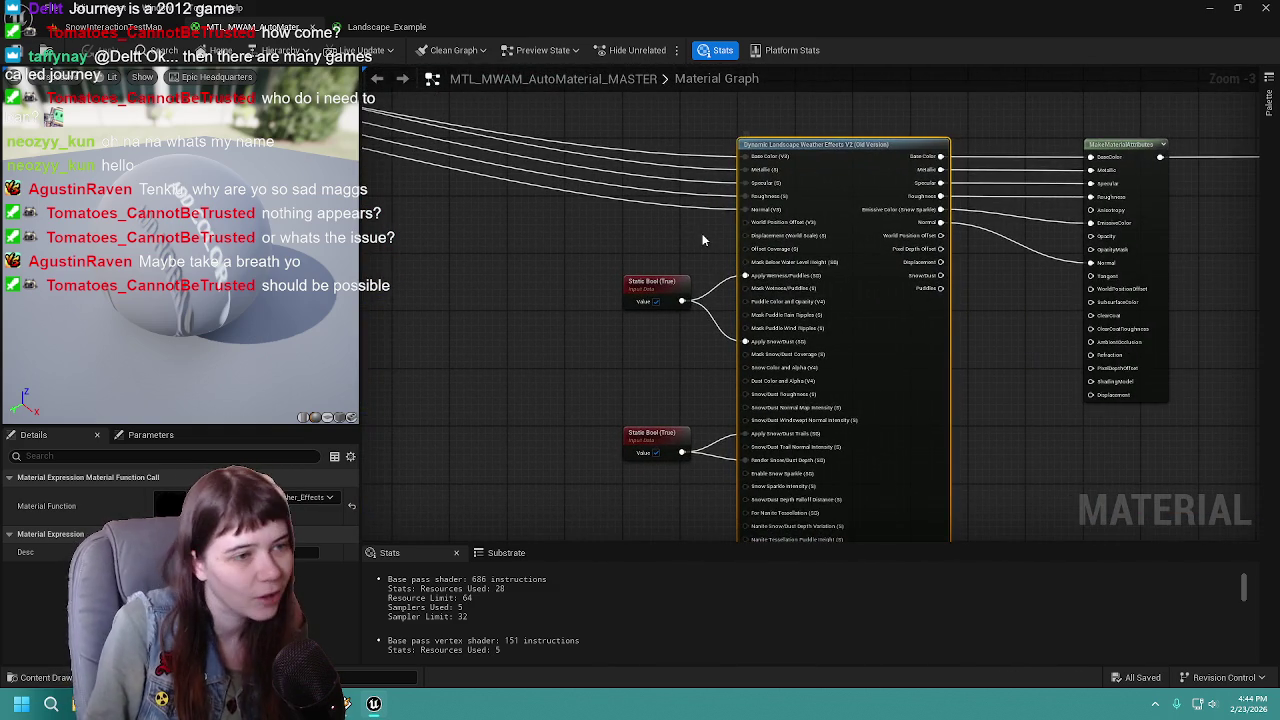
{"action": "left_click_drag", "start_coordinate": [691, 238], "coordinate": [460, 280]}
{"action": "left_click_drag", "start_coordinate": [760, 360], "coordinate": [812, 310]}
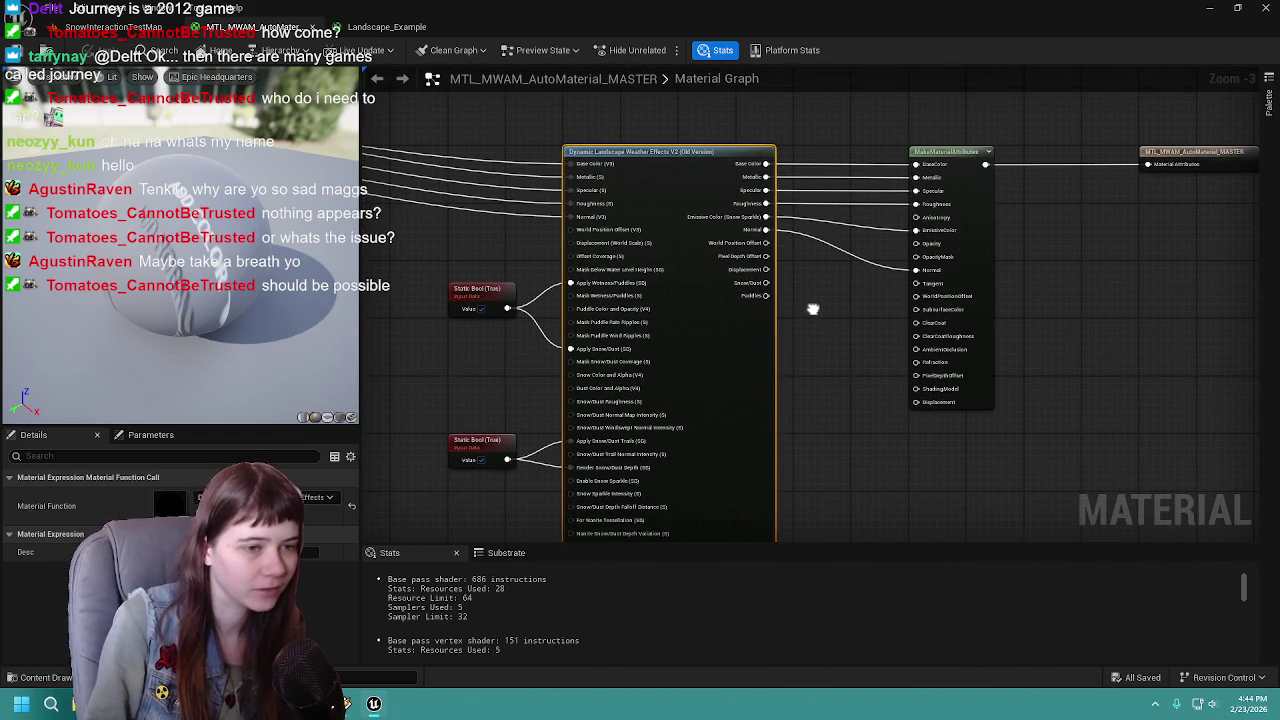
{"action": "left_click", "coordinate": [113, 27]}
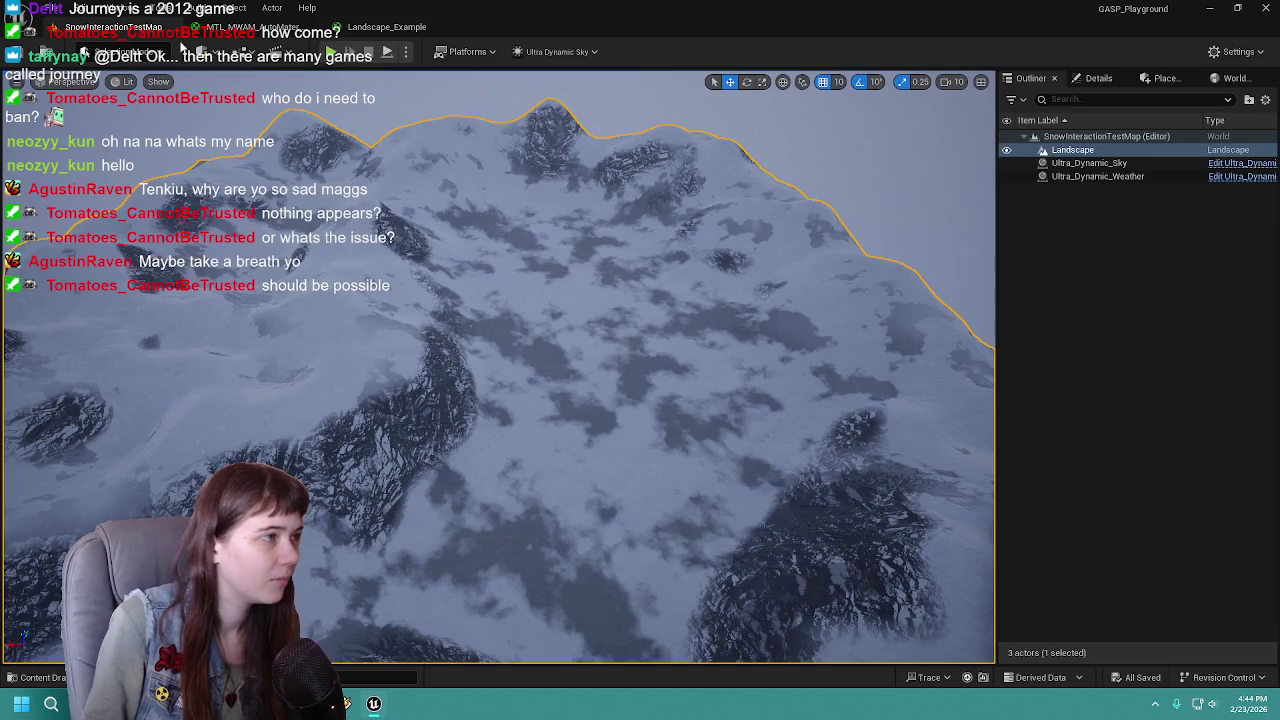
Play-test the level, running the mannequin forward across the snowy ice, then stop the session
{"action": "left_click", "coordinate": [331, 52]}
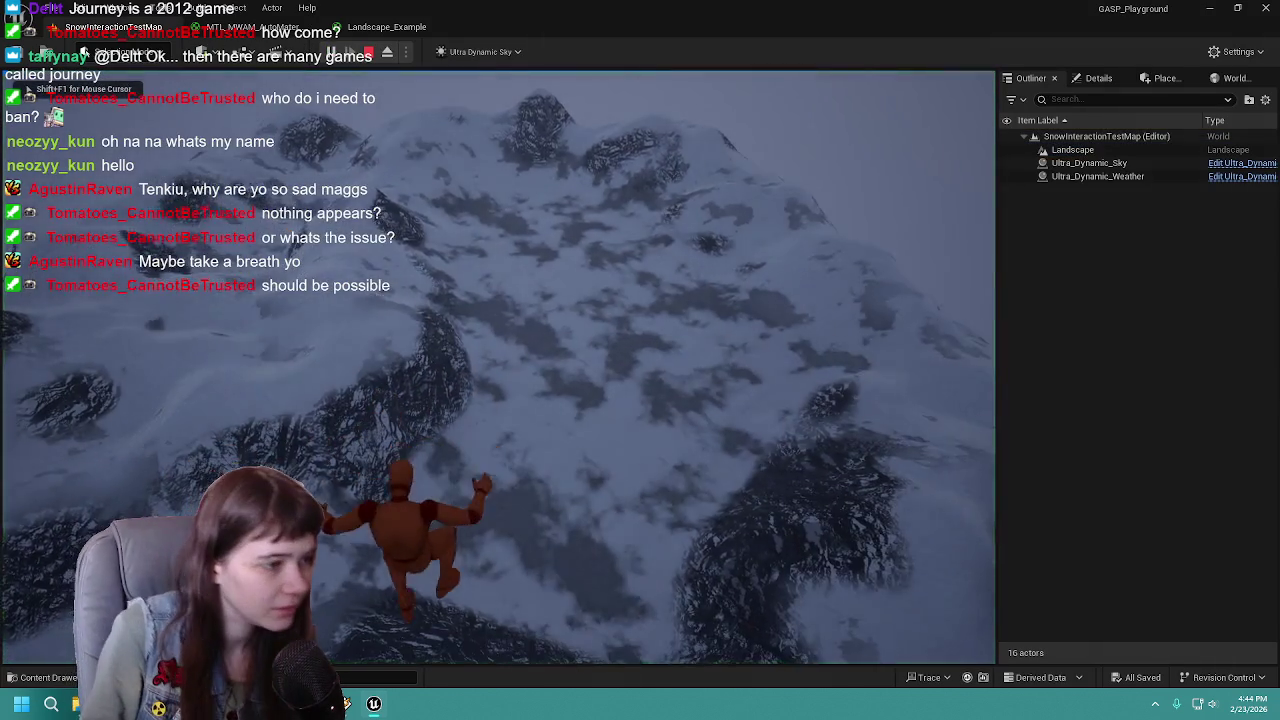
{"action": "key", "text": "Escape"}
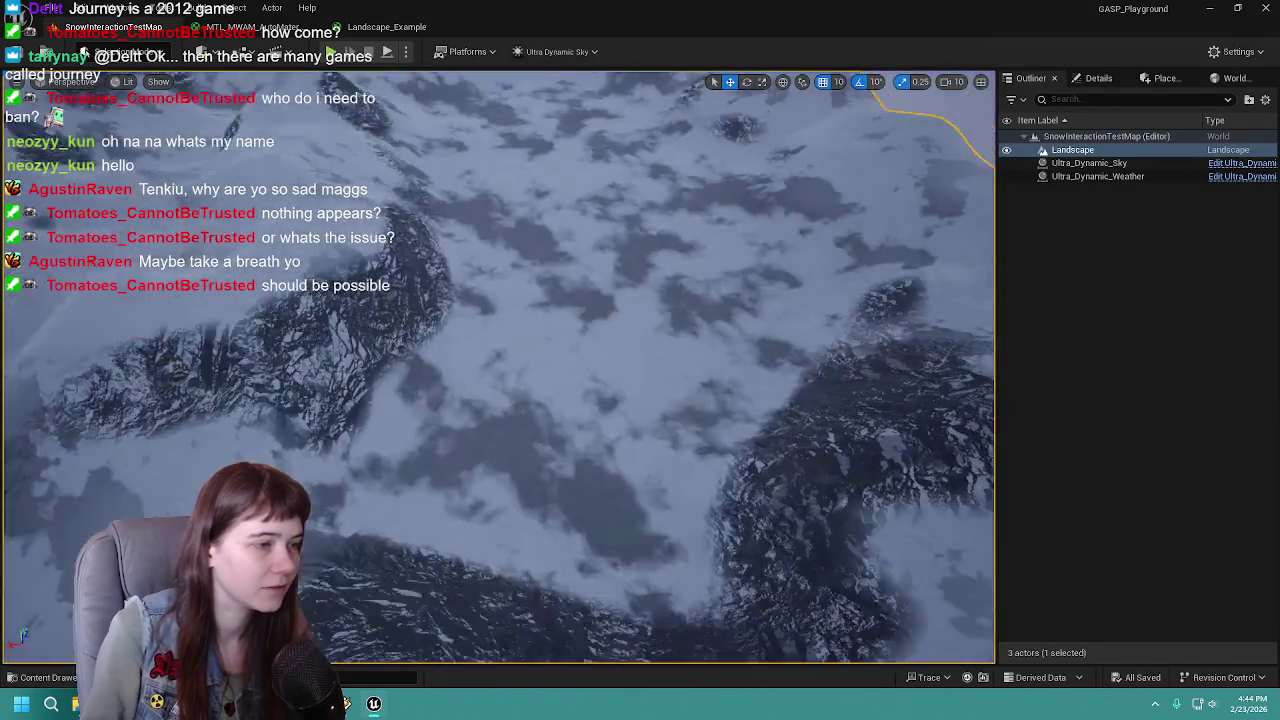
{"action": "scroll", "coordinate": [500, 370], "scroll_direction": "up", "scroll_amount": 5}
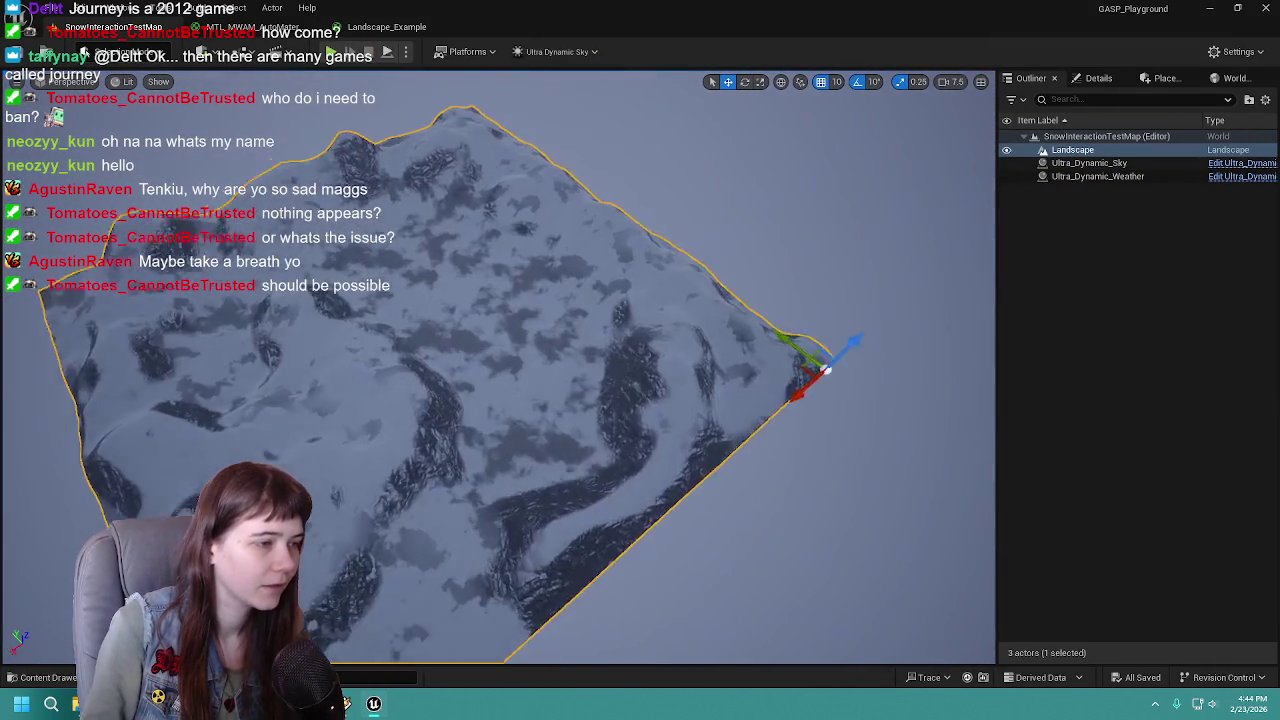
{"action": "scroll", "coordinate": [500, 367], "scroll_direction": "down", "scroll_amount": 2}
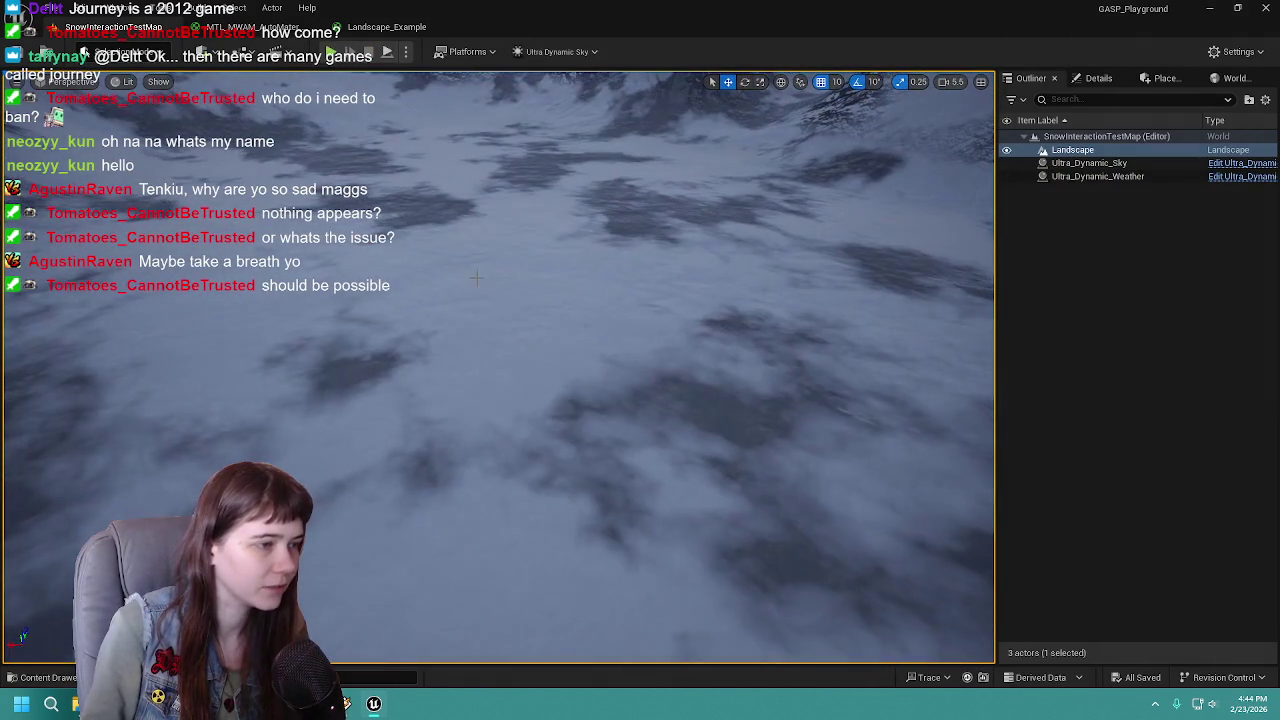
{"action": "key", "text": "alt+p"}
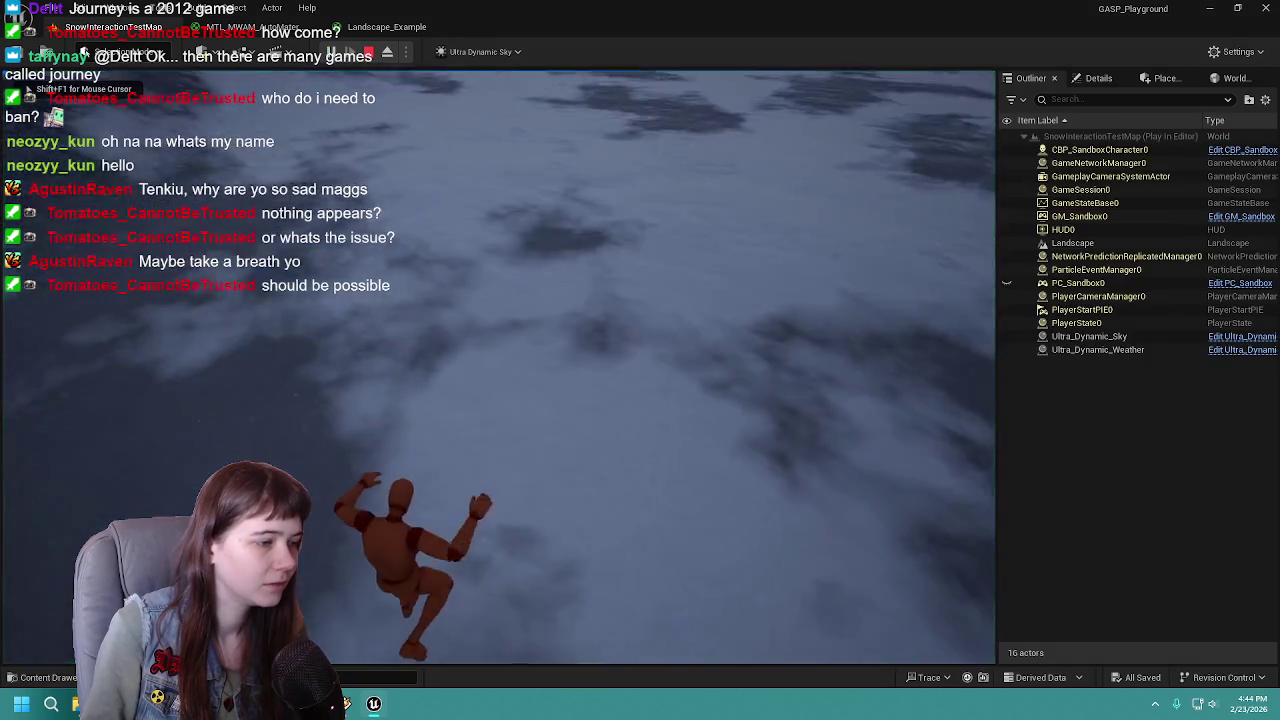
{"action": "key", "text": "w"}
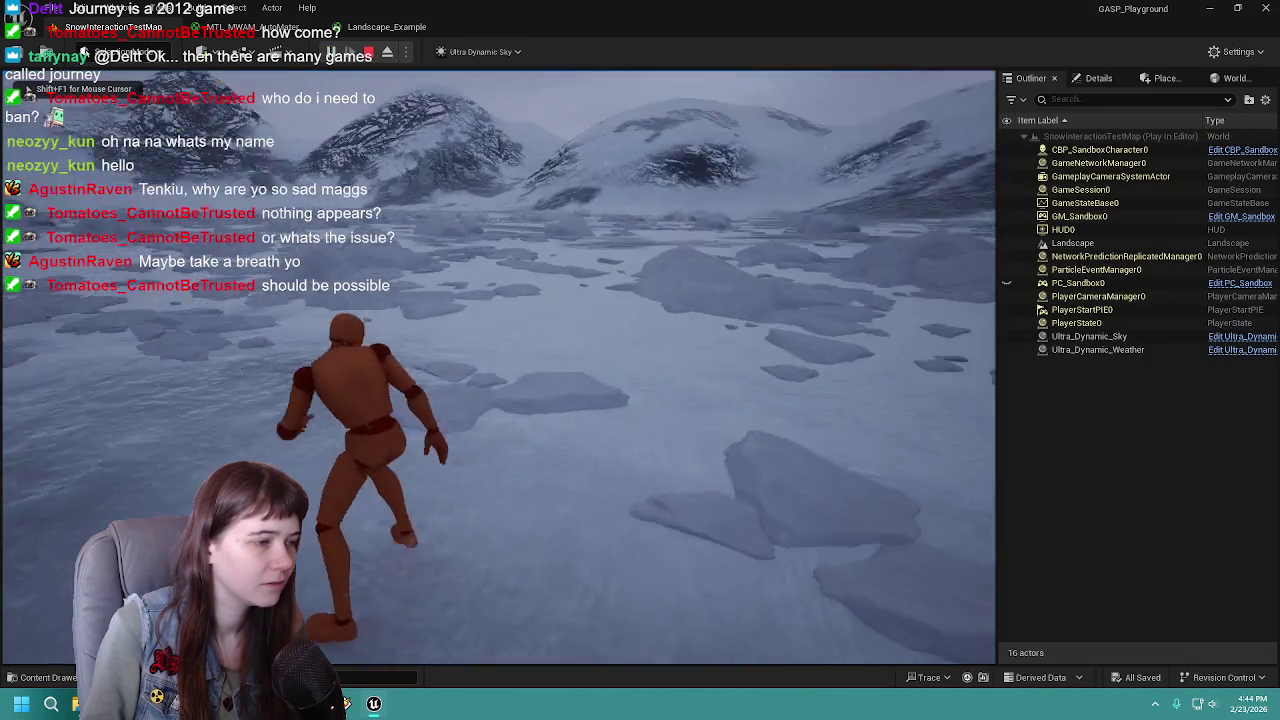
{"action": "key", "text": "w"}
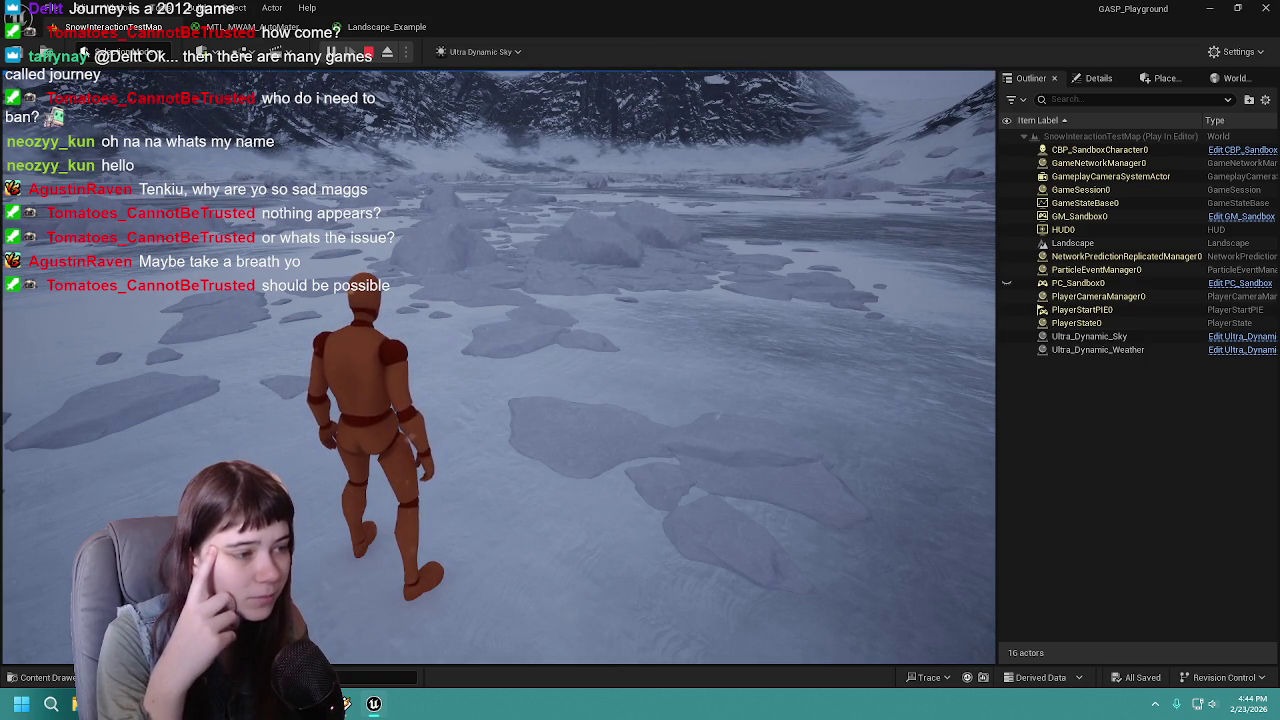
{"action": "key", "text": "w"}
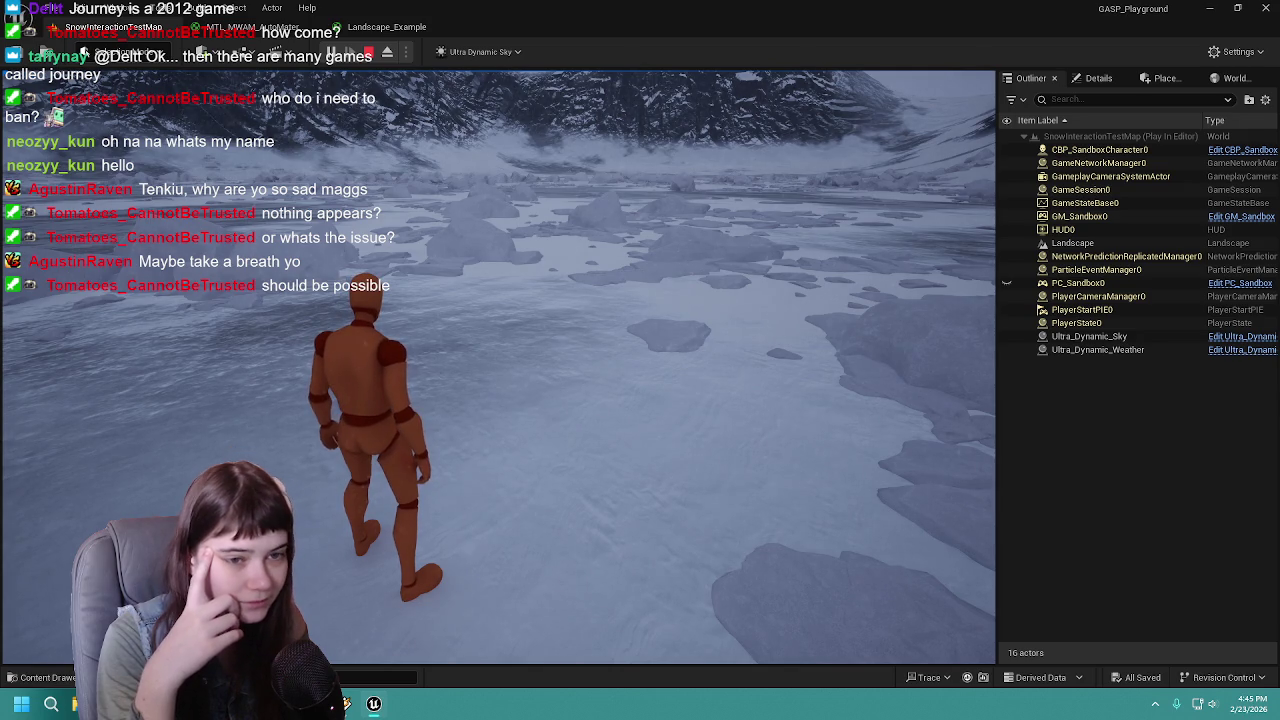
{"action": "key", "text": "Escape"}
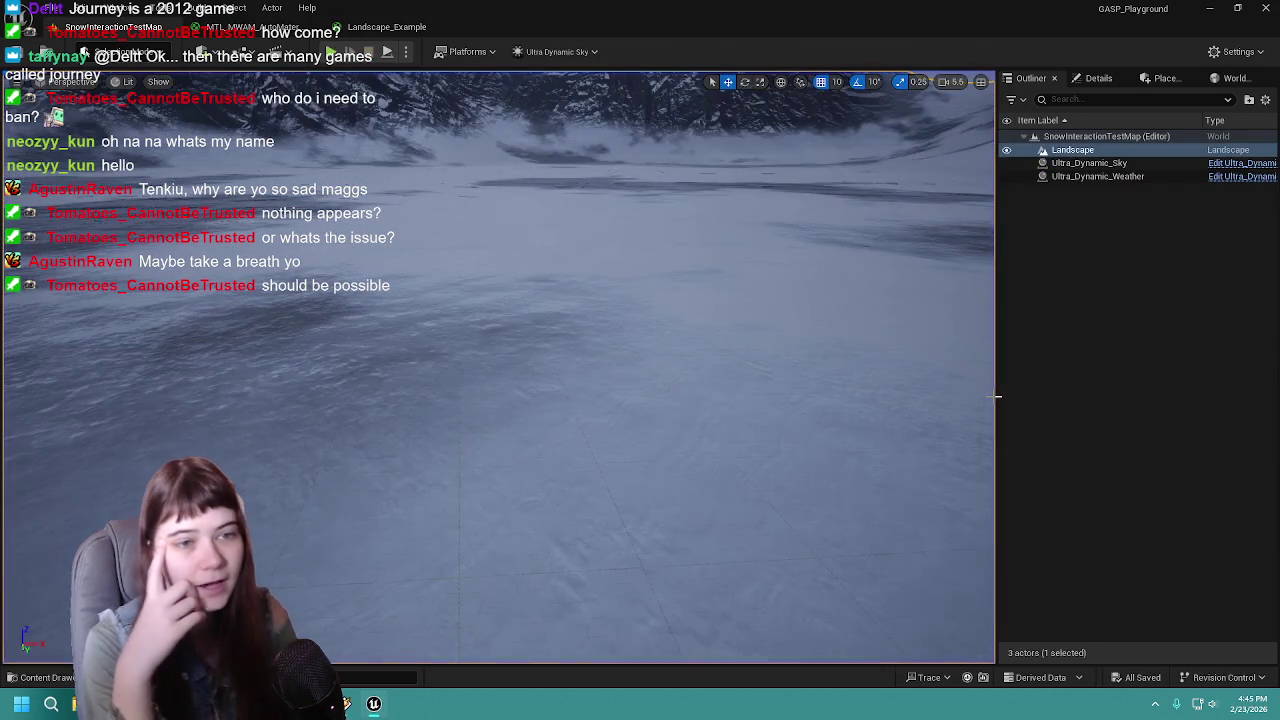
Check the Landscape Material assigned in the Landscape's Details
{"action": "left_click", "coordinate": [1098, 78]}
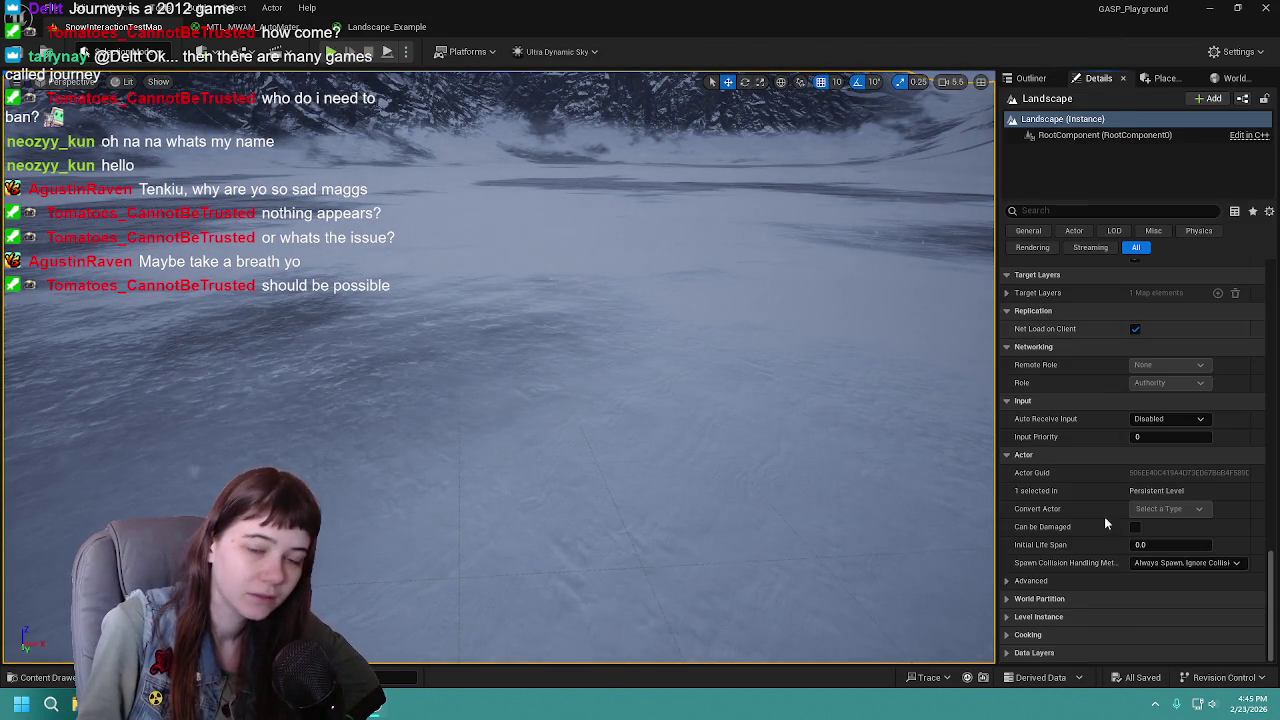
{"action": "scroll", "coordinate": [1105, 562], "scroll_direction": "up", "scroll_amount": 10}
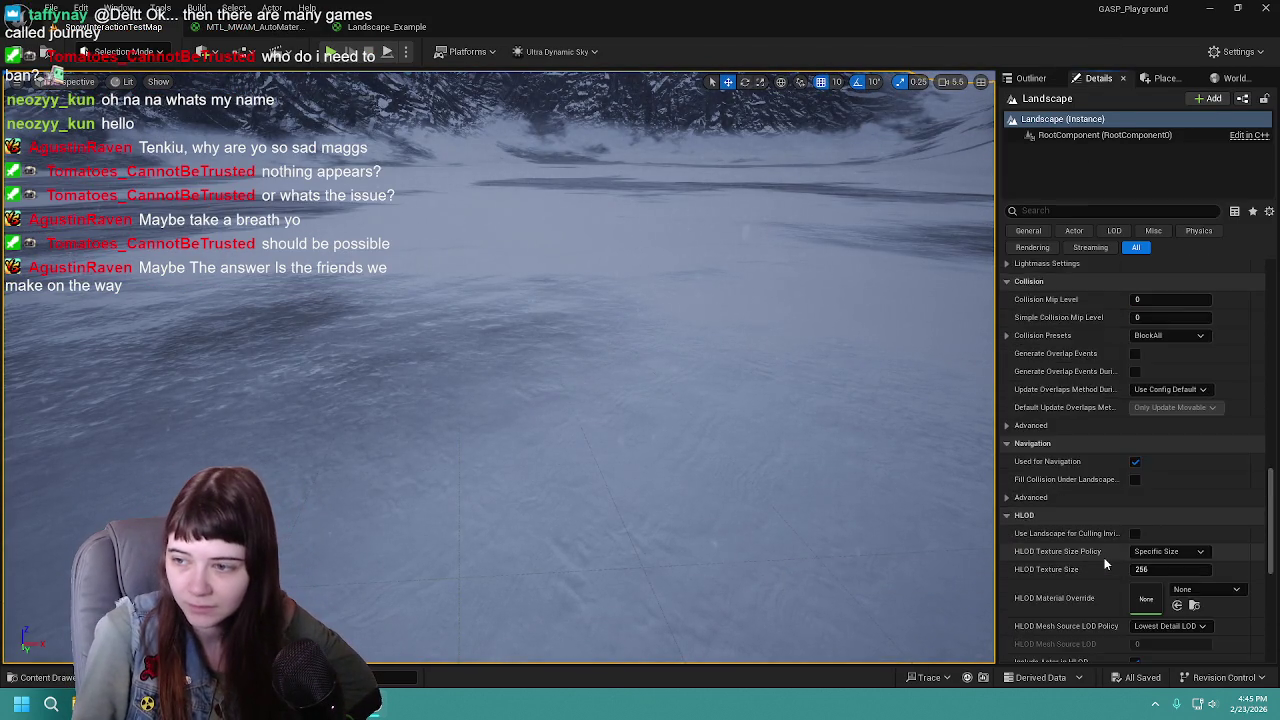
{"action": "scroll", "coordinate": [1100, 545], "scroll_direction": "up", "scroll_amount": 10}
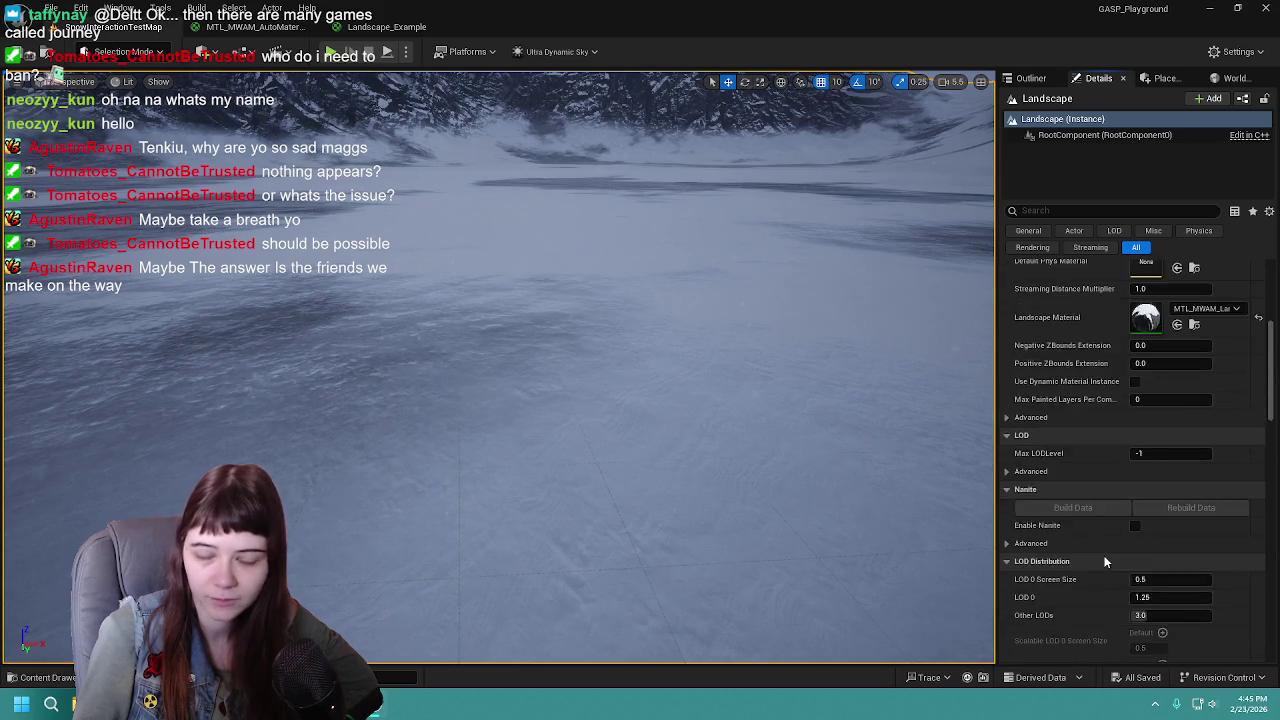
Return to the MTL_MWAM_AutoMaterial_MASTER graph and zoom in on the V2 weather node wiring
{"action": "left_click", "coordinate": [252, 26]}
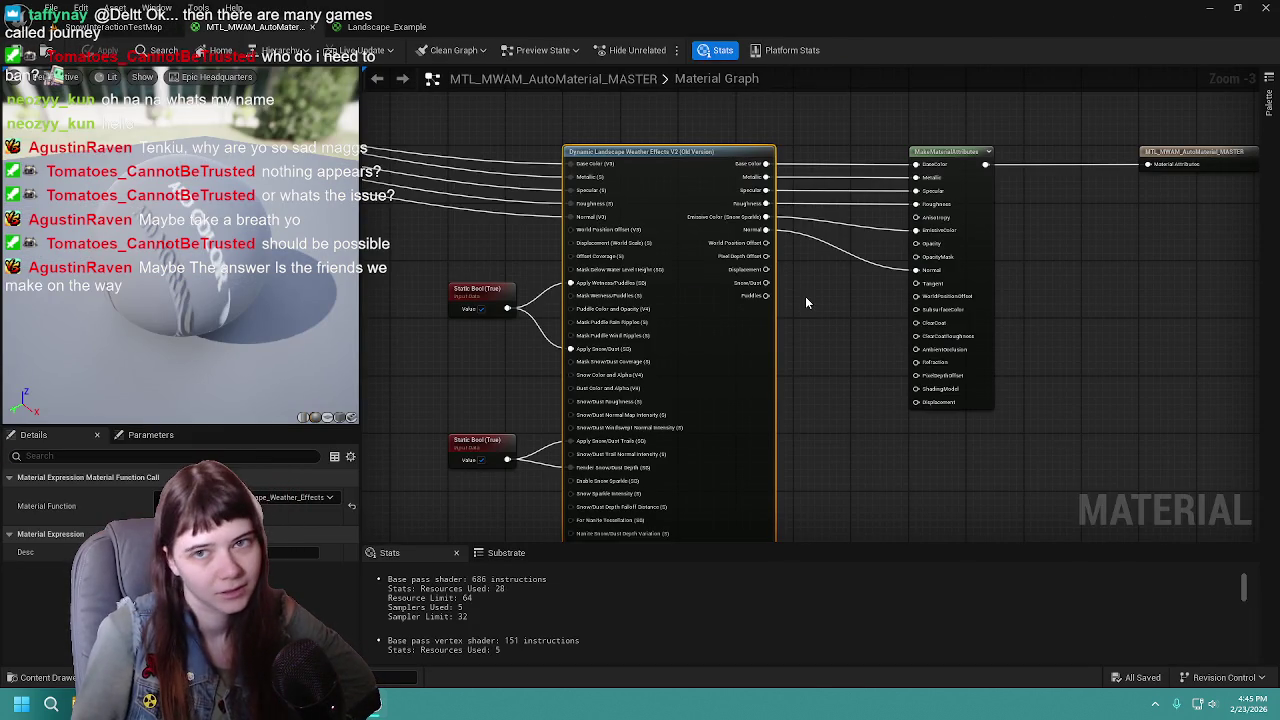
{"action": "left_click", "coordinate": [767, 290]}
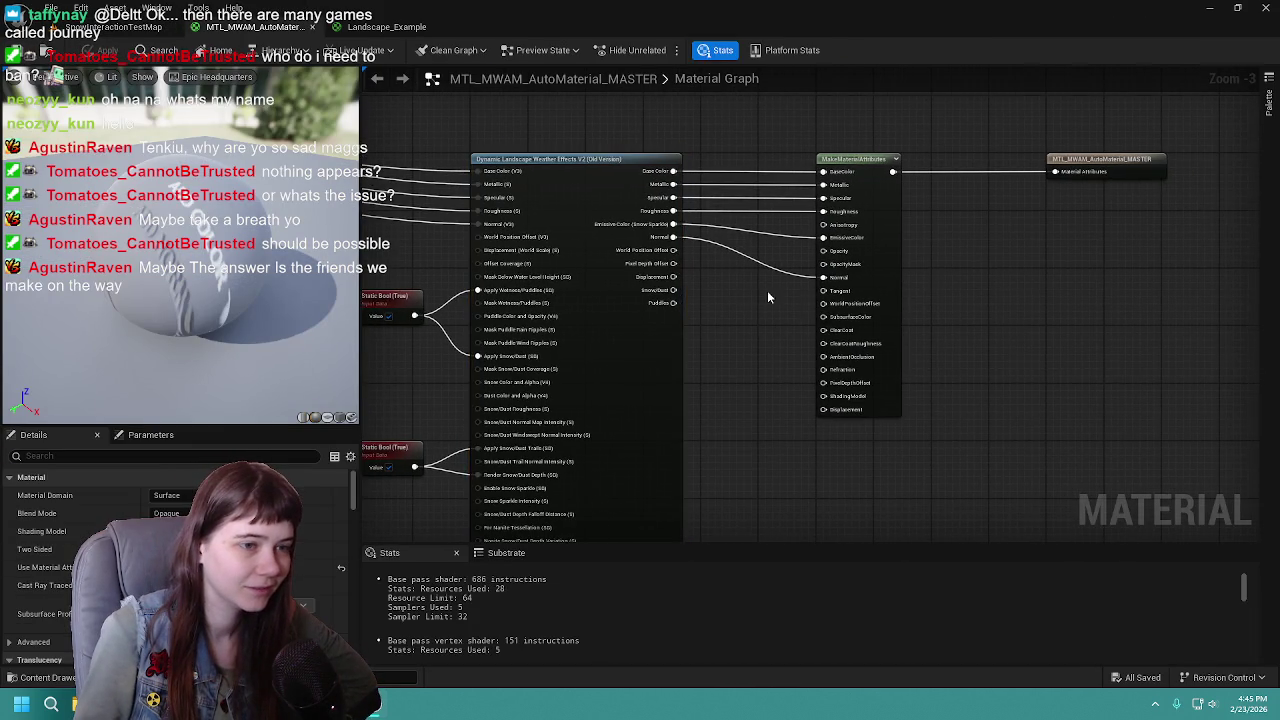
{"action": "scroll", "coordinate": [739, 288], "scroll_direction": "up", "scroll_amount": 1}
{"action": "scroll", "coordinate": [686, 350], "scroll_direction": "up", "scroll_amount": 1}
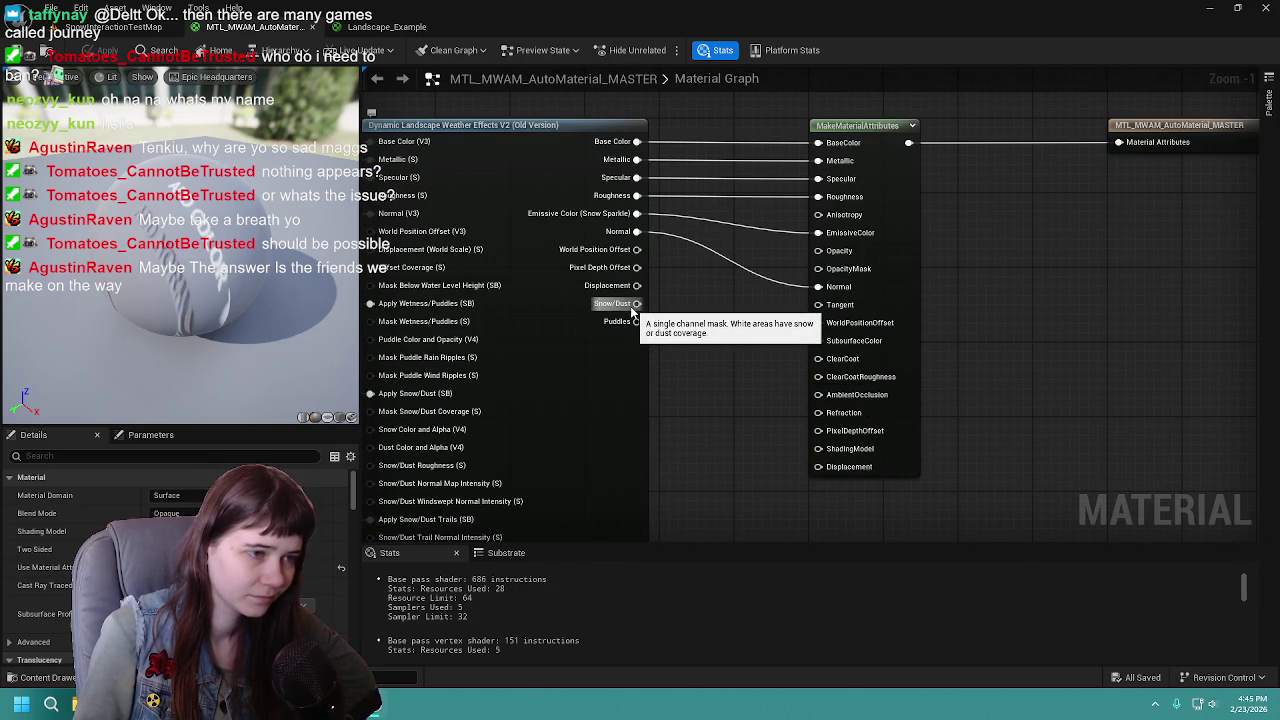
Wire Snow/Dust into Displacement, apply the material, and play-test walking through the snow
{"action": "left_click_drag", "start_coordinate": [635, 304], "coordinate": [818, 467]}
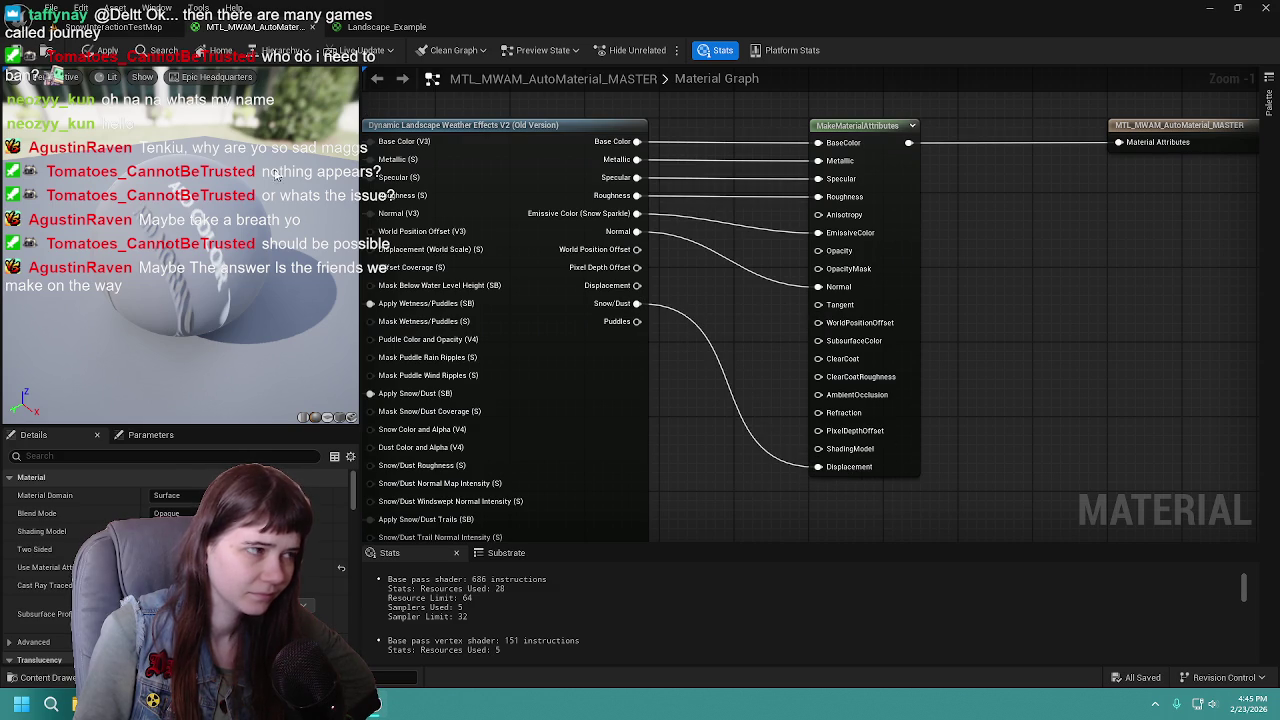
{"action": "left_click", "coordinate": [104, 50]}
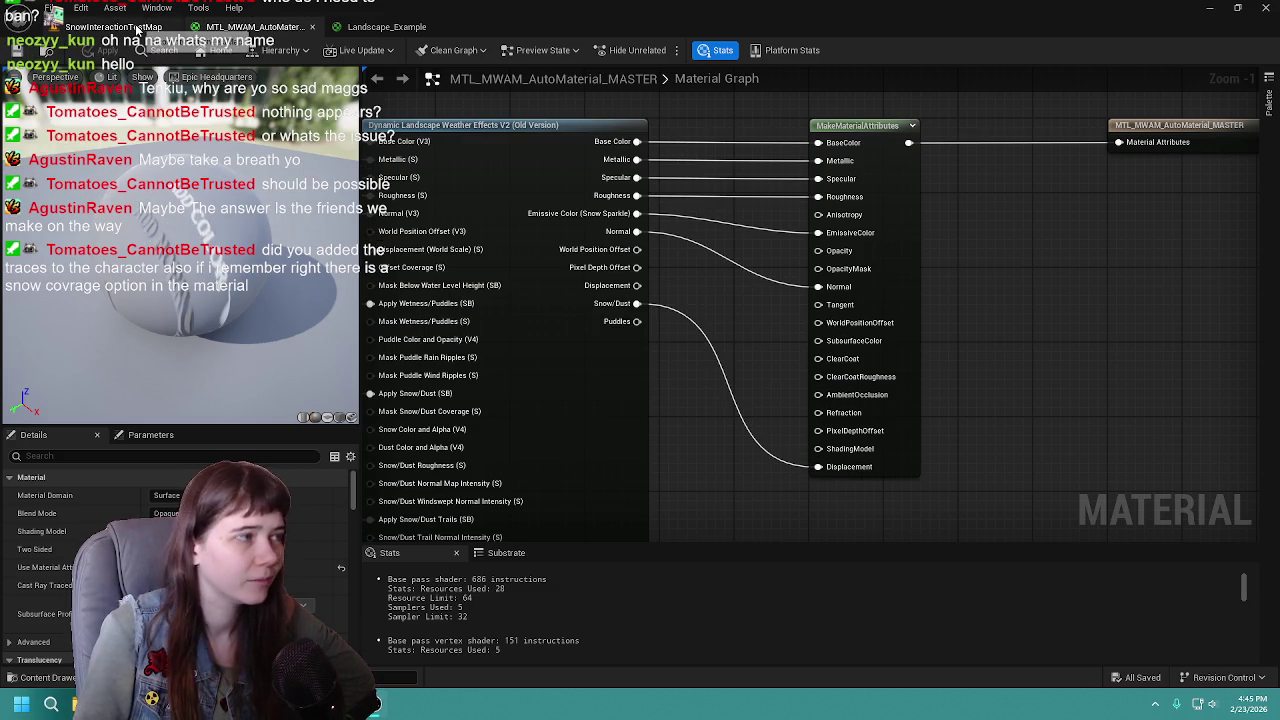
{"action": "left_click", "coordinate": [135, 27]}
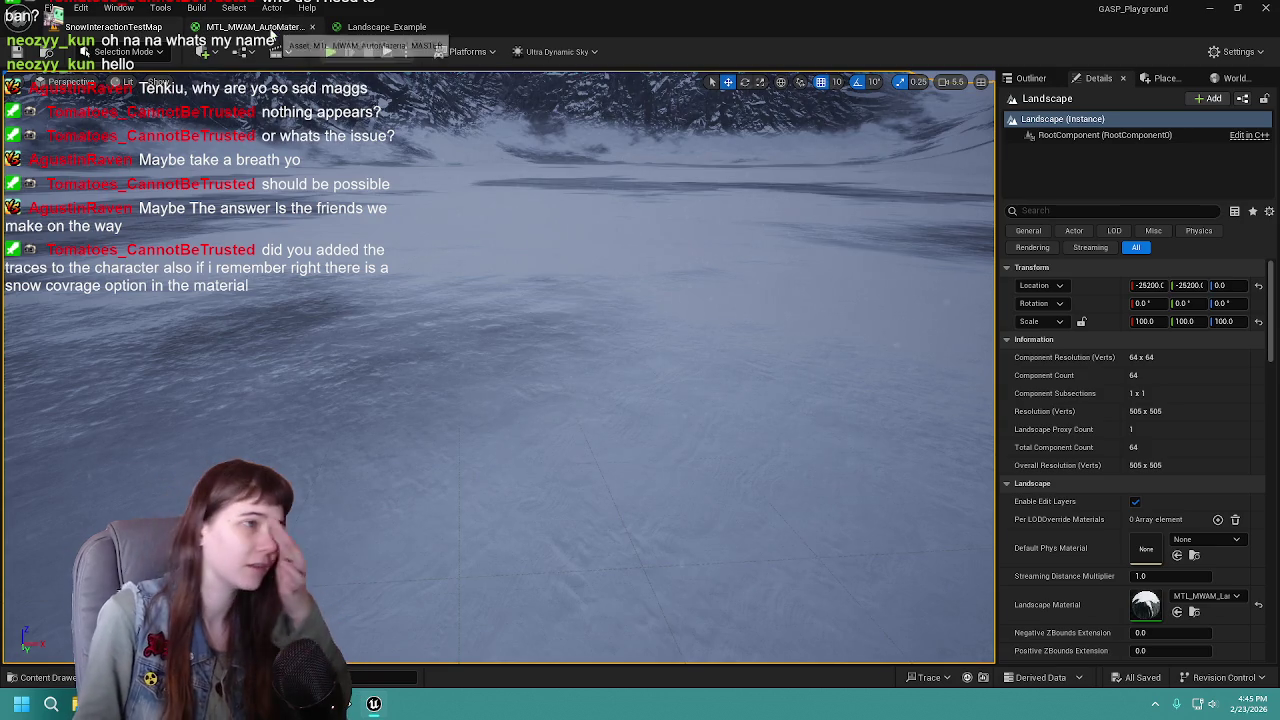
{"action": "left_click", "coordinate": [330, 52]}
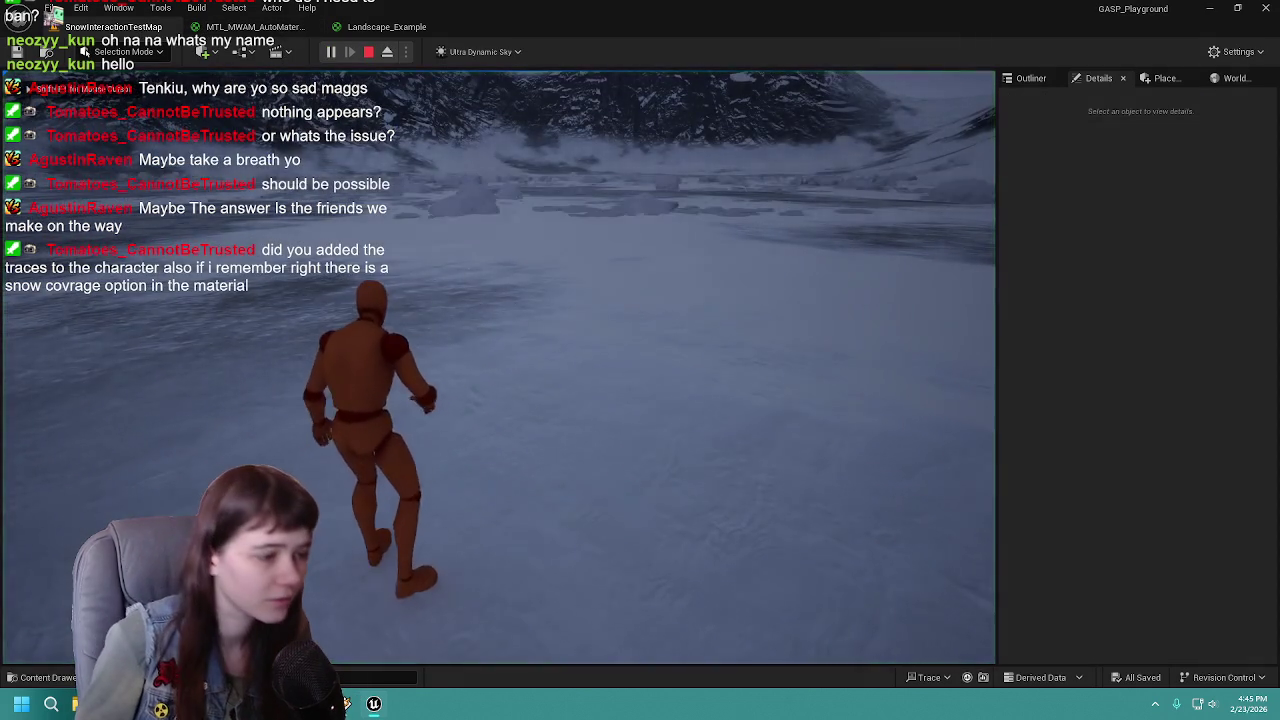
{"action": "key", "text": "w"}
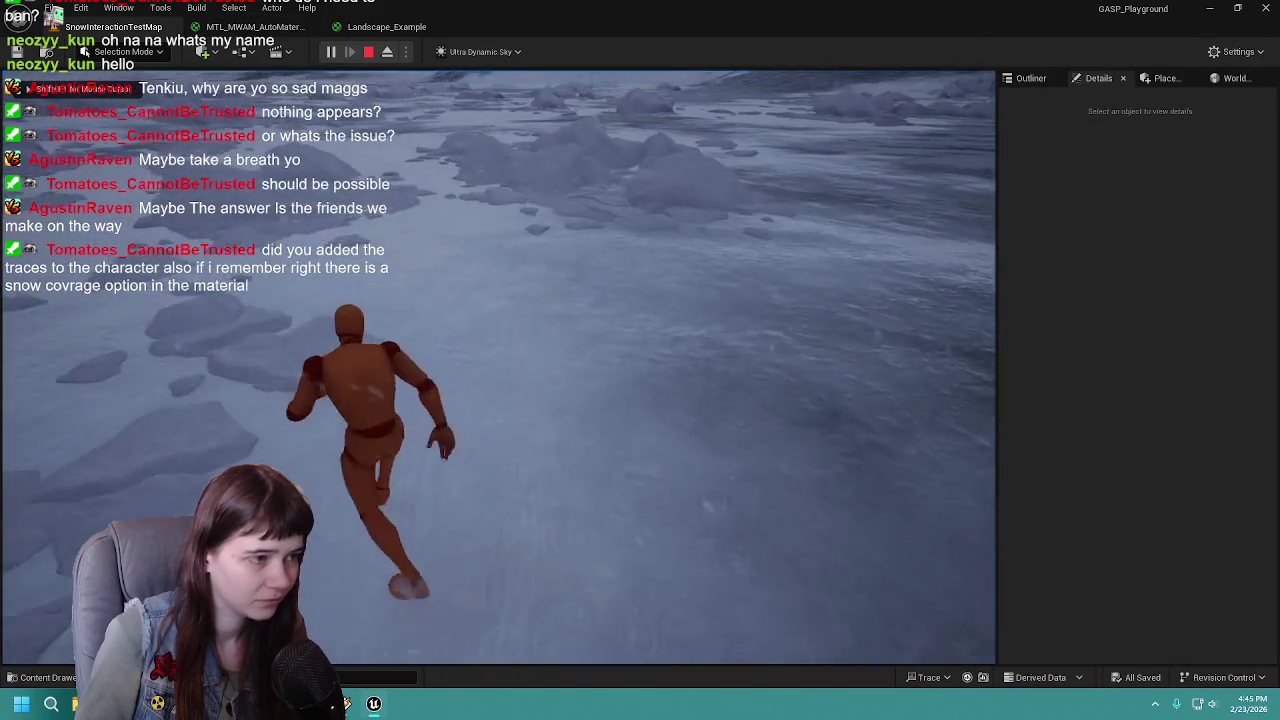
{"action": "key", "text": "Escape"}
Break the Snow/Dust to Displacement connection in the master material and return to the level
{"action": "left_click", "coordinate": [245, 27]}
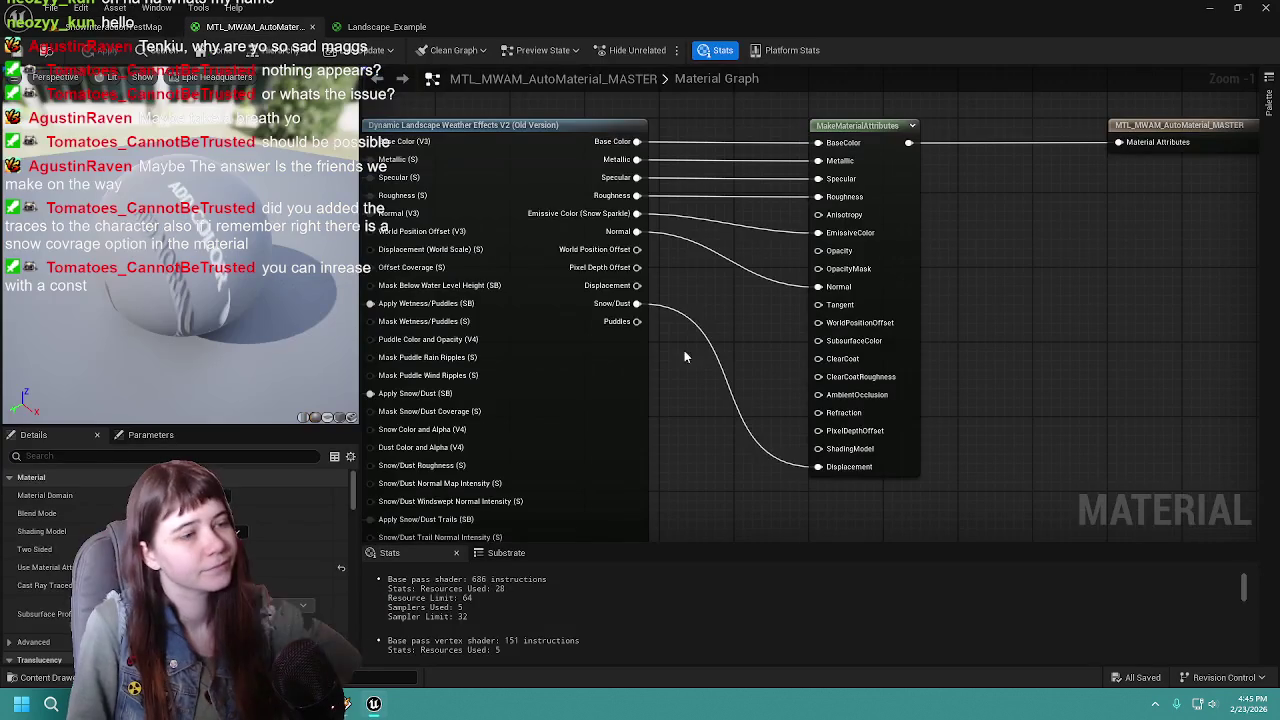
{"action": "left_click", "coordinate": [818, 466], "text": "alt"}
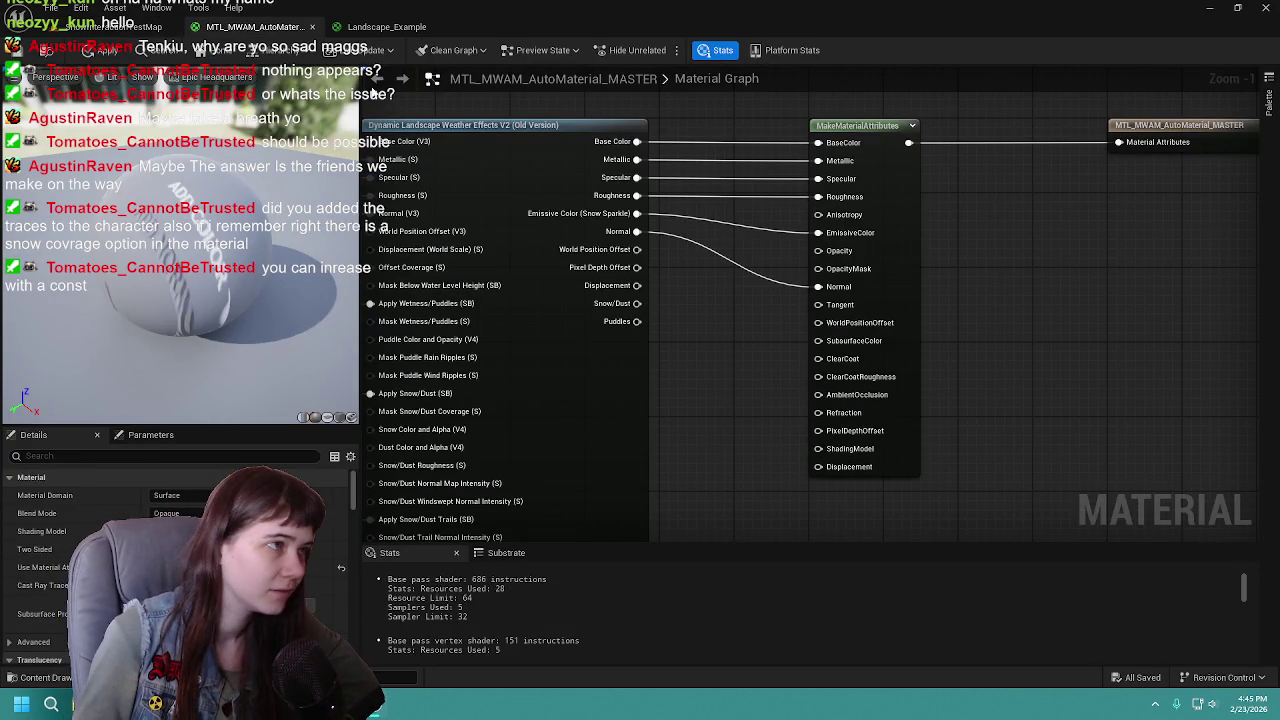
{"action": "left_click", "coordinate": [385, 27]}
{"action": "left_click", "coordinate": [155, 25]}
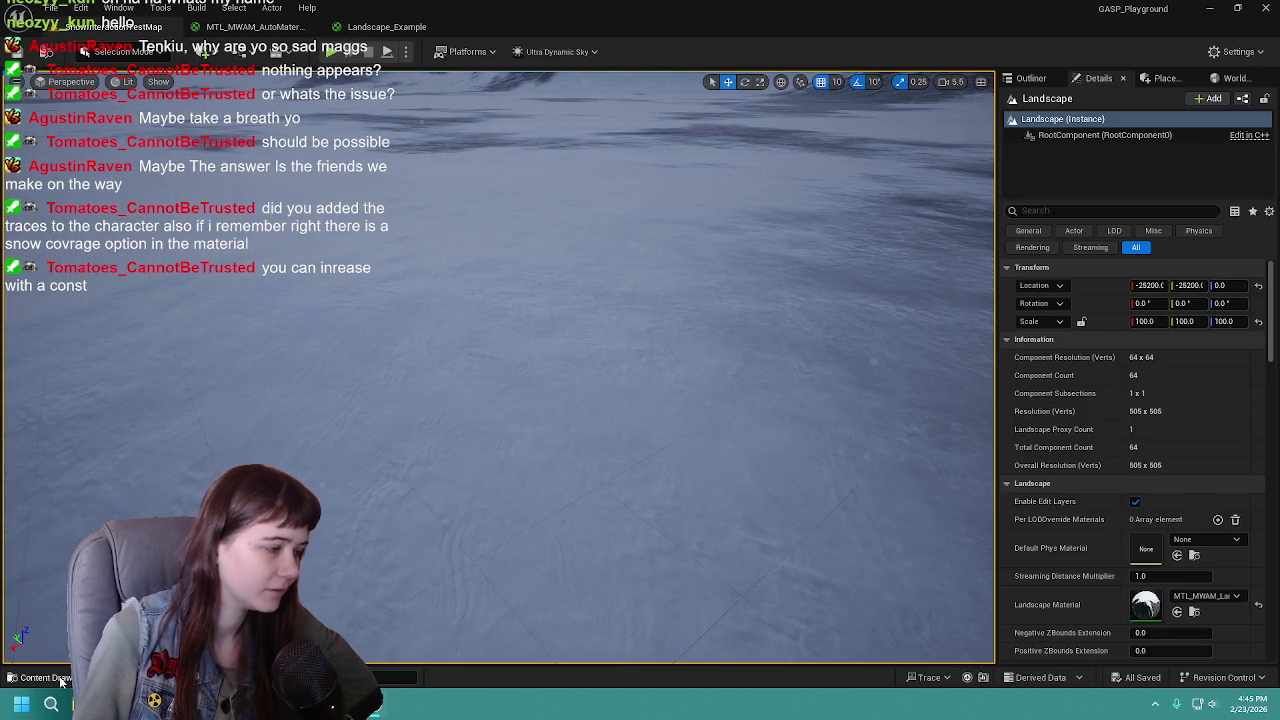
Open CBP_SandboxCharacter from the Blueprints folder and view its DLWE_FootL component in the preview
{"action": "left_click", "coordinate": [45, 678]}
{"action": "left_click", "coordinate": [309, 449]}
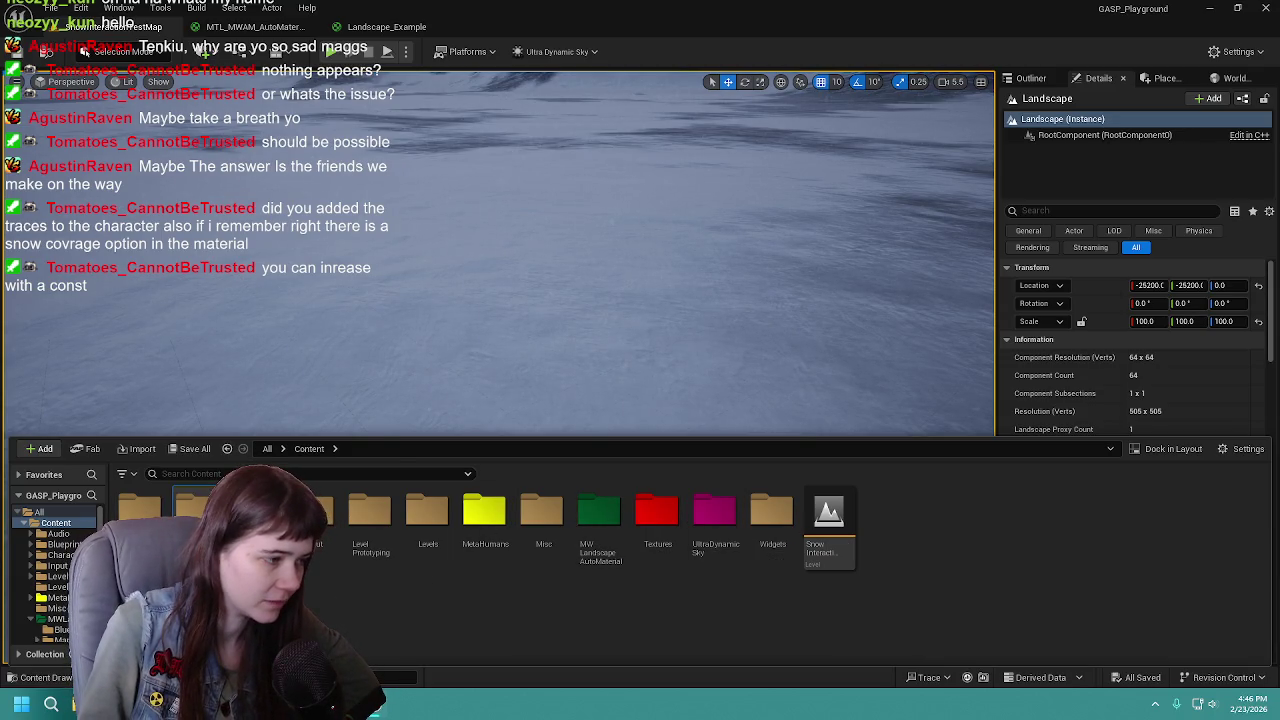
{"action": "double_click", "coordinate": [192, 508]}
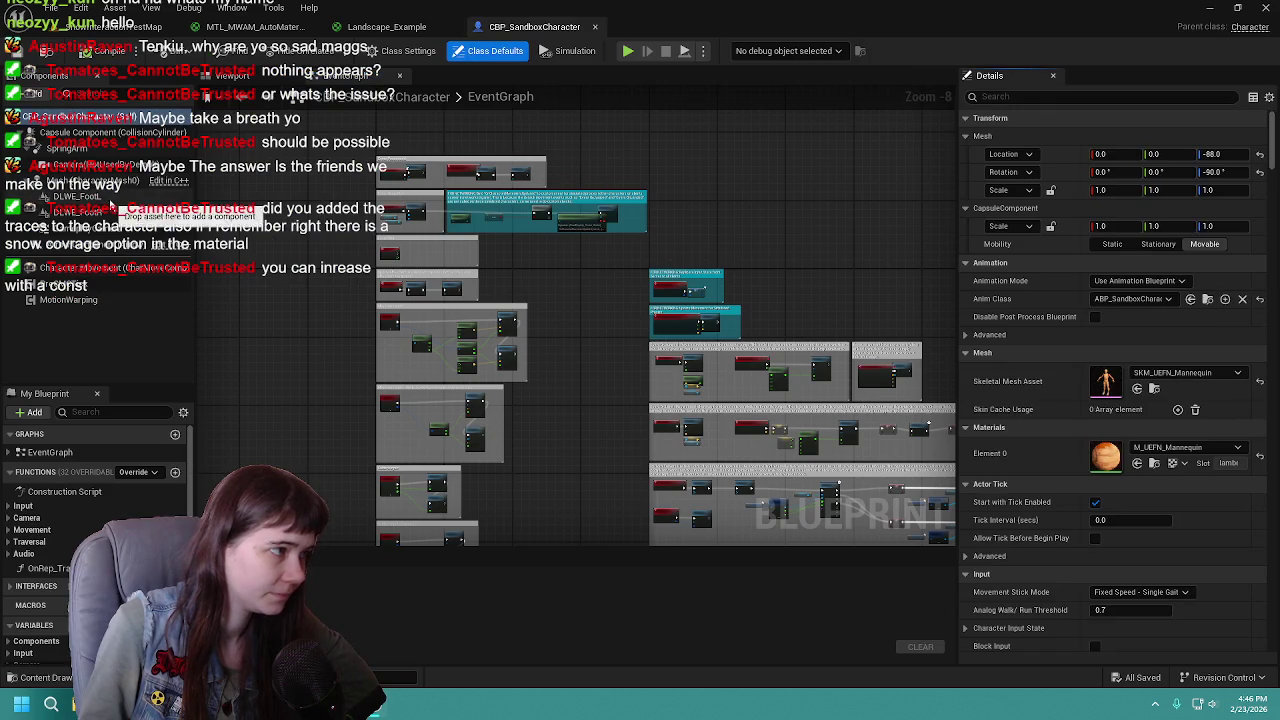
{"action": "left_click", "coordinate": [75, 196]}
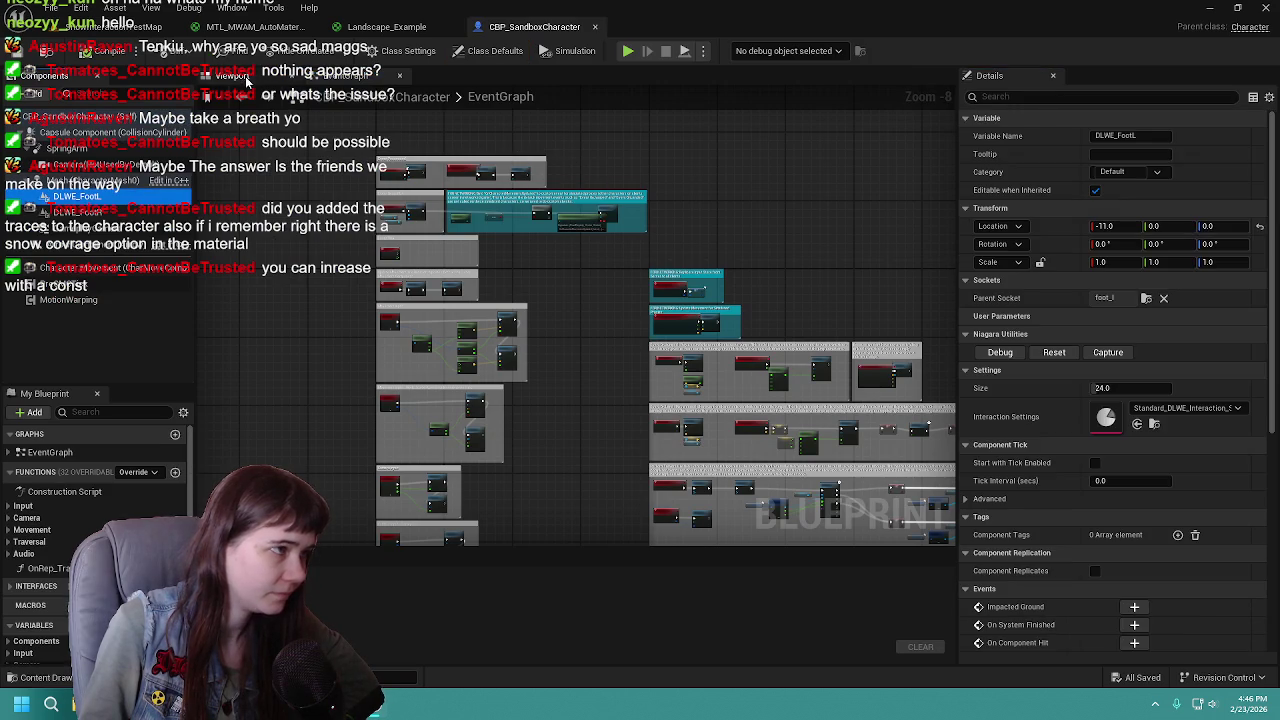
{"action": "left_click", "coordinate": [245, 80]}
{"action": "key", "text": "f"}
{"action": "mouse_move", "coordinate": [677, 364]}
{"action": "left_mouse_down"}
{"action": "mouse_move", "coordinate": [660, 380]}
{"action": "mouse_move", "coordinate": [590, 370]}
{"action": "mouse_move", "coordinate": [590, 340]}
{"action": "mouse_move", "coordinate": [585, 375]}
{"action": "mouse_move", "coordinate": [751, 354]}
{"action": "left_mouse_up"}
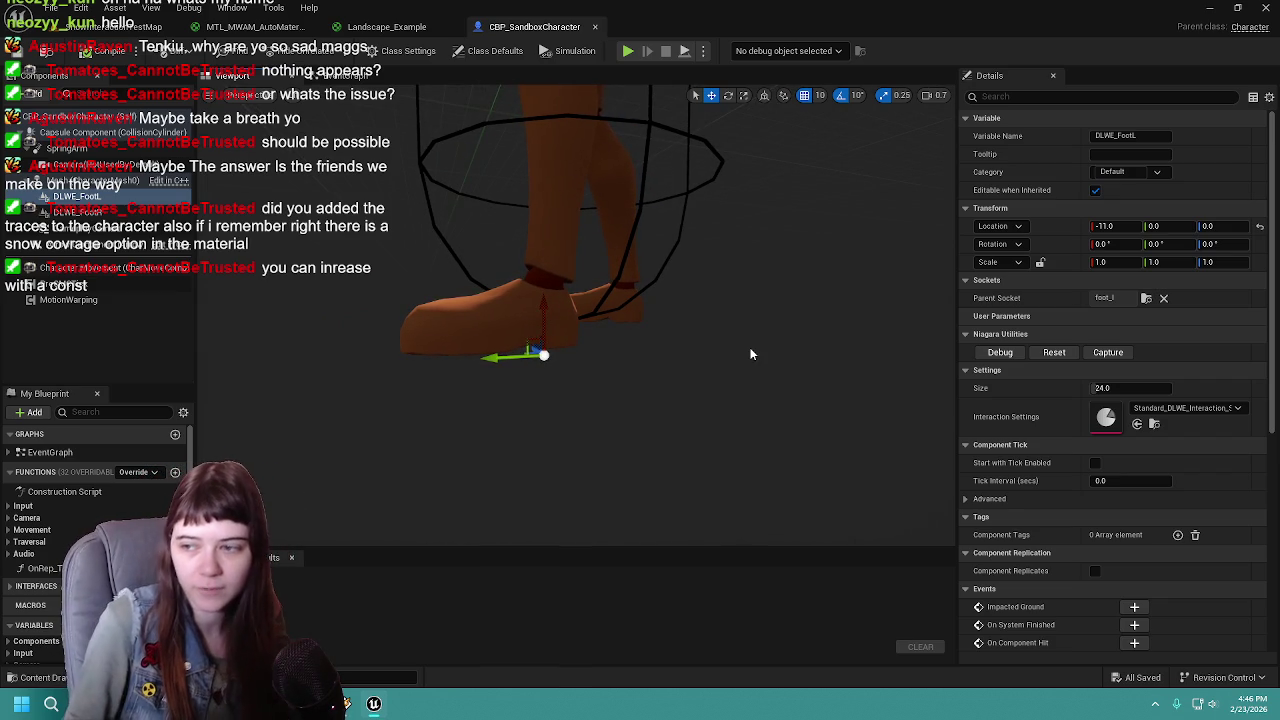
{"action": "left_click", "coordinate": [112, 27]}
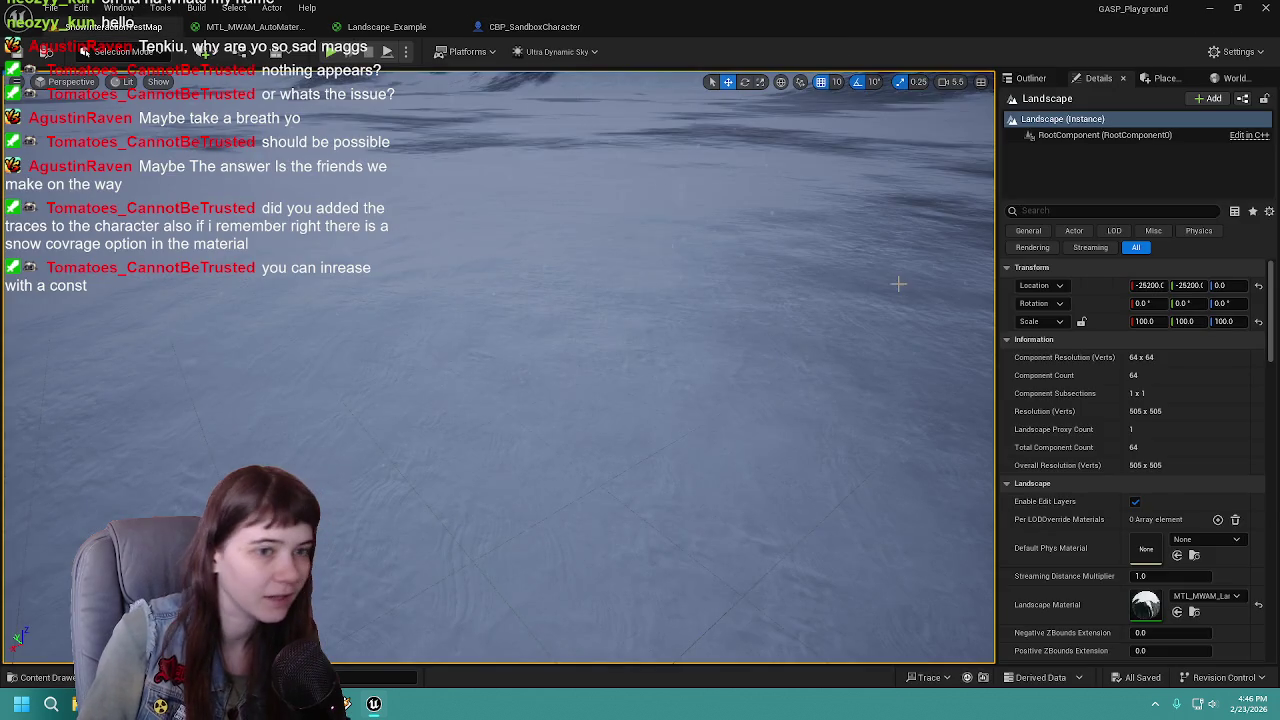
Find Snow Depth on Ultra_Dynamic_Weather via a 'snow depth' Details search and drag it to about 39.36
{"action": "left_click", "coordinate": [1031, 79]}
{"action": "left_click", "coordinate": [1100, 176]}
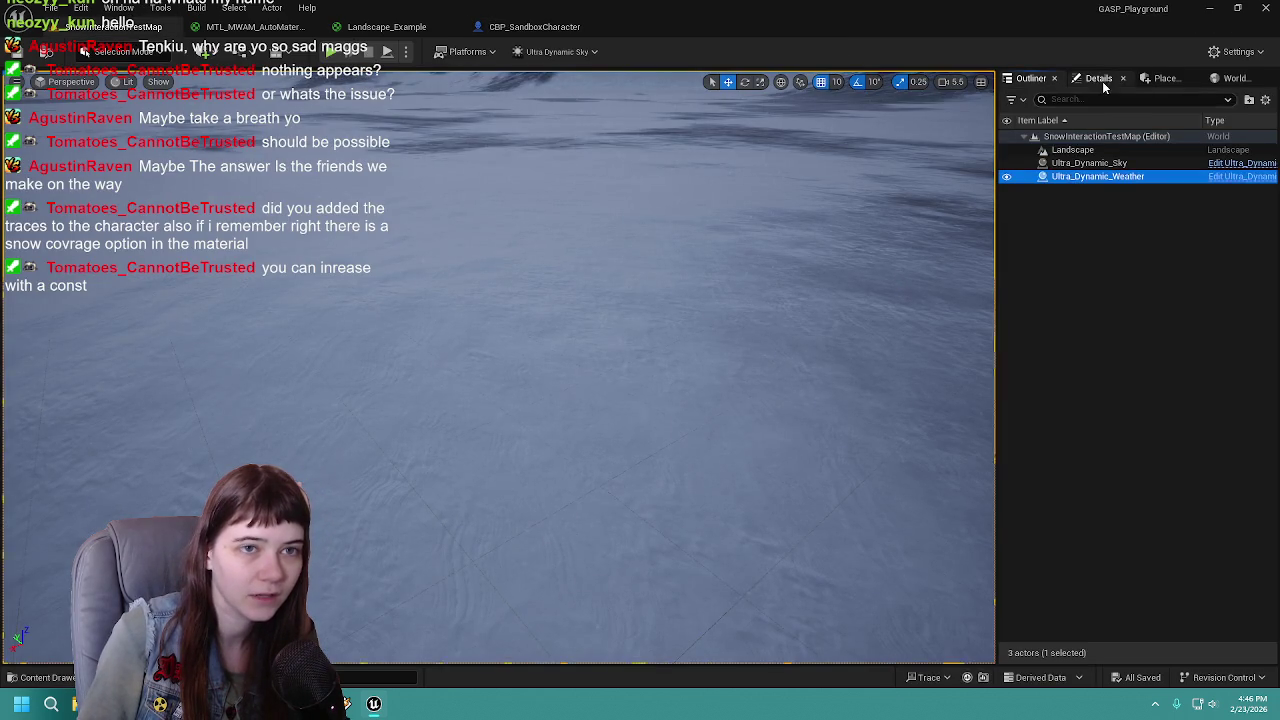
{"action": "left_click", "coordinate": [1102, 82]}
{"action": "left_click", "coordinate": [1128, 212]}
{"action": "type", "text": "snow depth"}
{"action": "left_click_drag", "start_coordinate": [1160, 287], "coordinate": [1215, 287]}
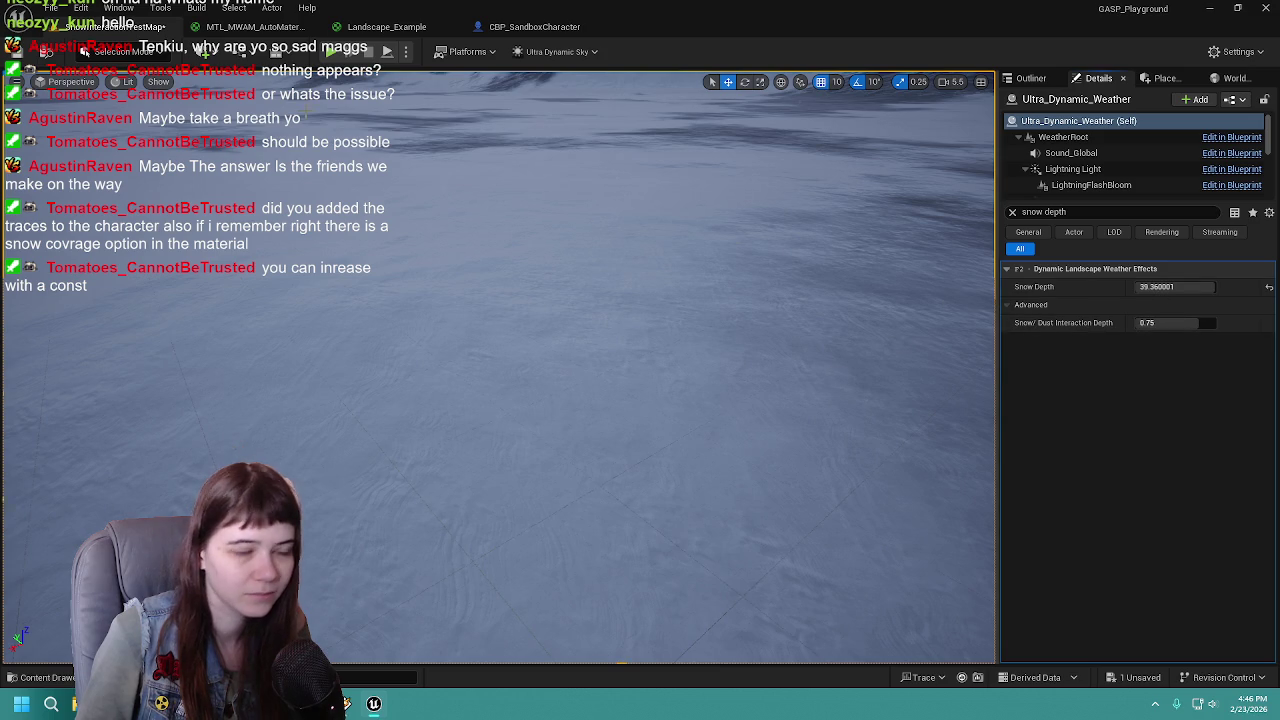
Play-test the deeper snow, then reset Snow Depth to 14.0 and clear the Details search
{"action": "key", "text": "alt+p"}
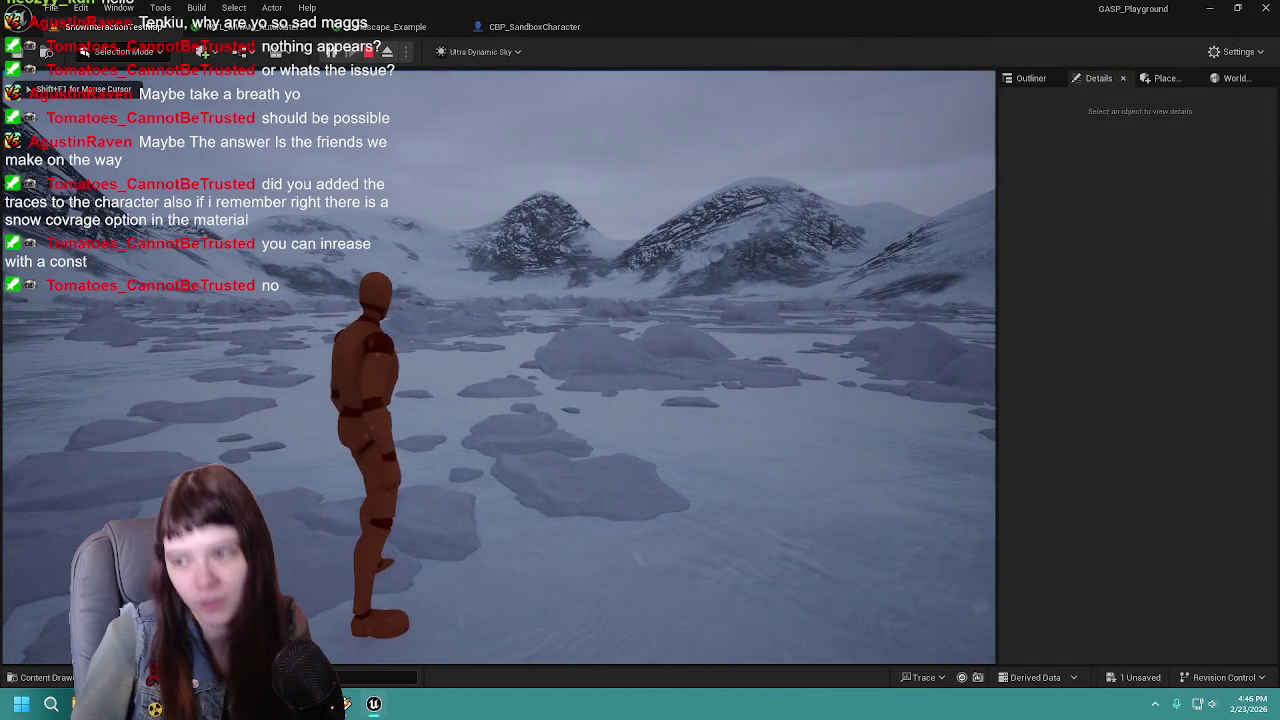
{"action": "key", "text": "Escape"}
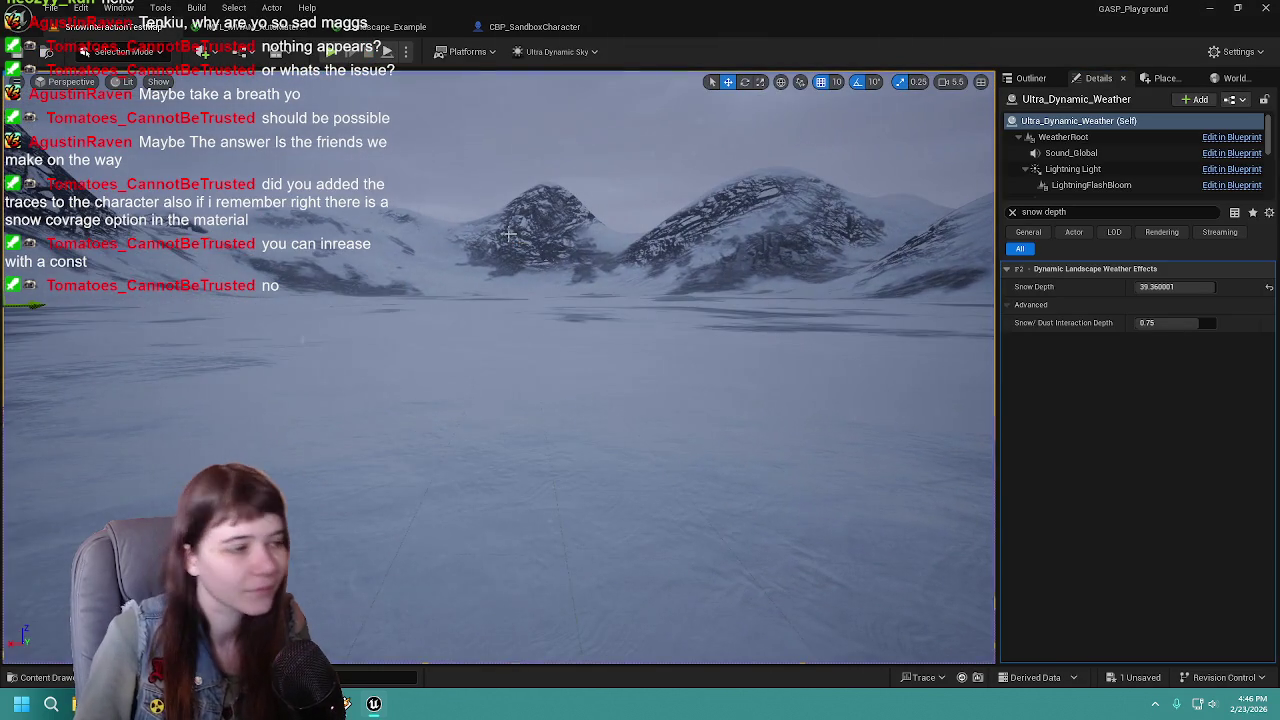
{"action": "left_click", "coordinate": [1269, 288]}
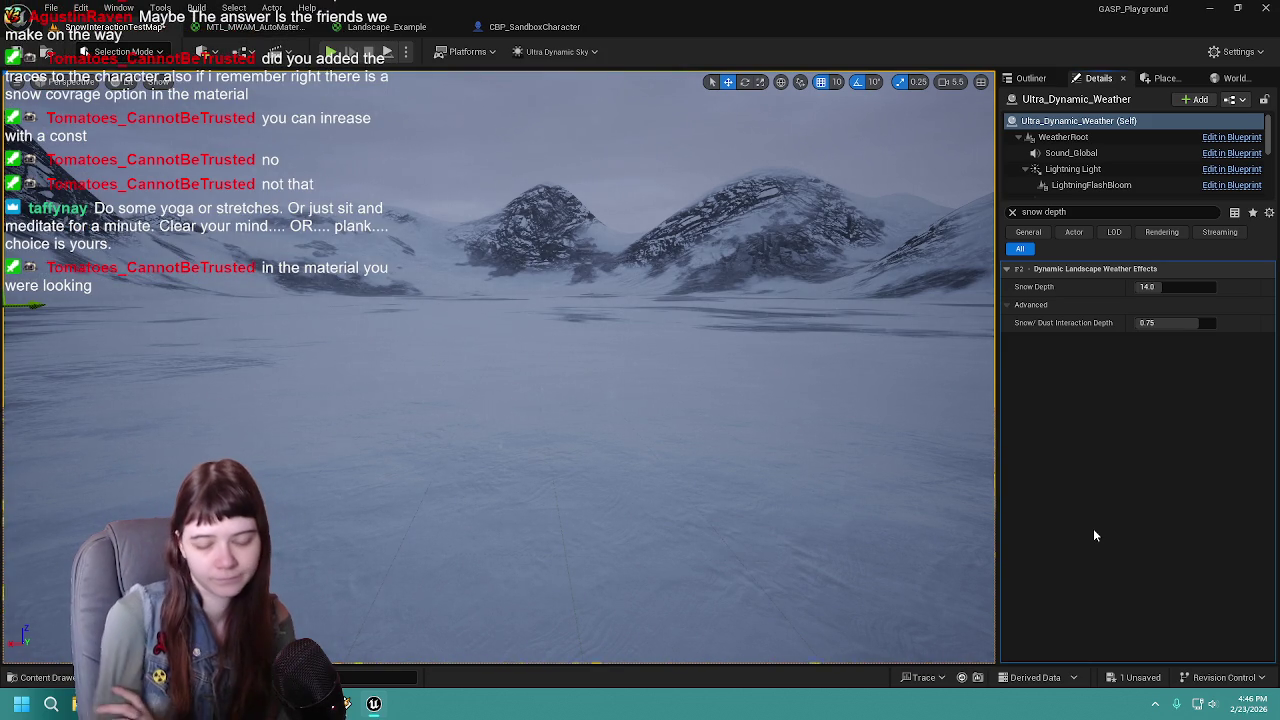
{"action": "left_click", "coordinate": [1012, 212]}
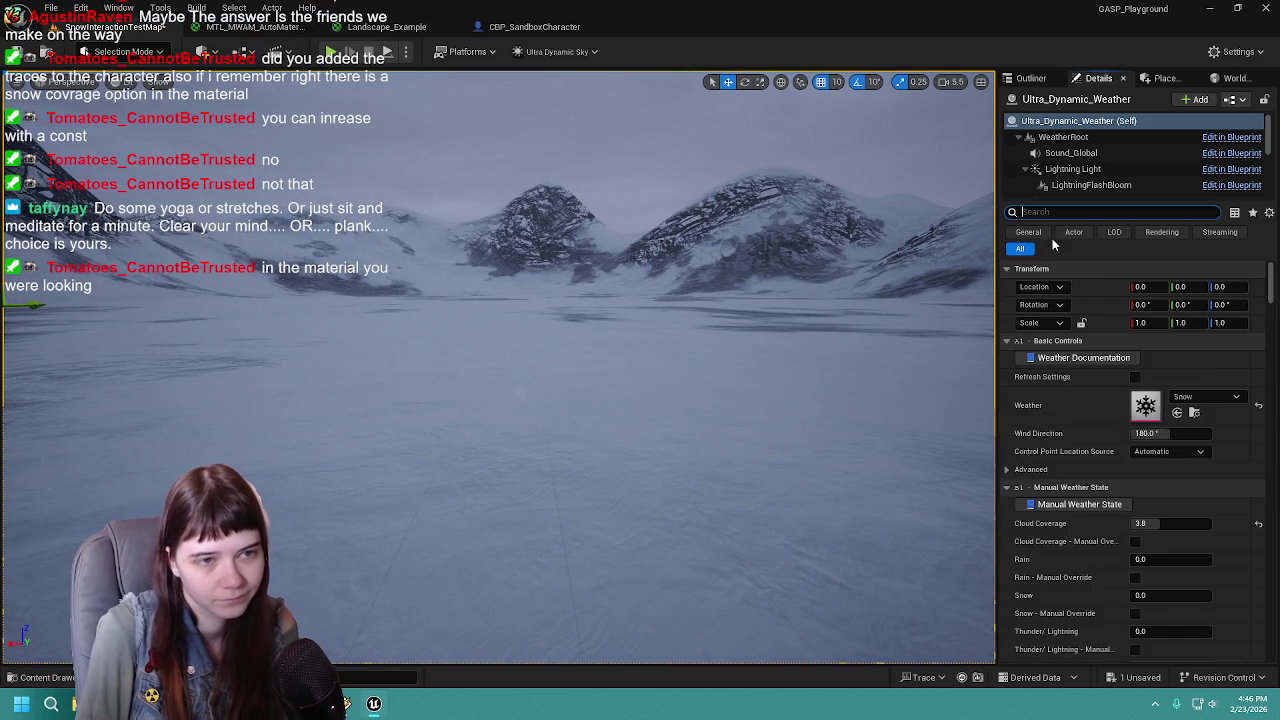
Collapse the weather's Rain Particles and Dust Particles sections, then return to the Landscape_Example graph
{"action": "scroll", "coordinate": [1047, 488], "scroll_direction": "down", "scroll_amount": 15}
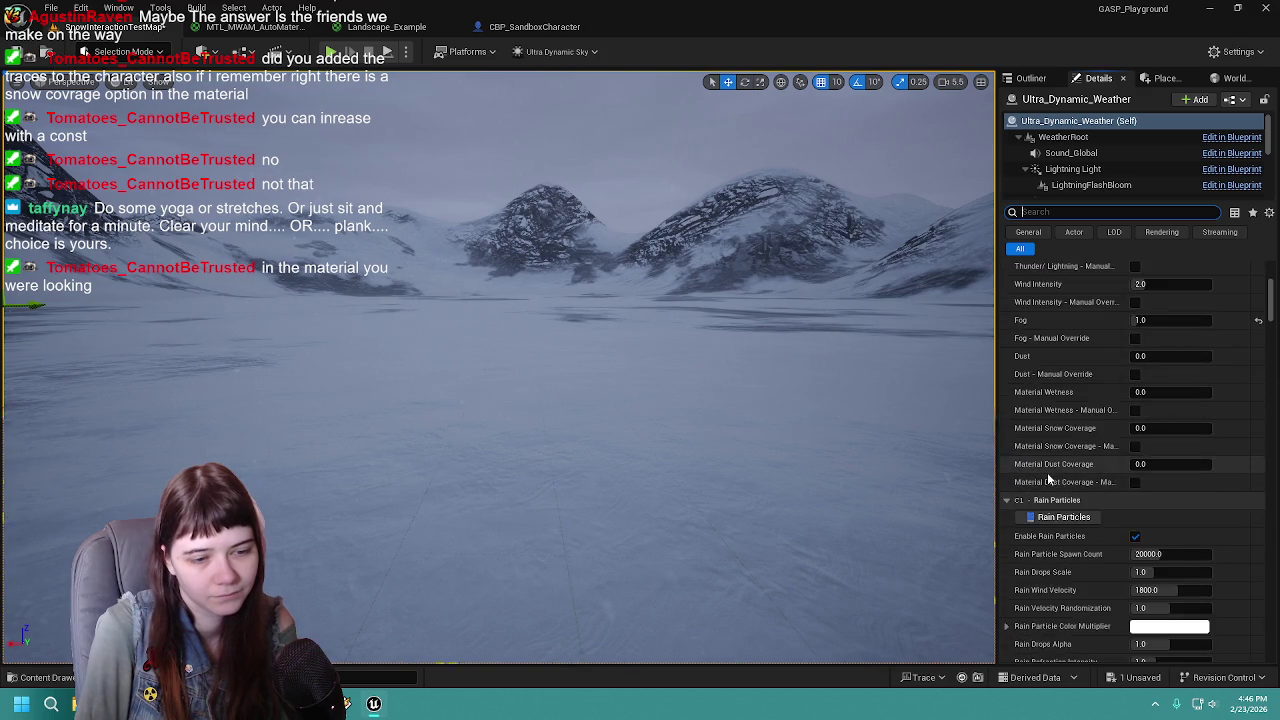
{"action": "scroll", "coordinate": [1049, 479], "scroll_direction": "down", "scroll_amount": 3}
{"action": "scroll", "coordinate": [1070, 420], "scroll_direction": "up", "scroll_amount": 3}
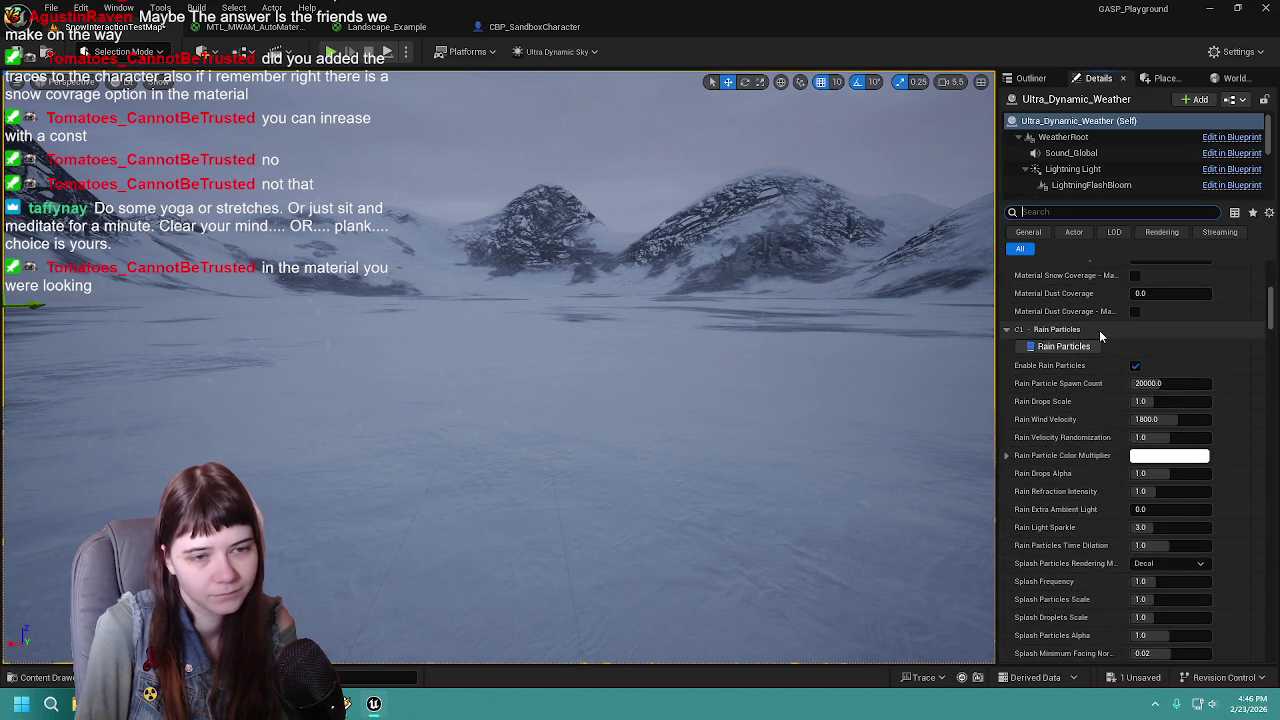
{"action": "left_click", "coordinate": [1099, 330]}
{"action": "scroll", "coordinate": [1099, 460], "scroll_direction": "down", "scroll_amount": 2}
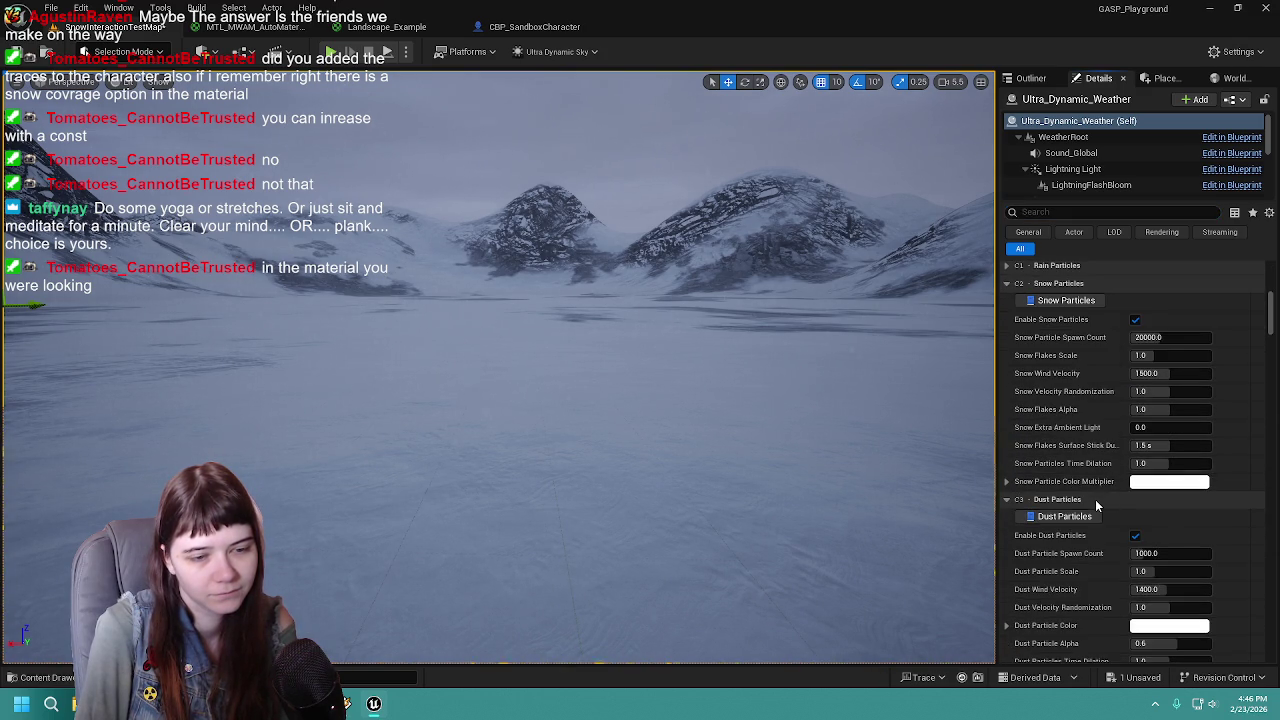
{"action": "left_click", "coordinate": [1095, 499]}
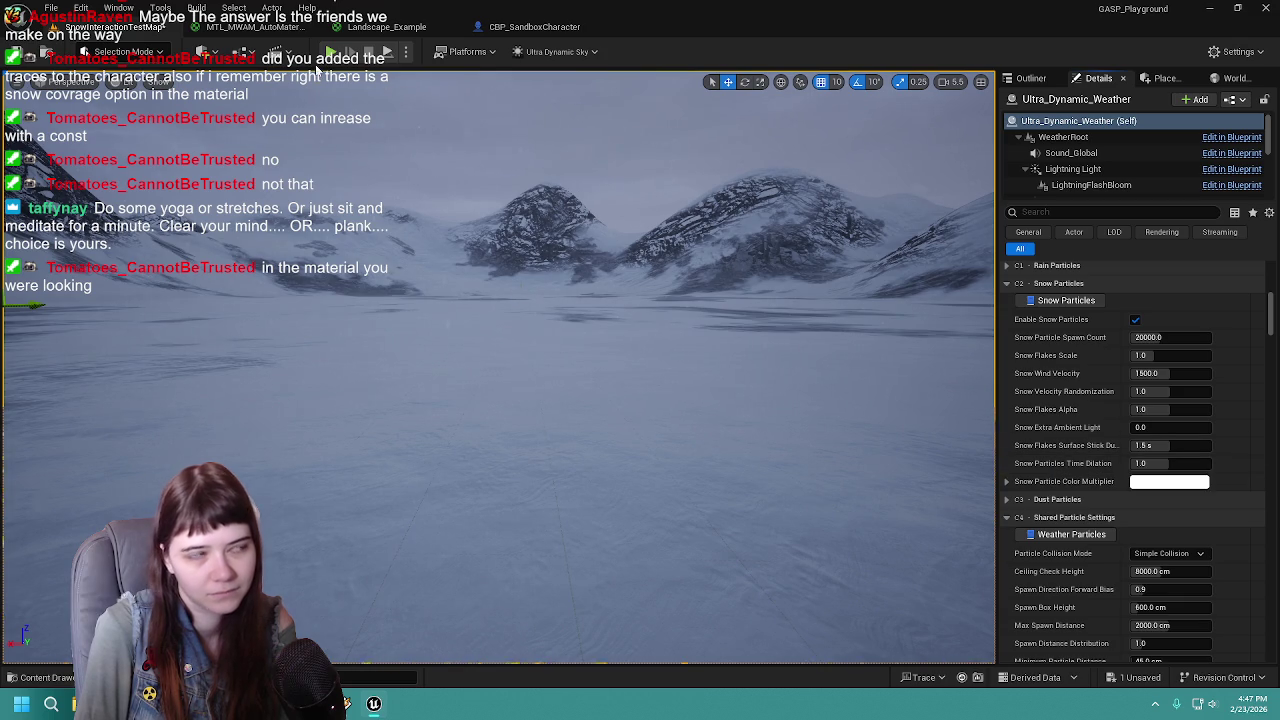
{"action": "left_click", "coordinate": [387, 27]}
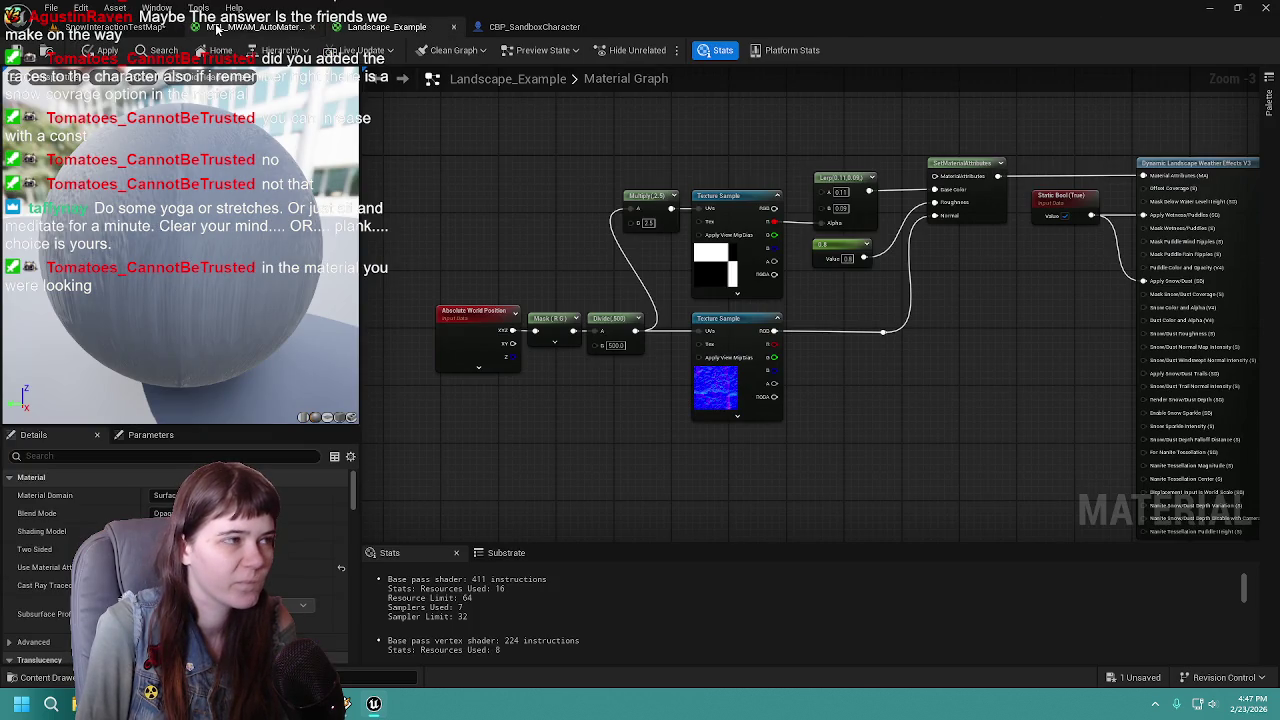
In MTL_MWAM_AutoMaterial_MASTER, place a Constant beside the weather node's snow/dust inputs
{"action": "left_click", "coordinate": [216, 28]}
{"action": "scroll", "coordinate": [858, 342], "scroll_direction": "down", "scroll_amount": 1}
{"action": "left_click_drag", "start_coordinate": [858, 342], "coordinate": [898, 315]}
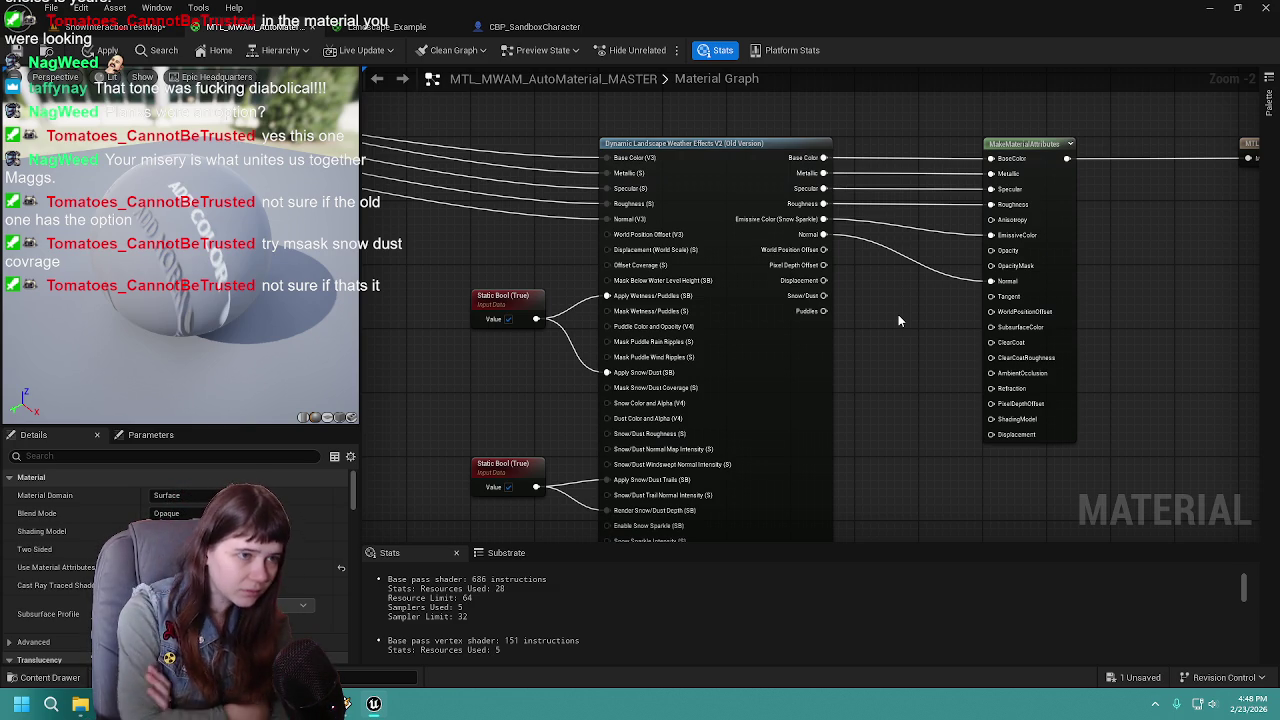
{"action": "mouse_move", "coordinate": [619, 270]}
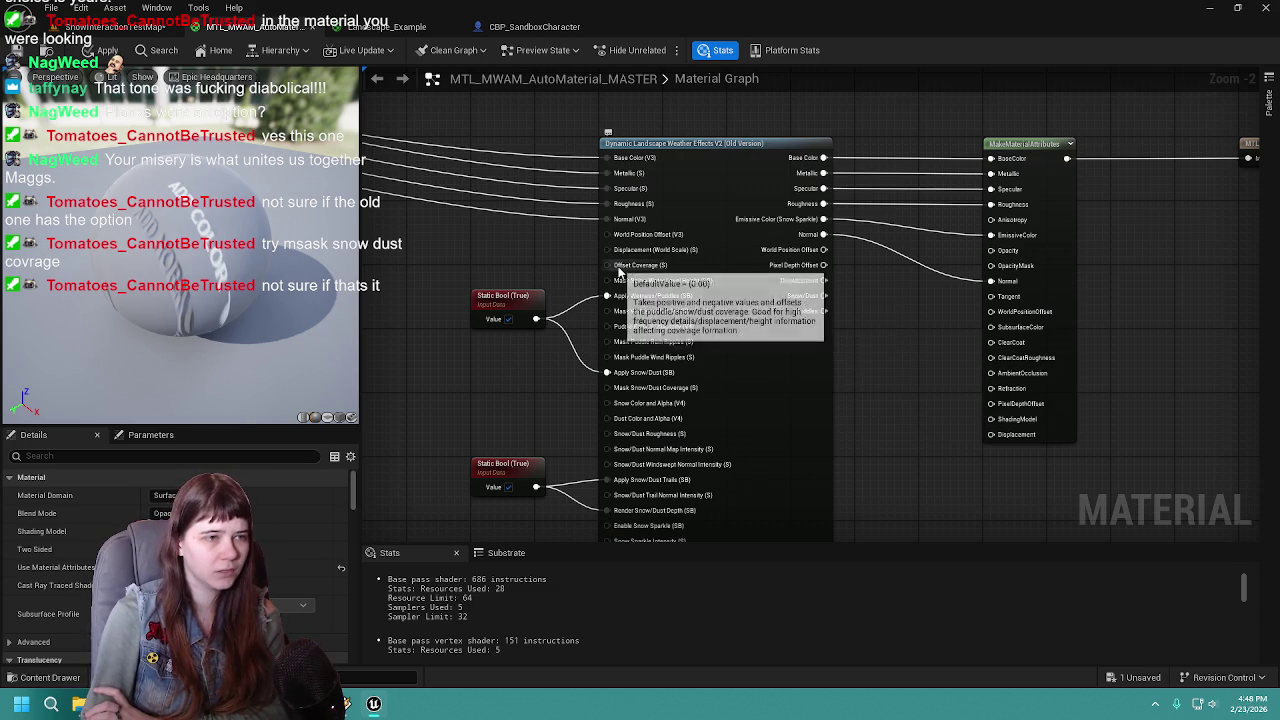
{"action": "scroll", "coordinate": [945, 442], "scroll_direction": "up", "scroll_amount": 1}
{"action": "mouse_move", "coordinate": [945, 442]}
{"action": "left_mouse_down"}
{"action": "mouse_move", "coordinate": [943, 309]}
{"action": "mouse_move", "coordinate": [963, 343]}
{"action": "left_mouse_up"}
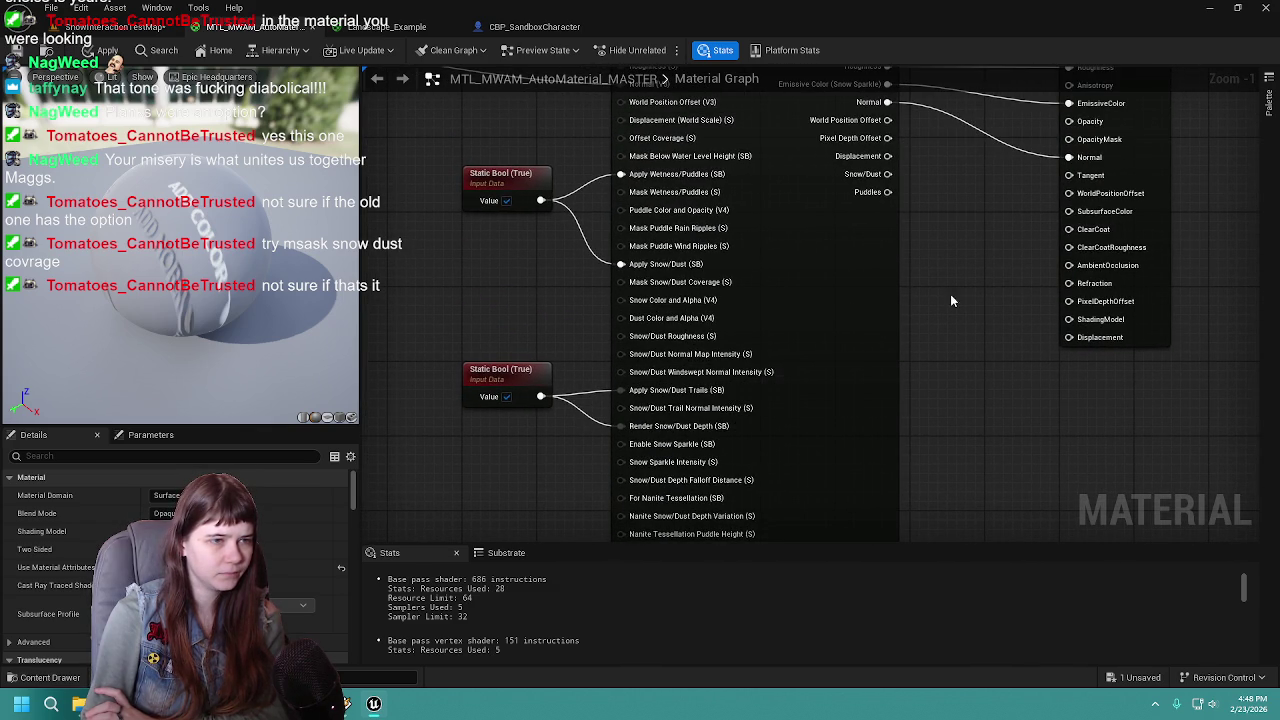
{"action": "mouse_move", "coordinate": [650, 288]}
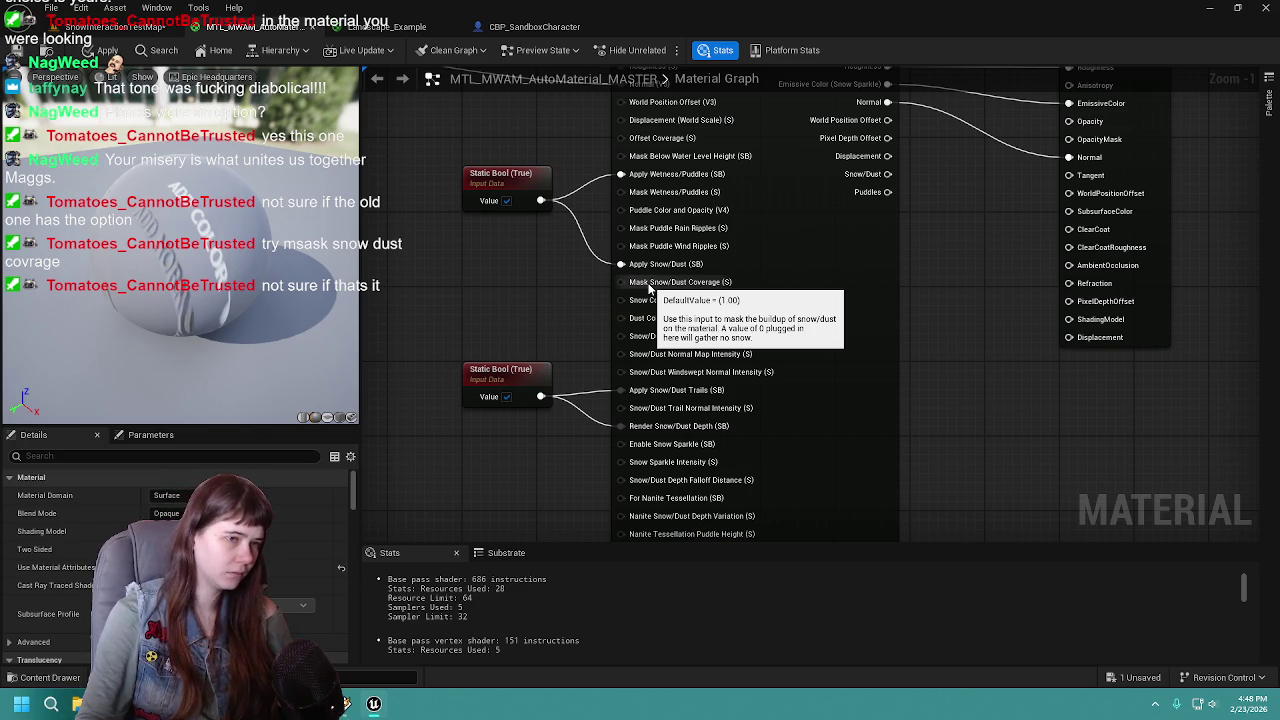
{"action": "left_click", "coordinate": [519, 290]}
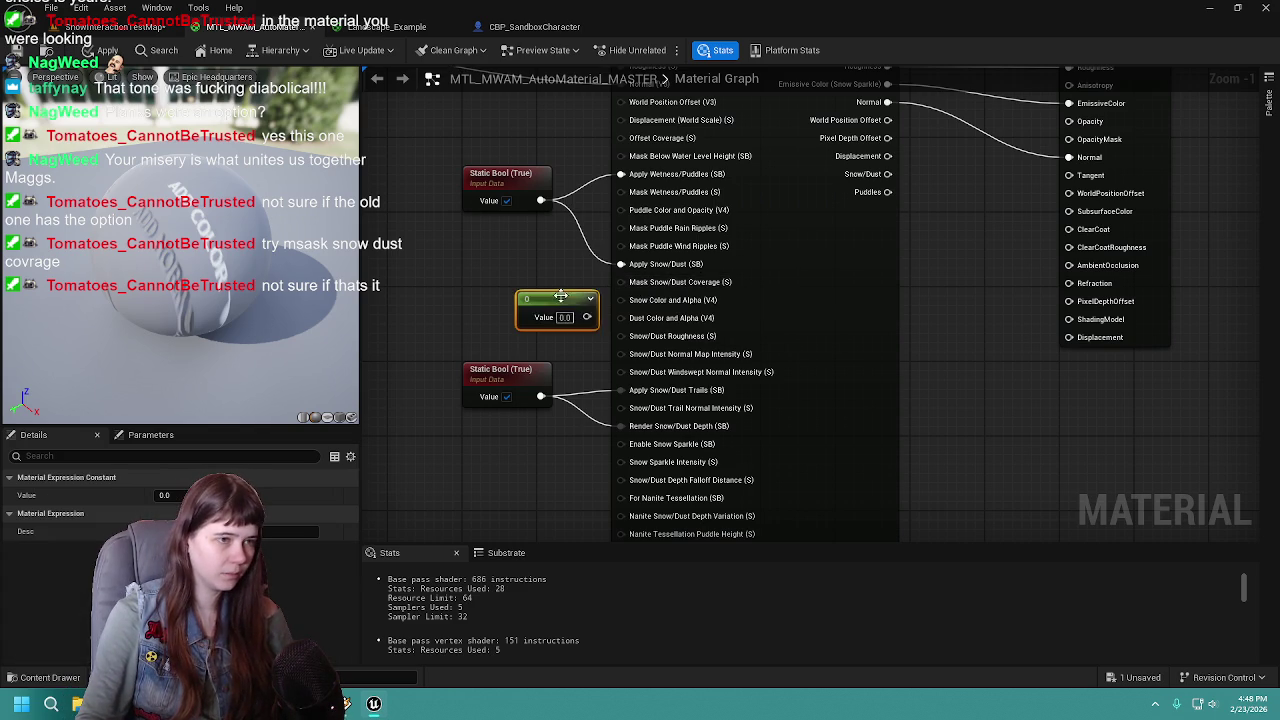
Move the Constant beside Mask Snow/Dust Coverage, set it to 1, and apply the material
{"action": "mouse_move", "coordinate": [556, 290]}
{"action": "left_mouse_down"}
{"action": "mouse_move", "coordinate": [500, 299]}
{"action": "mouse_move", "coordinate": [620, 282]}
{"action": "left_mouse_up"}
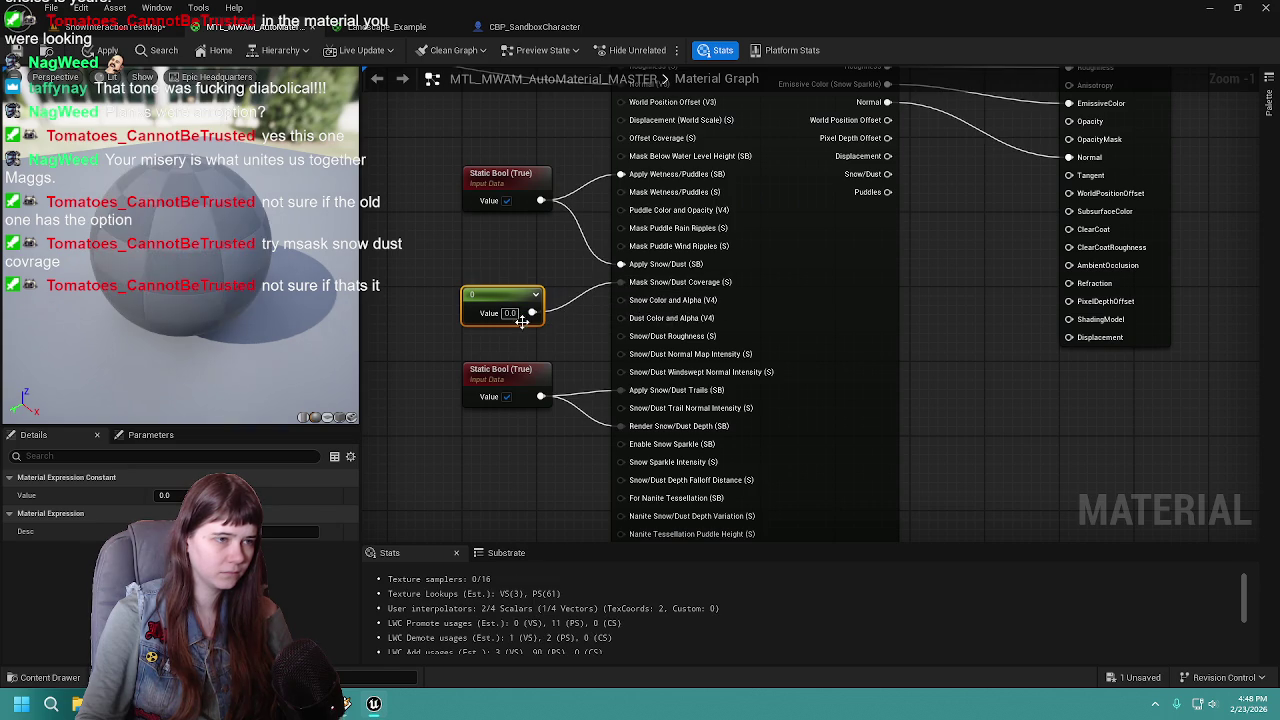
{"action": "type", "text": "1"}
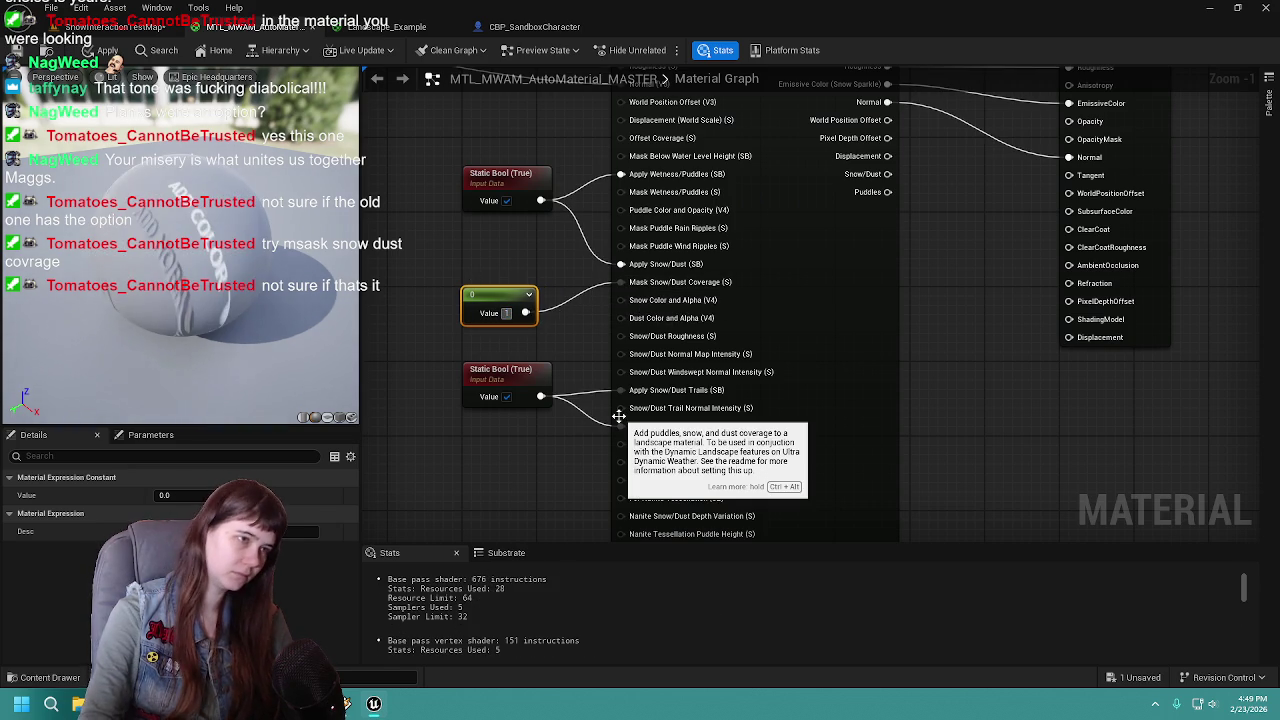
{"action": "key", "text": "Return"}
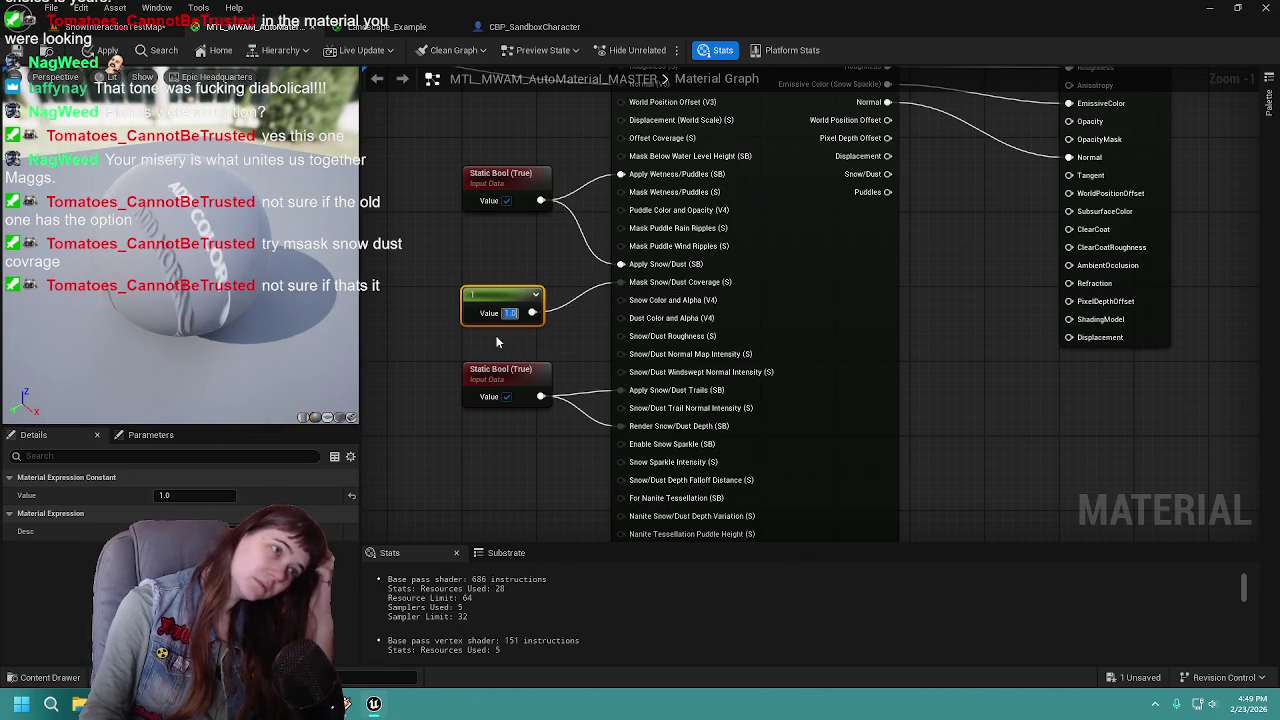
{"action": "left_click", "coordinate": [100, 50]}
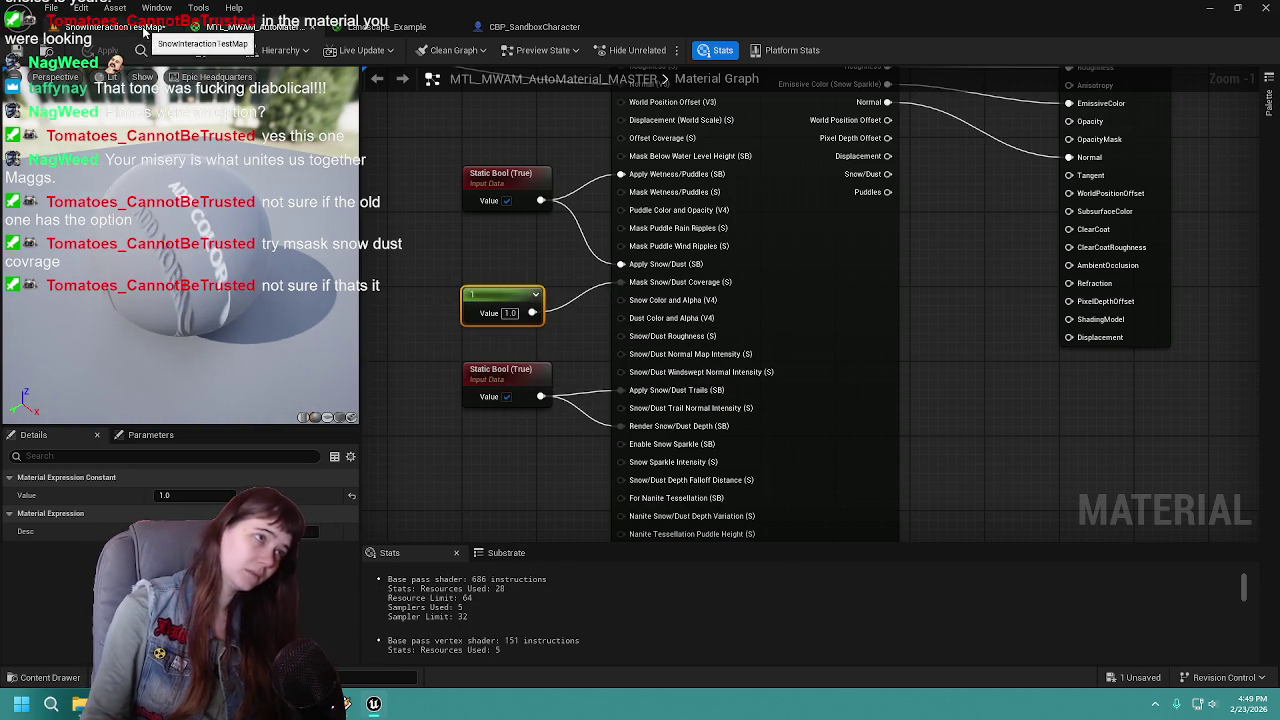
{"action": "mouse_move", "coordinate": [680, 289]}
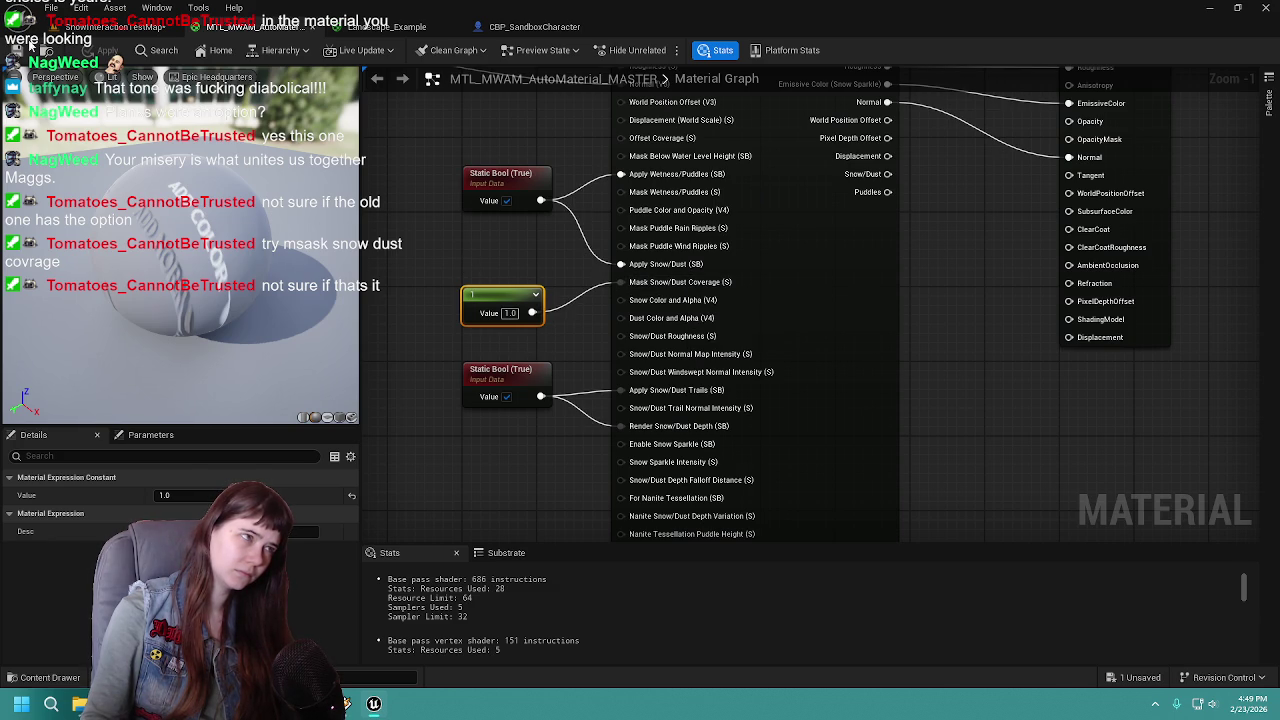
{"action": "left_click", "coordinate": [112, 26]}
{"action": "left_click", "coordinate": [328, 53]}
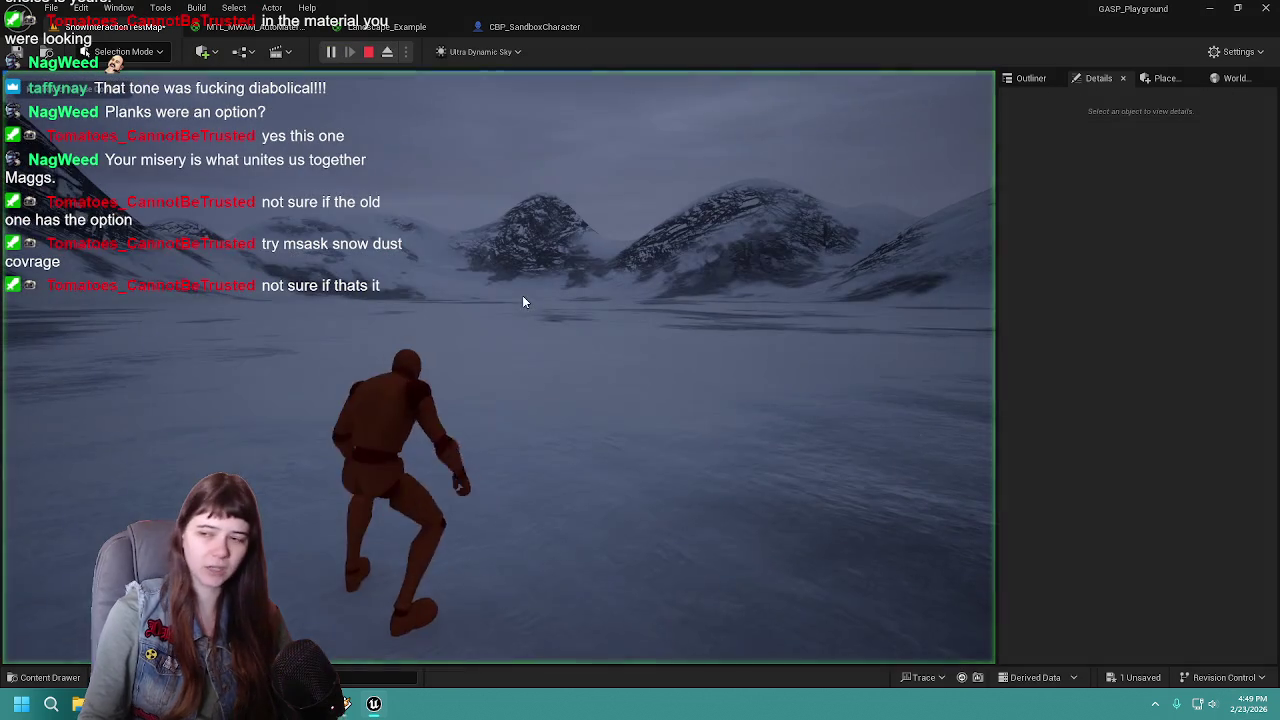
{"action": "key", "text": "a"}
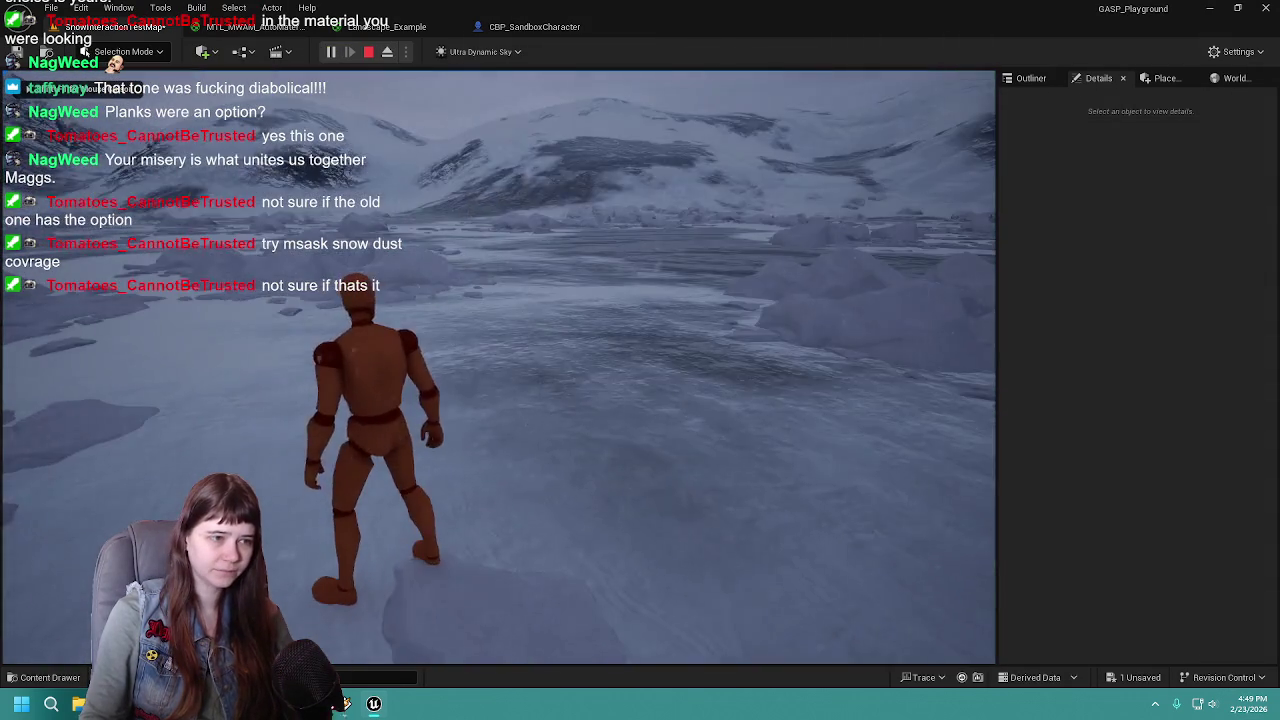
{"action": "key", "text": "w"}
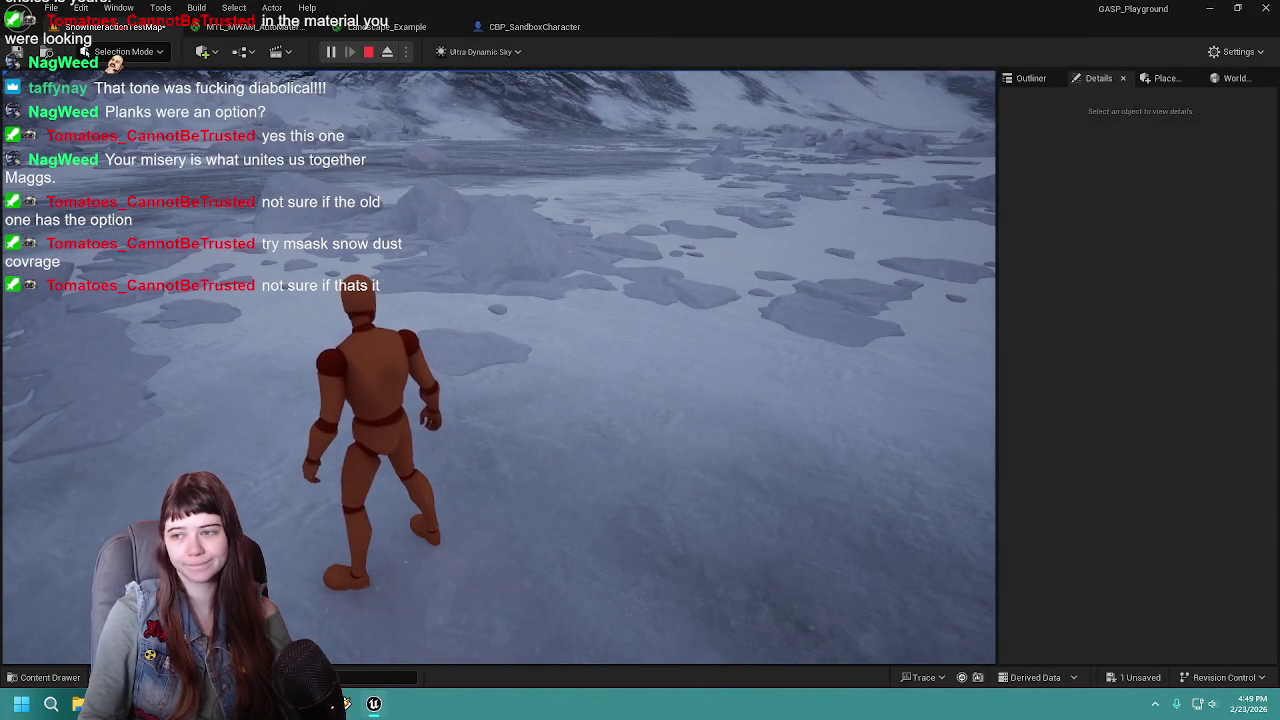
{"action": "key", "text": "Escape"}
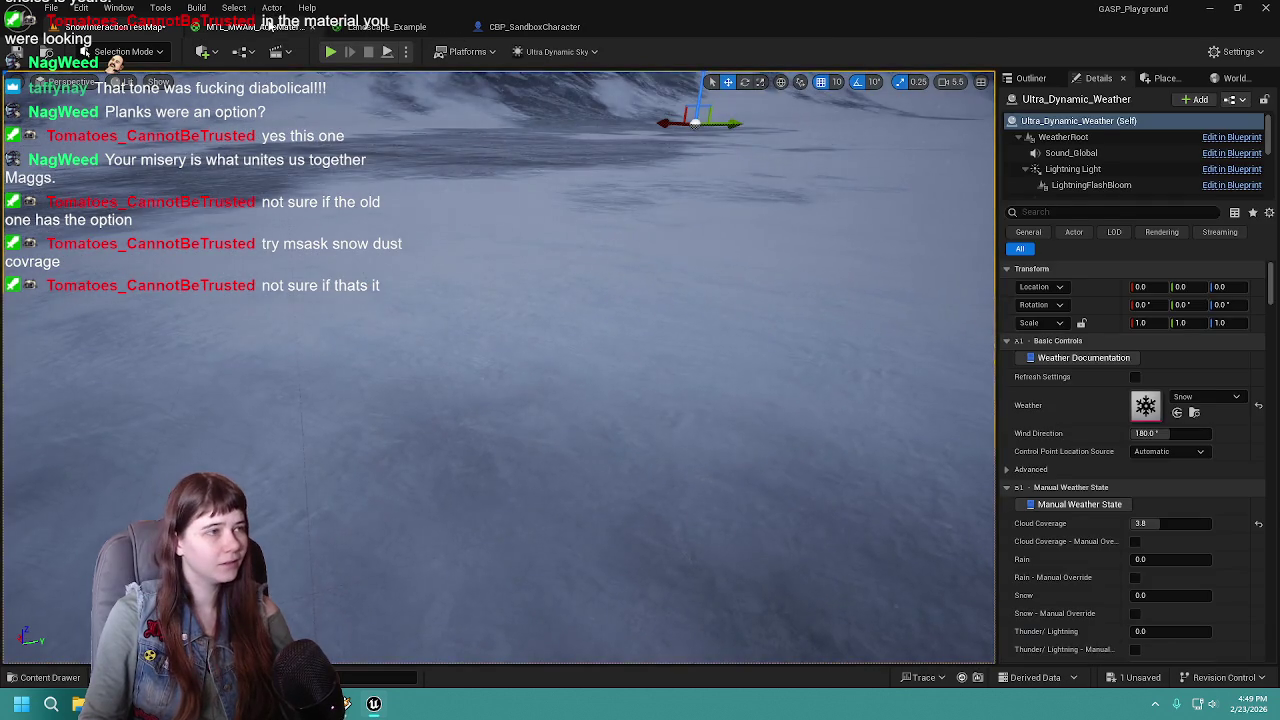
{"action": "left_click", "coordinate": [250, 26]}
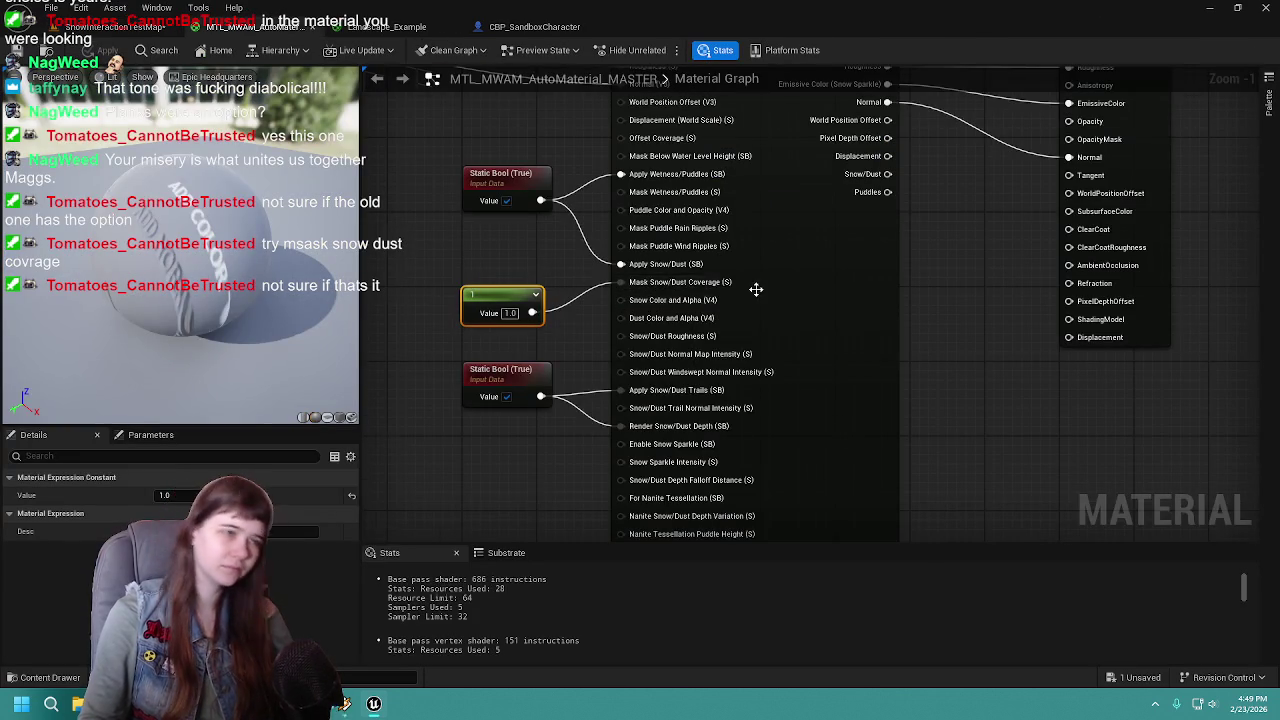
{"action": "scroll", "coordinate": [760, 285], "scroll_direction": "down", "scroll_amount": 1}
{"action": "scroll", "coordinate": [753, 288], "scroll_direction": "up", "scroll_amount": 3}
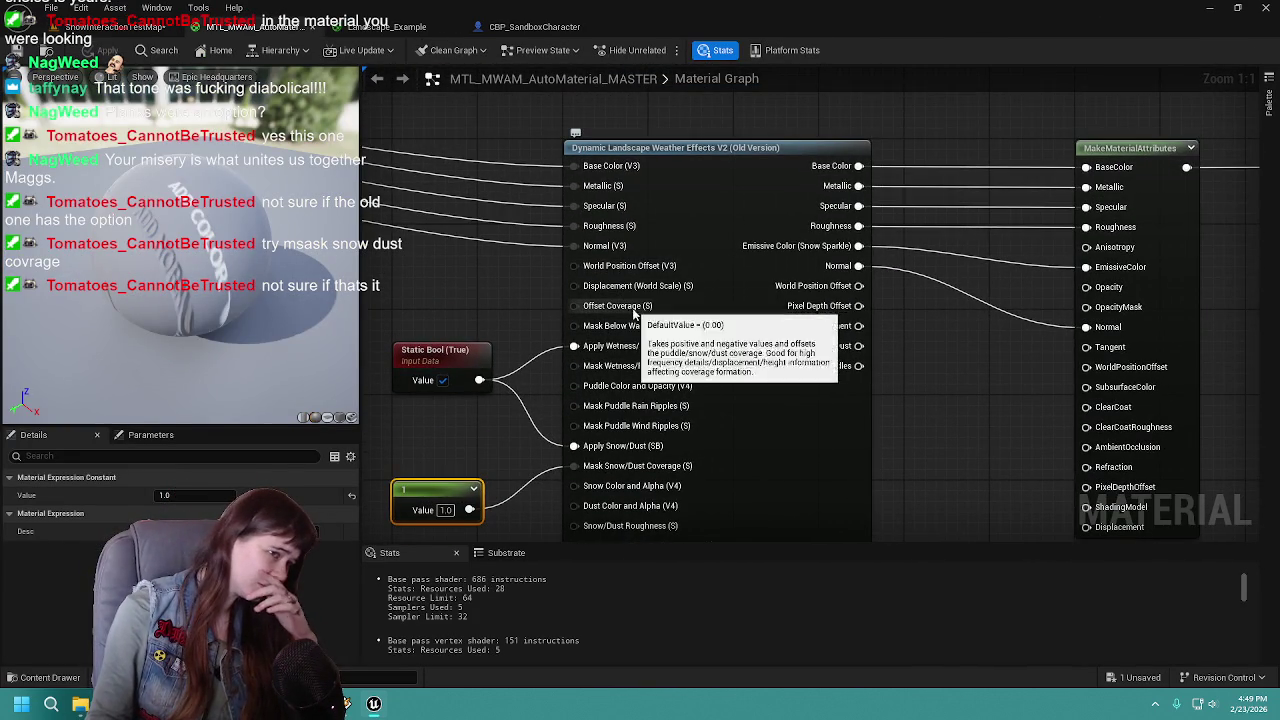
{"action": "mouse_move", "coordinate": [789, 474]}
{"action": "left_mouse_down"}
{"action": "mouse_move", "coordinate": [792, 274]}
{"action": "mouse_move", "coordinate": [820, 249]}
{"action": "left_mouse_up"}
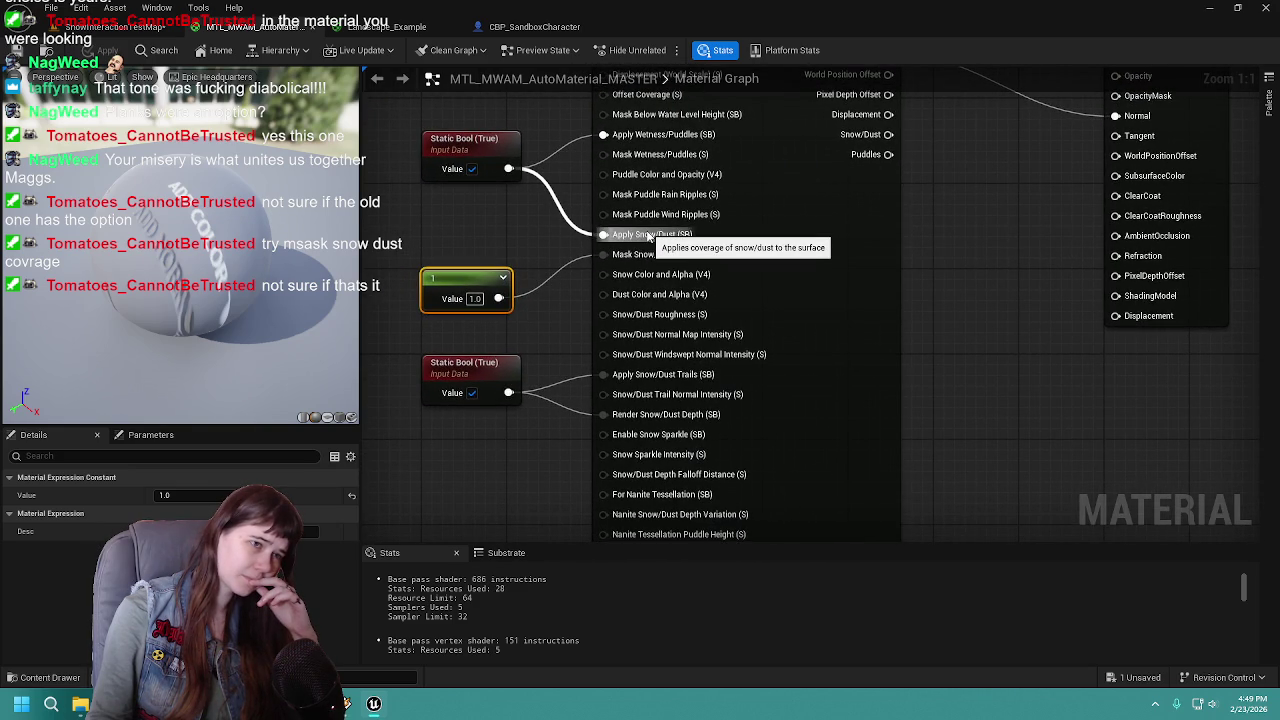
{"action": "left_click_drag", "start_coordinate": [483, 218], "coordinate": [572, 255]}
{"action": "left_click", "coordinate": [589, 195]}
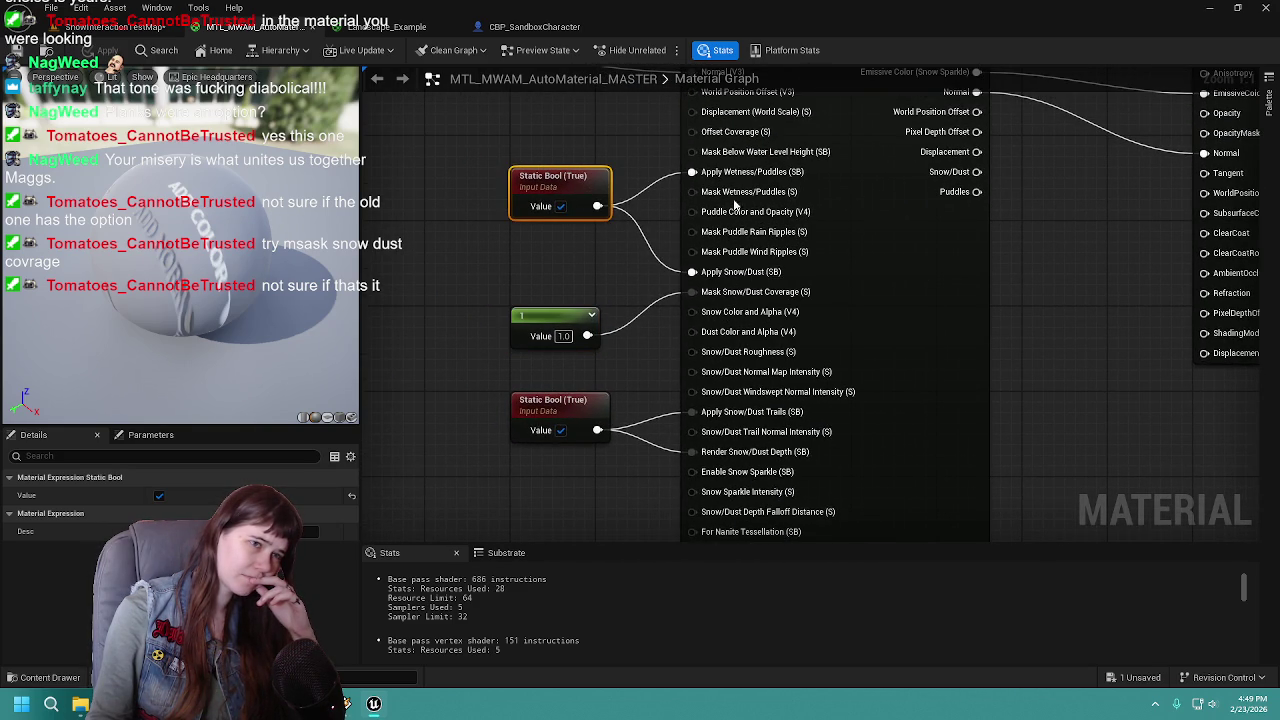
{"action": "mouse_move", "coordinate": [920, 320]}
{"action": "left_mouse_down"}
{"action": "mouse_move", "coordinate": [844, 281]}
{"action": "mouse_move", "coordinate": [875, 247]}
{"action": "mouse_move", "coordinate": [826, 229]}
{"action": "left_mouse_up"}
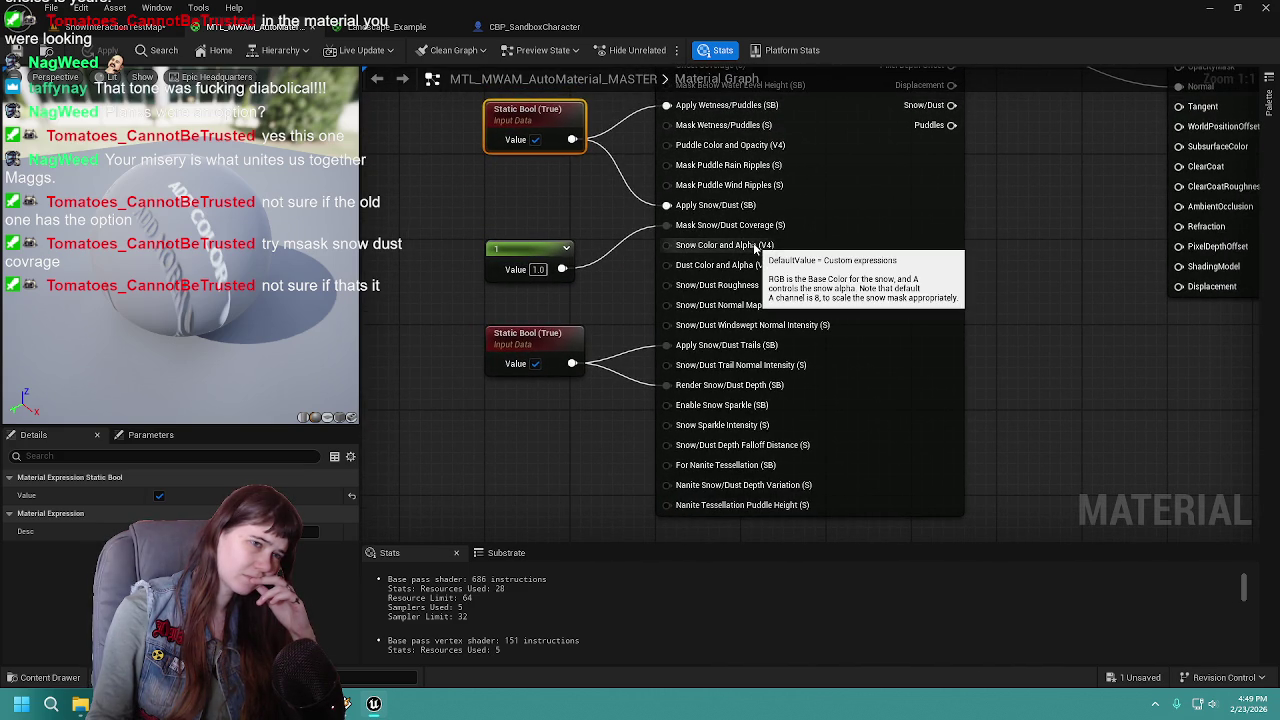
{"action": "mouse_move", "coordinate": [750, 268]}
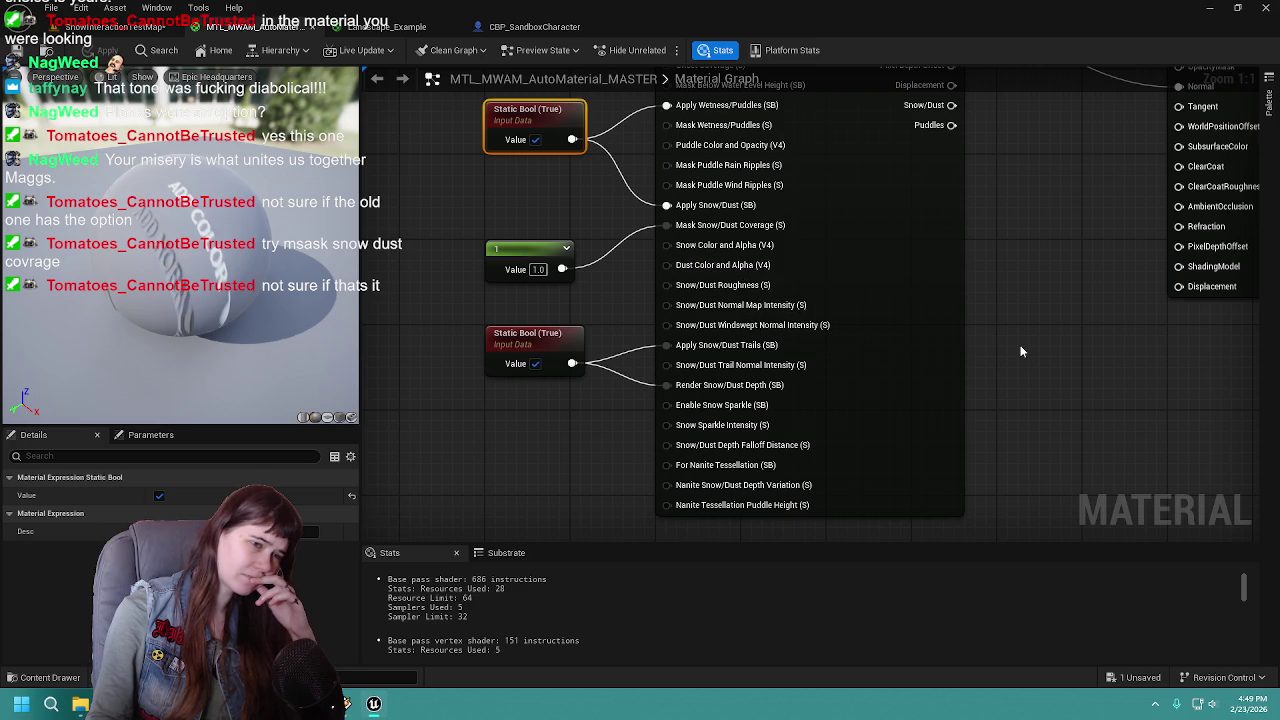
{"action": "mouse_move", "coordinate": [725, 430]}
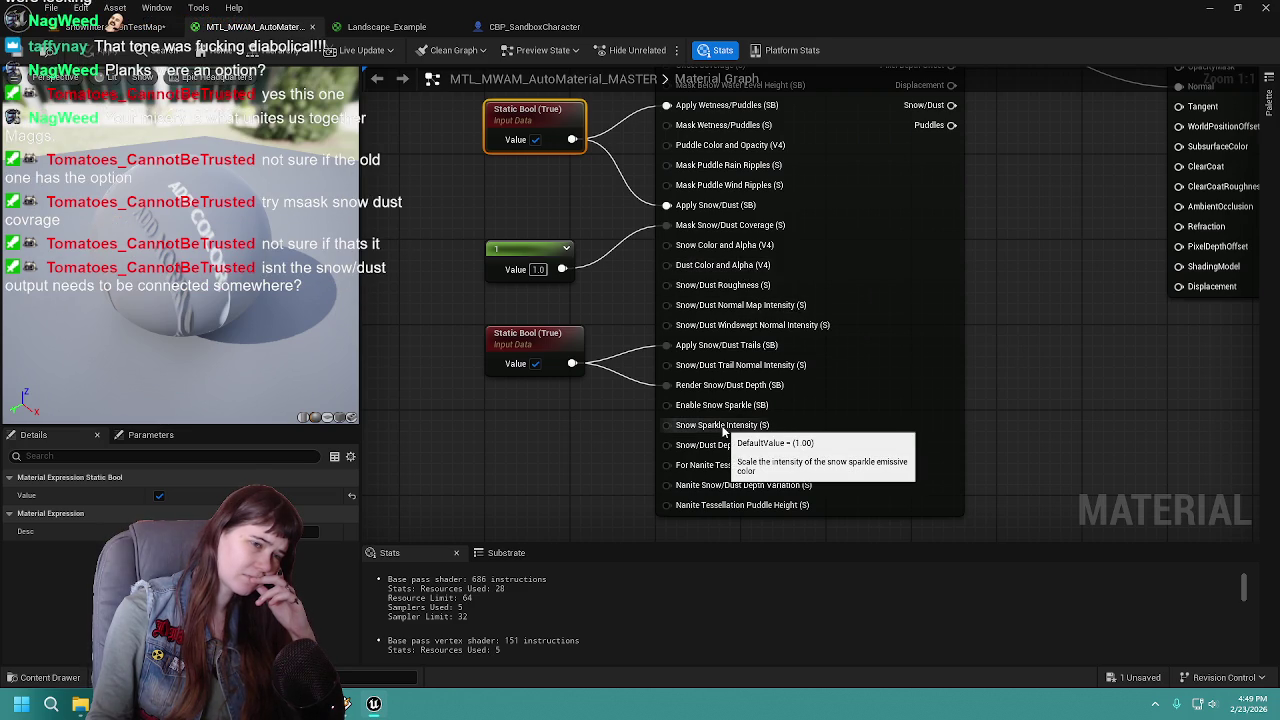
{"action": "mouse_move", "coordinate": [1011, 449]}
{"action": "left_mouse_down"}
{"action": "mouse_move", "coordinate": [981, 403]}
{"action": "mouse_move", "coordinate": [1017, 436]}
{"action": "left_mouse_up"}
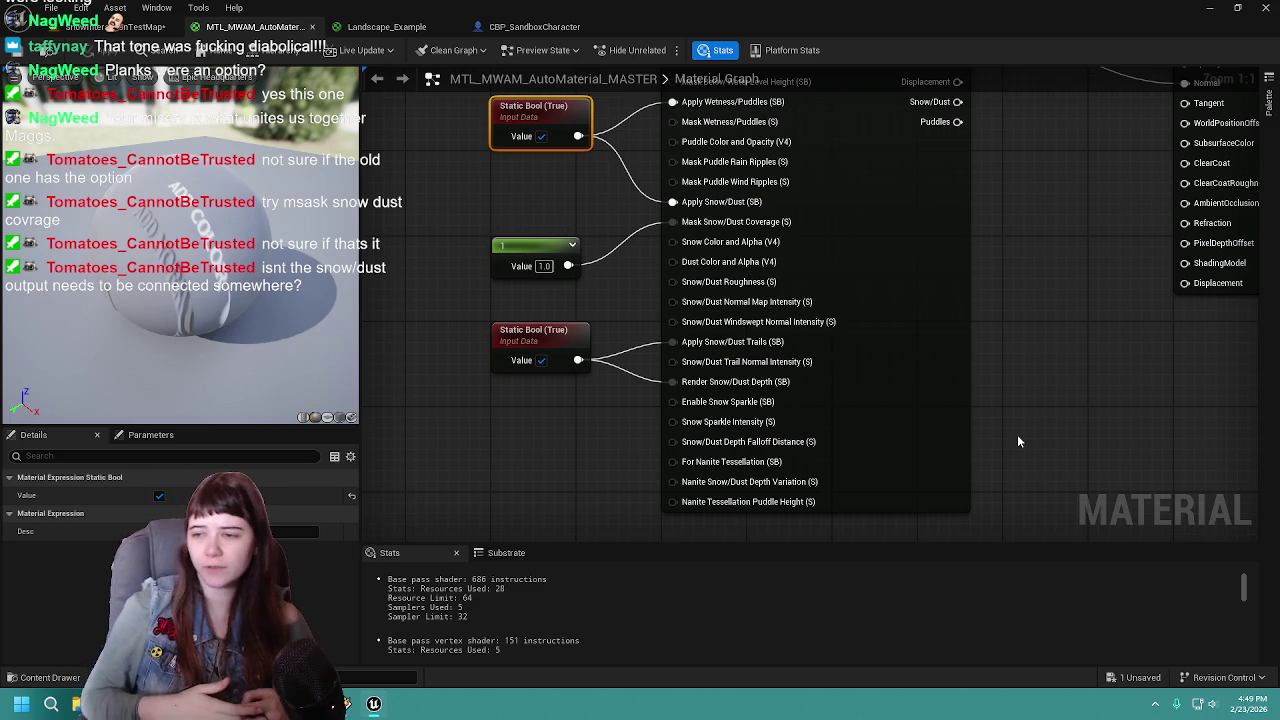
{"action": "mouse_move", "coordinate": [1000, 368]}
{"action": "left_mouse_down"}
{"action": "mouse_move", "coordinate": [750, 361]}
{"action": "mouse_move", "coordinate": [791, 397]}
{"action": "left_mouse_up"}
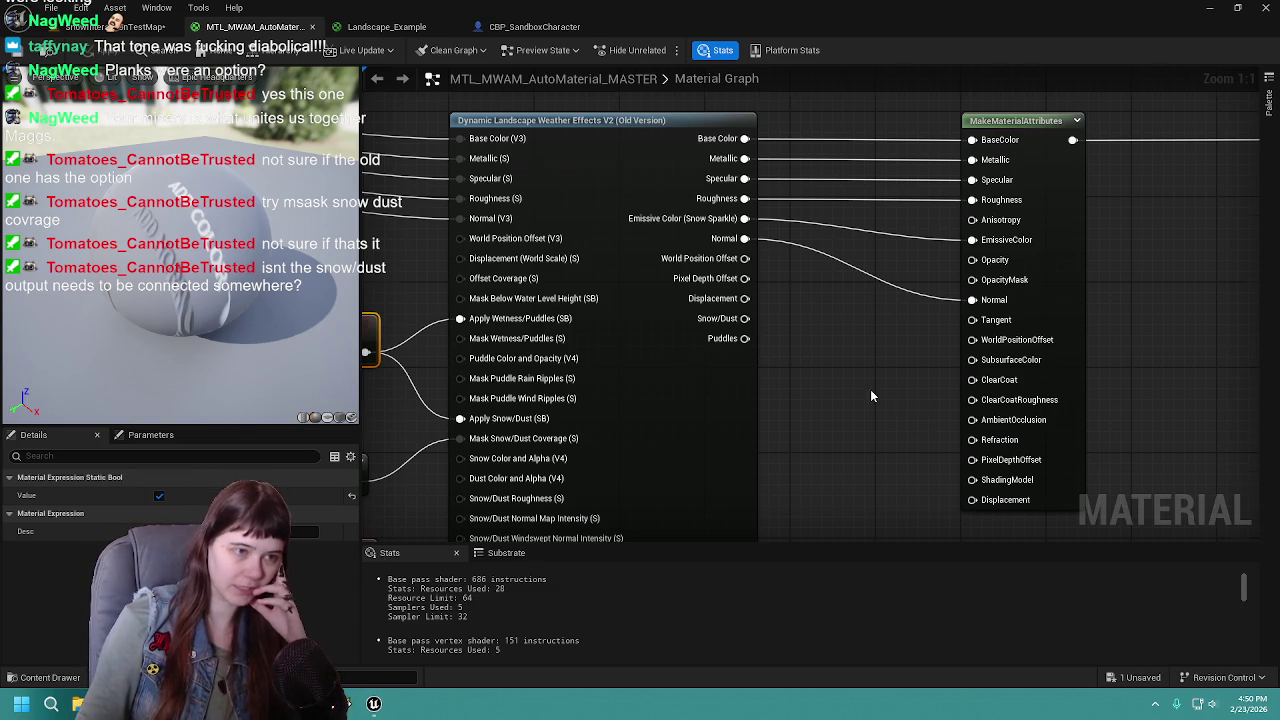
Break the Emissive Color (Snow Sparkle) link to EmissiveColor and apply the material
{"action": "left_click_drag", "start_coordinate": [863, 378], "coordinate": [806, 406]}
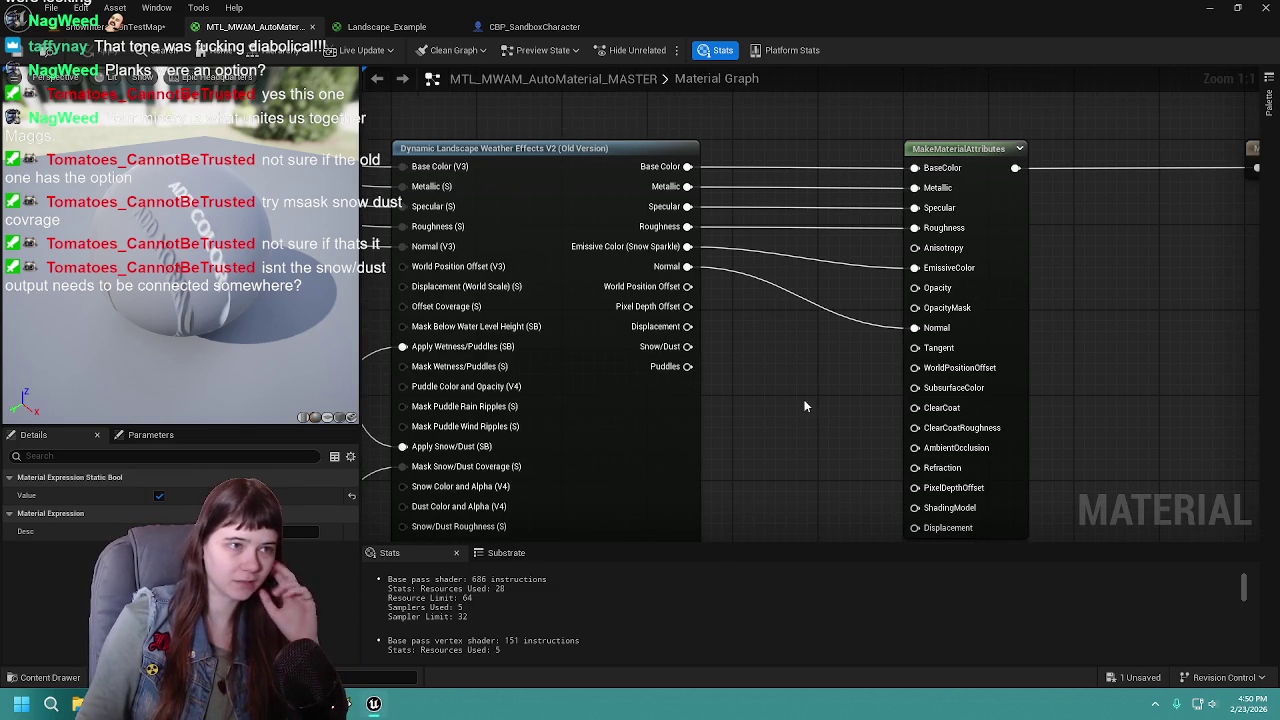
{"action": "left_click", "coordinate": [688, 246], "text": "alt"}
{"action": "left_click_drag", "start_coordinate": [777, 392], "coordinate": [703, 390]}
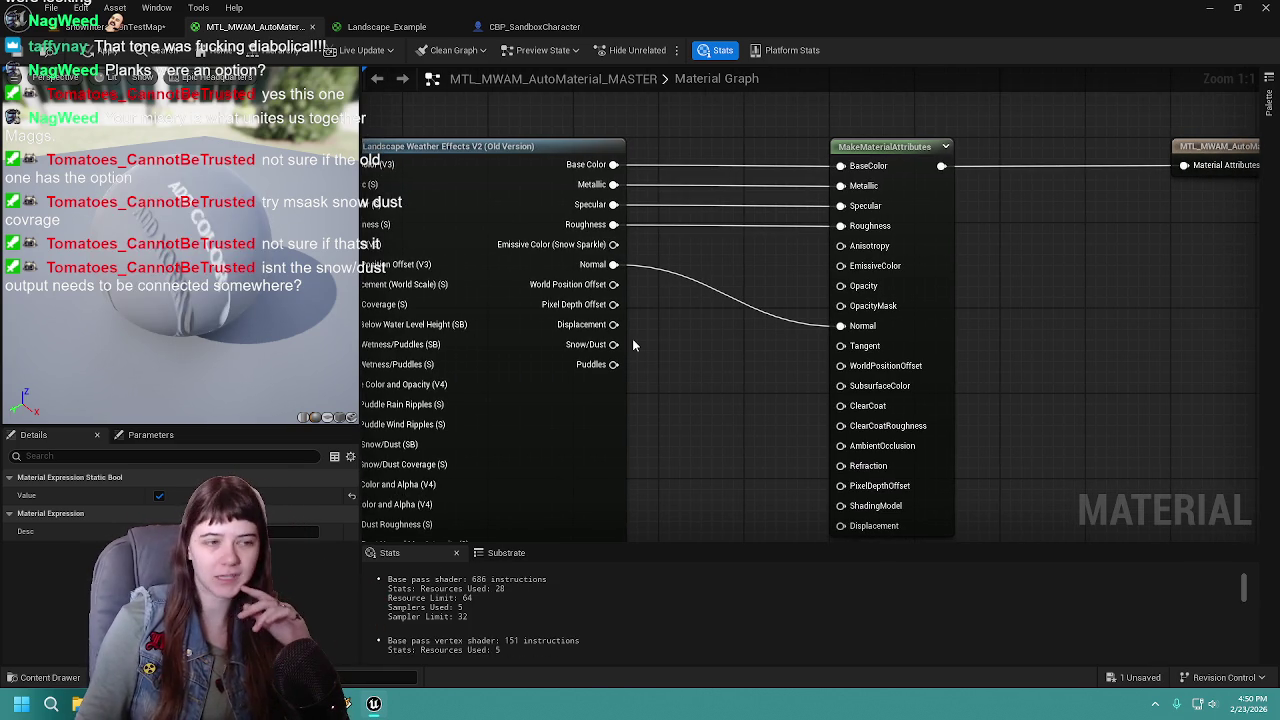
{"action": "left_click_drag", "start_coordinate": [656, 318], "coordinate": [607, 312]}
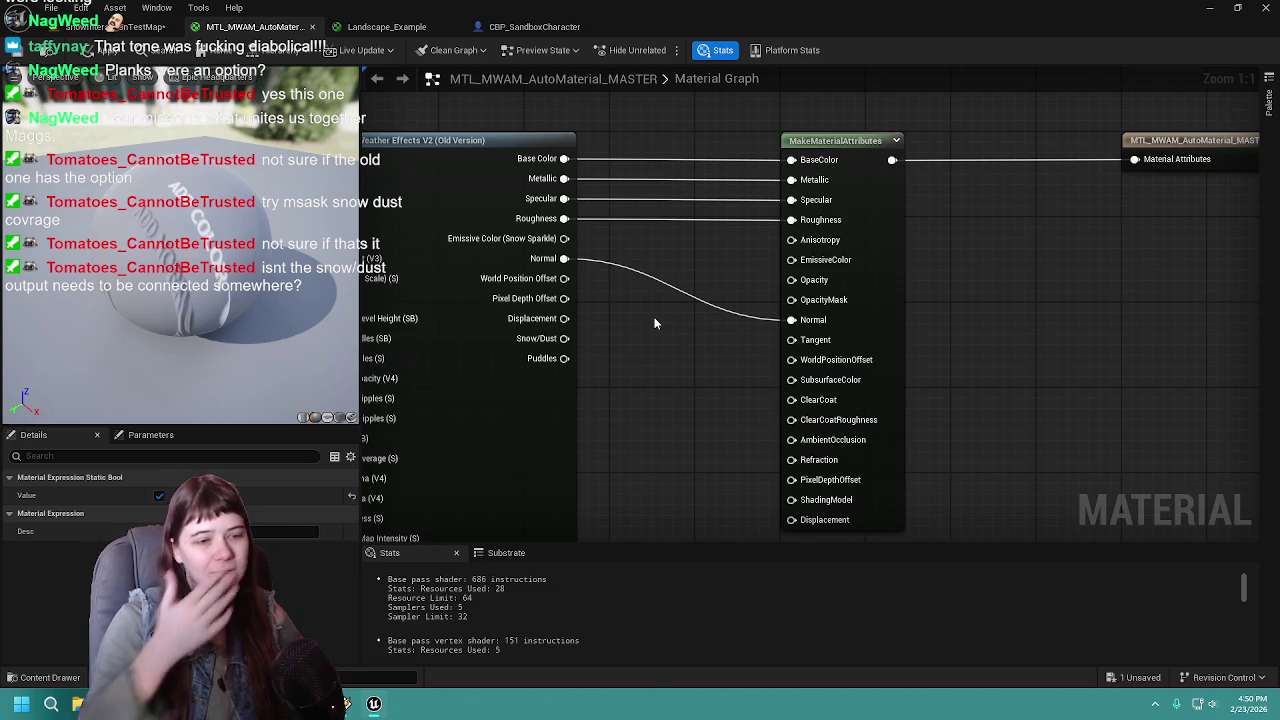
{"action": "left_click", "coordinate": [28, 53]}
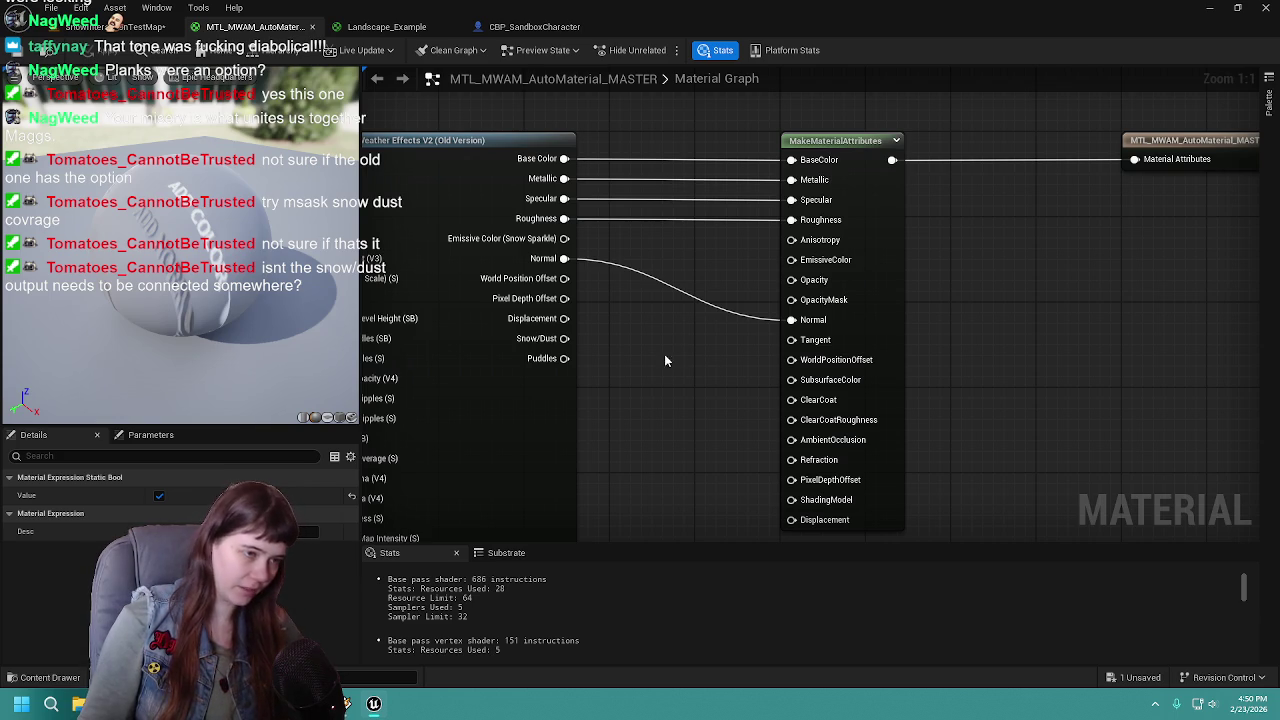
Look over the weather node's snow inputs and locate its function asset with Ctrl+B
{"action": "left_click_drag", "start_coordinate": [636, 358], "coordinate": [626, 348]}
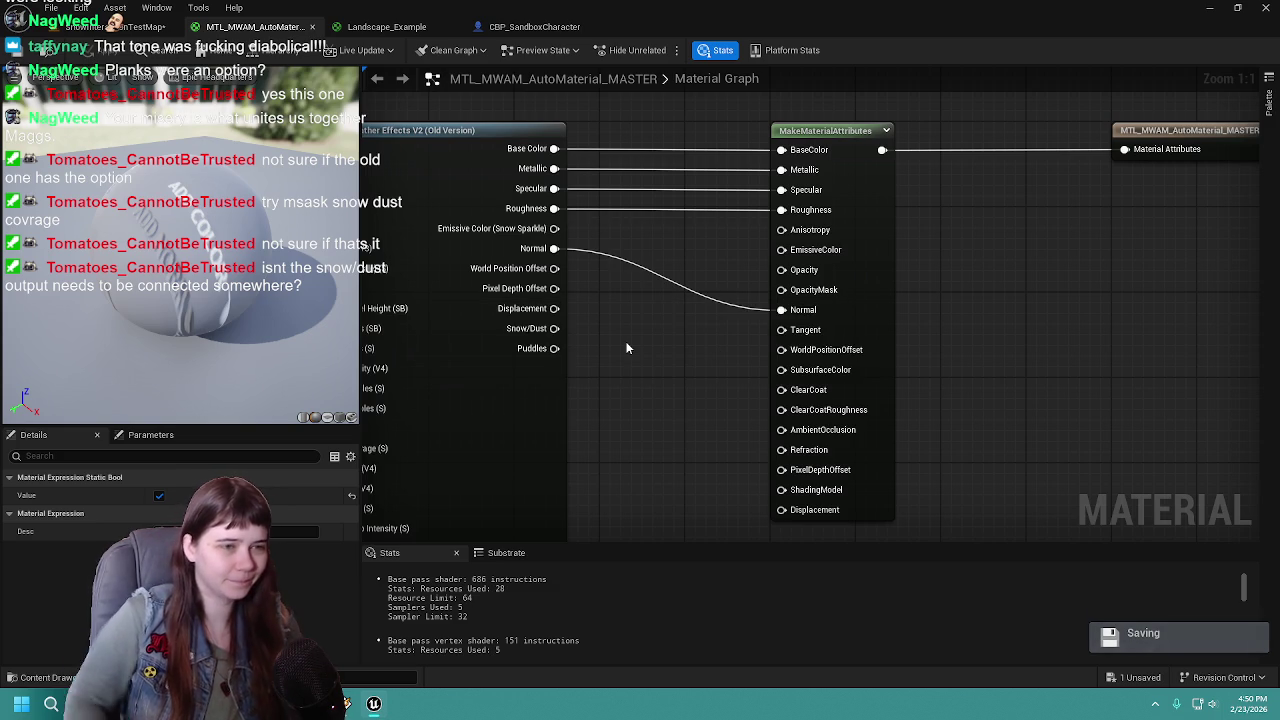
{"action": "mouse_move", "coordinate": [604, 380]}
{"action": "left_mouse_down"}
{"action": "mouse_move", "coordinate": [920, 361]}
{"action": "mouse_move", "coordinate": [1024, 333]}
{"action": "left_mouse_up"}
{"action": "left_click_drag", "start_coordinate": [604, 368], "coordinate": [618, 264]}
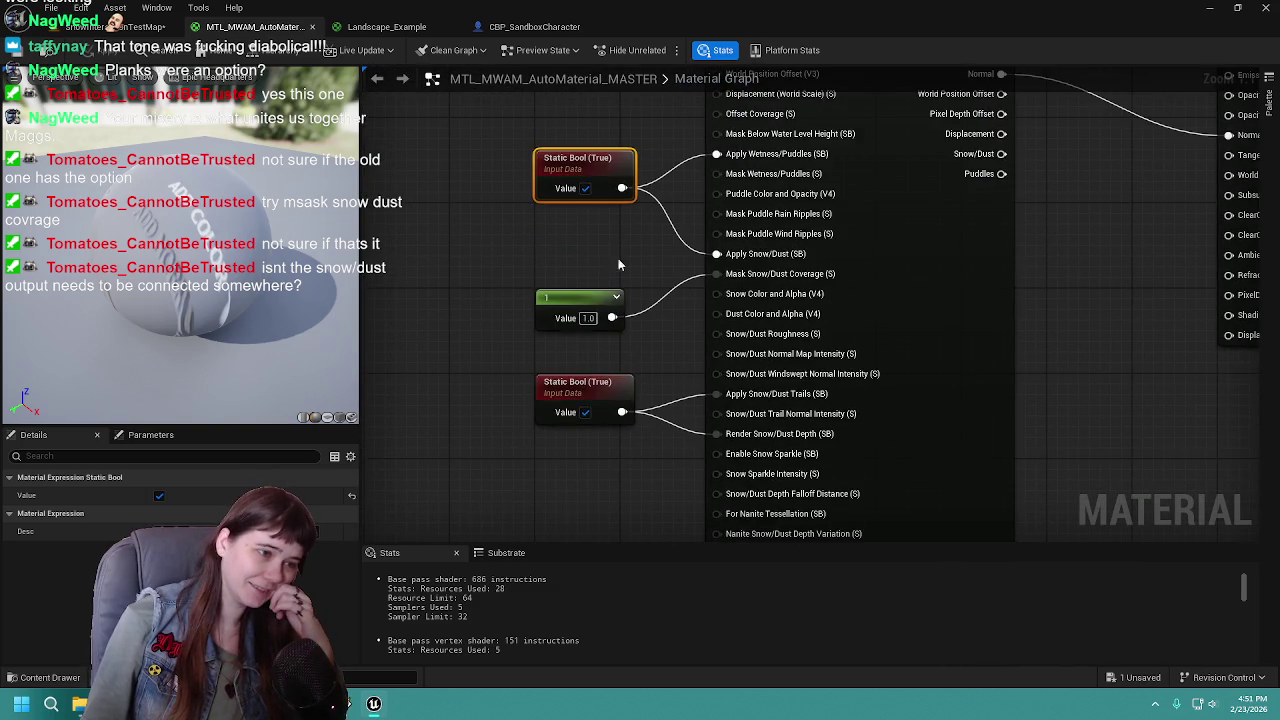
{"action": "mouse_move", "coordinate": [585, 387]}
{"action": "left_mouse_down"}
{"action": "mouse_move", "coordinate": [586, 314]}
{"action": "mouse_move", "coordinate": [574, 409]}
{"action": "left_mouse_up"}
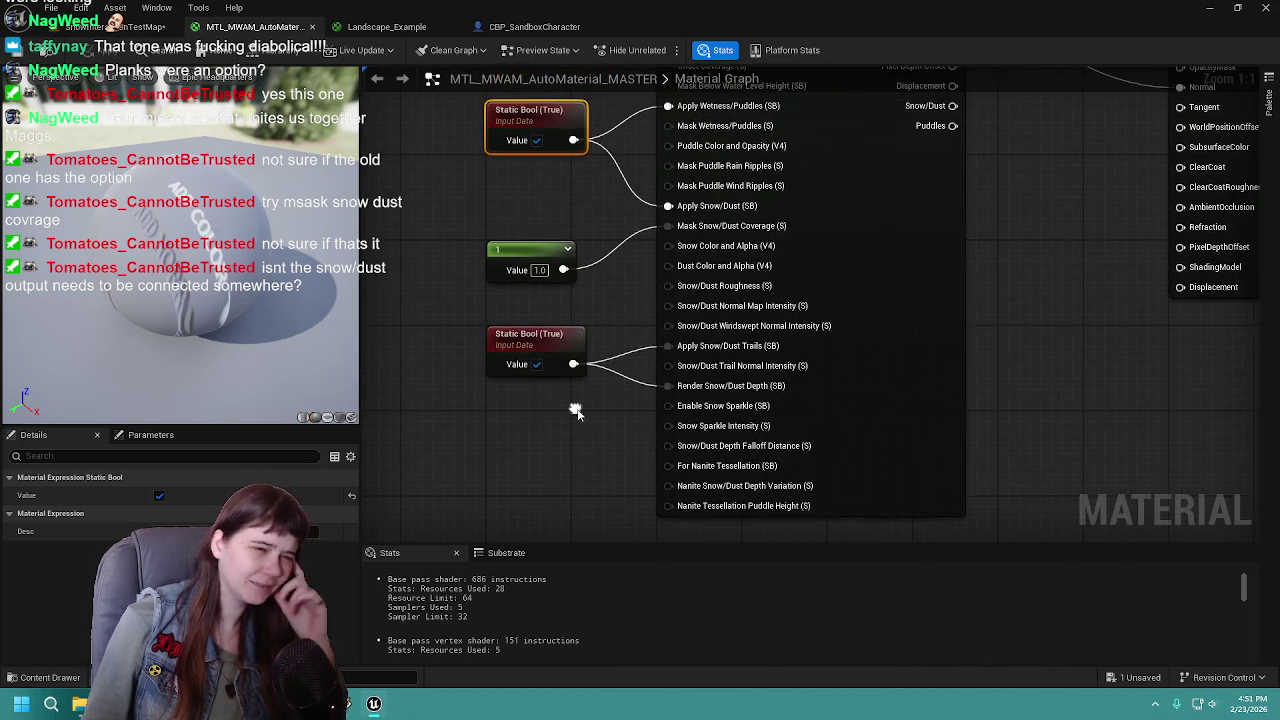
{"action": "mouse_move", "coordinate": [873, 267]}
{"action": "left_mouse_down"}
{"action": "mouse_move", "coordinate": [1006, 386]}
{"action": "mouse_move", "coordinate": [897, 403]}
{"action": "mouse_move", "coordinate": [479, 303]}
{"action": "left_mouse_up"}
{"action": "key", "text": "ctrl+b"}
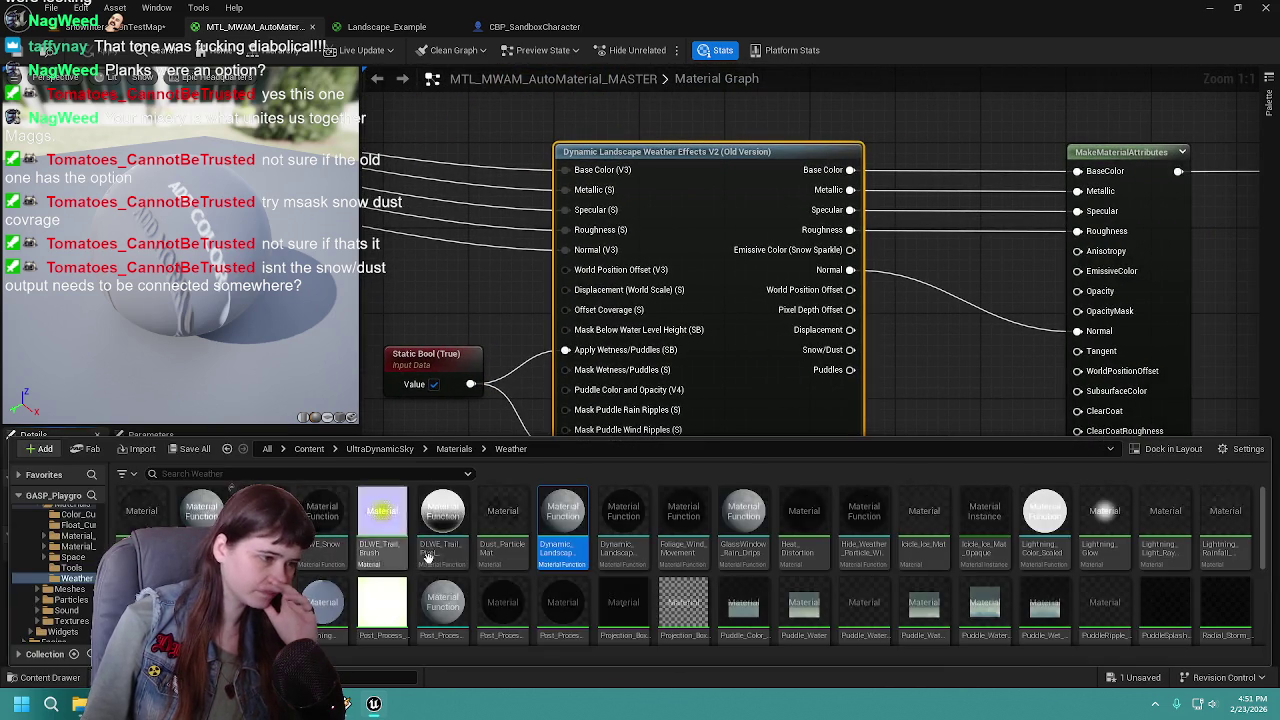
{"action": "left_click", "coordinate": [550, 280]}
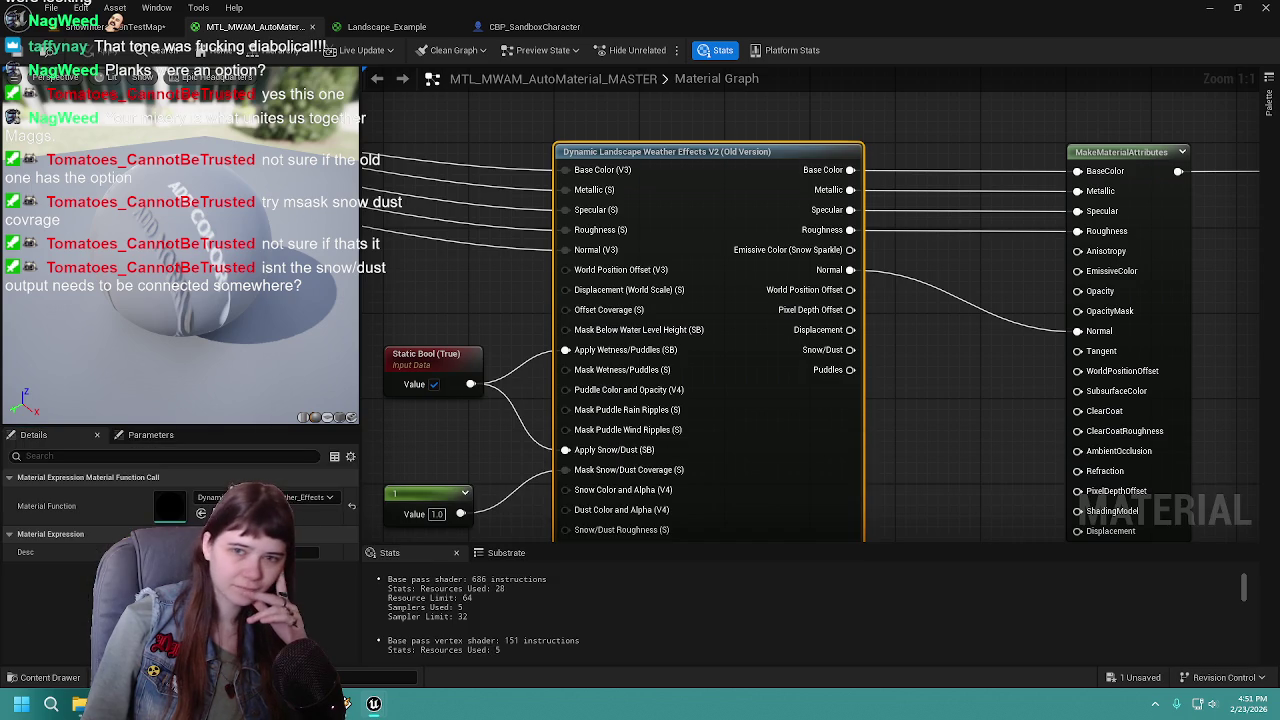
Open Dynamic Landscape Weather Effects V2, review its BreakMaterialAttributes-fed outputs, then close it
{"action": "double_click", "coordinate": [735, 193]}
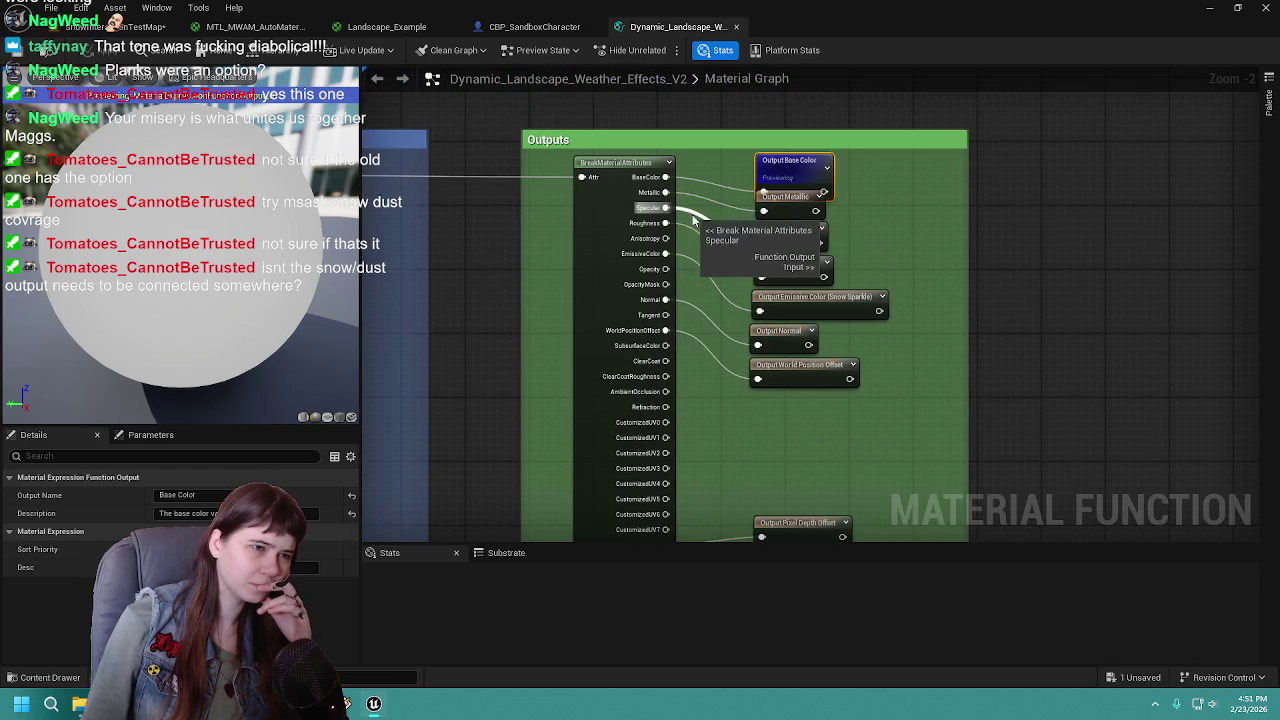
{"action": "mouse_move", "coordinate": [690, 435]}
{"action": "left_mouse_down"}
{"action": "mouse_move", "coordinate": [709, 214]}
{"action": "mouse_move", "coordinate": [689, 366]}
{"action": "mouse_move", "coordinate": [693, 300]}
{"action": "left_mouse_up"}
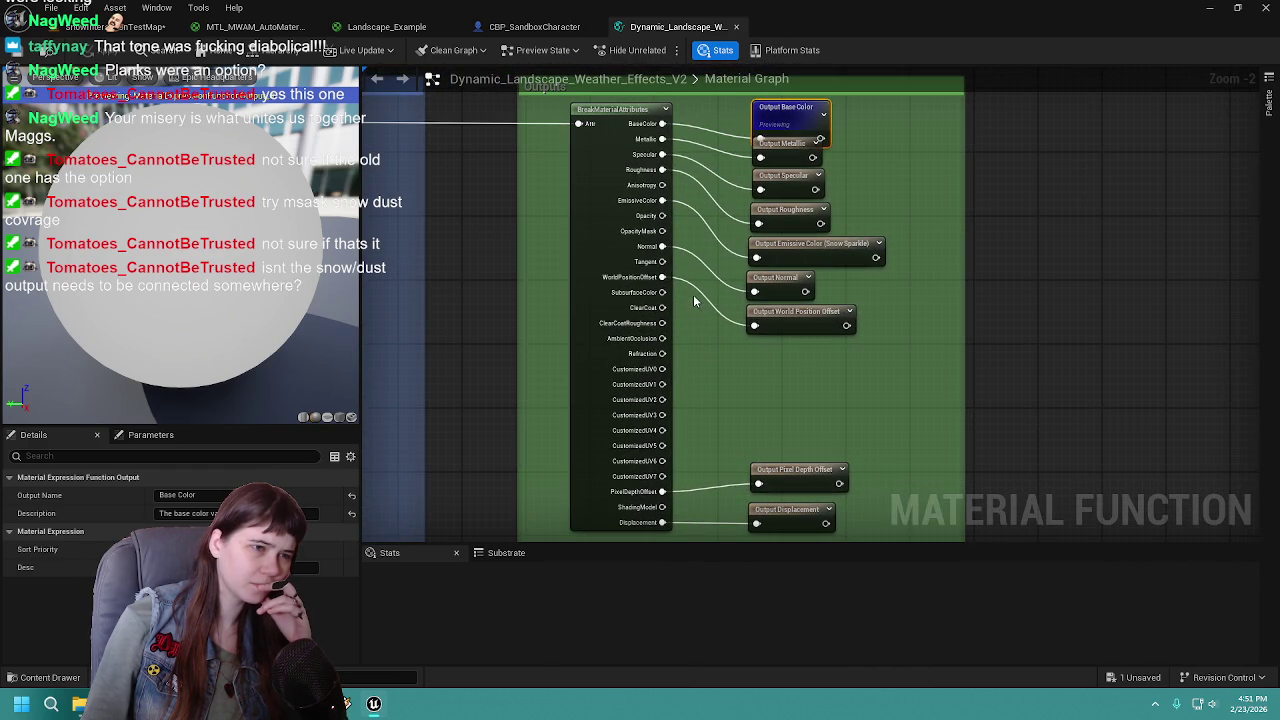
{"action": "left_click", "coordinate": [735, 26]}
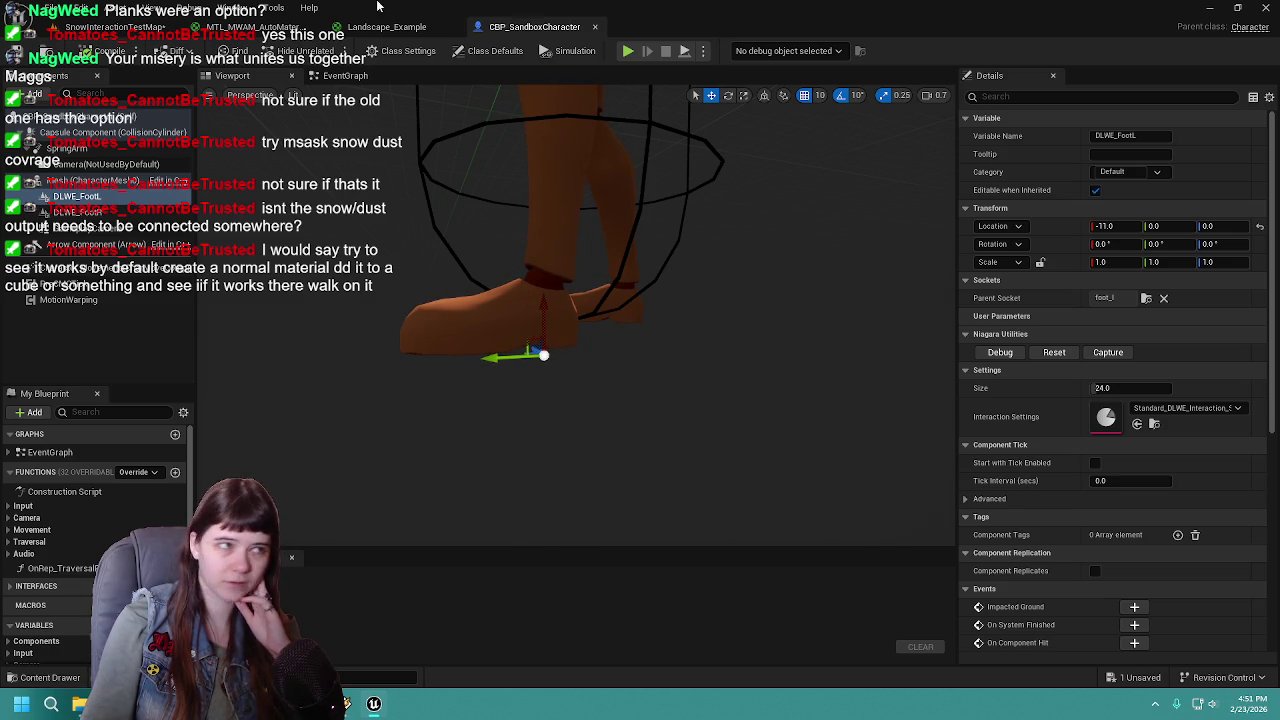
Back in the snowy level, frame the weather actor, go to Content, and show Place Actors
{"action": "left_click", "coordinate": [128, 26]}
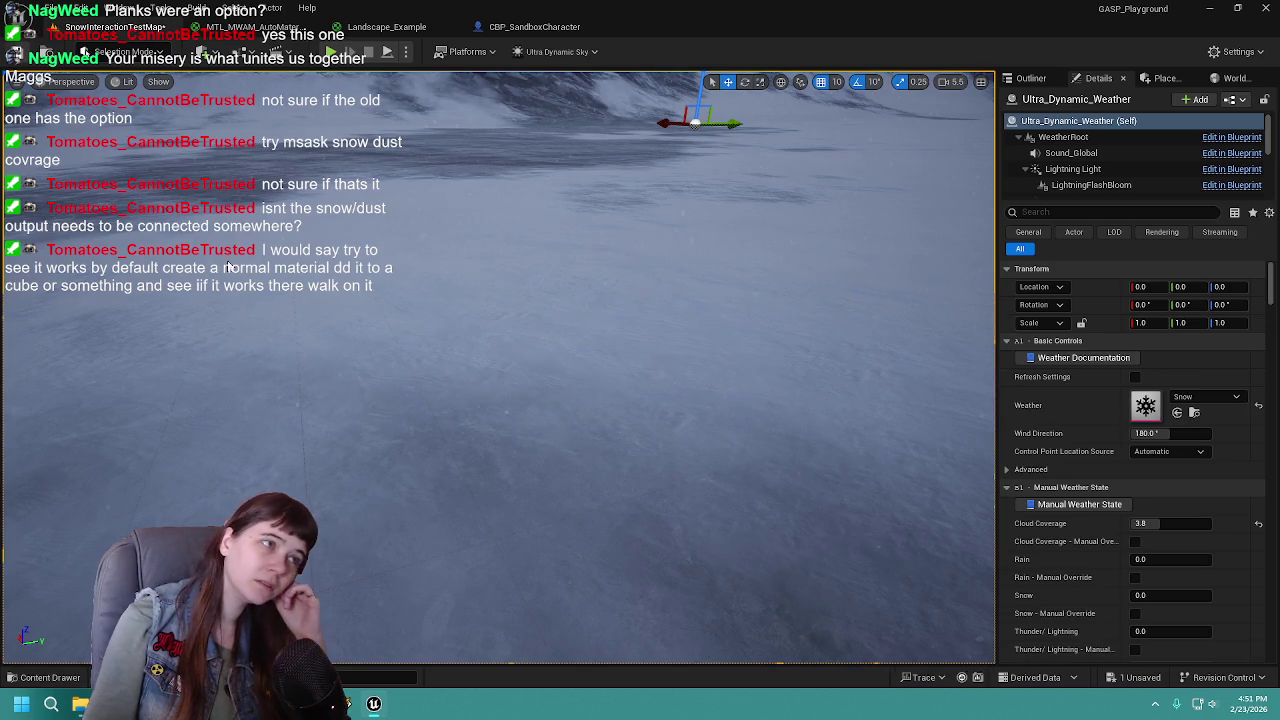
{"action": "key", "text": "f"}
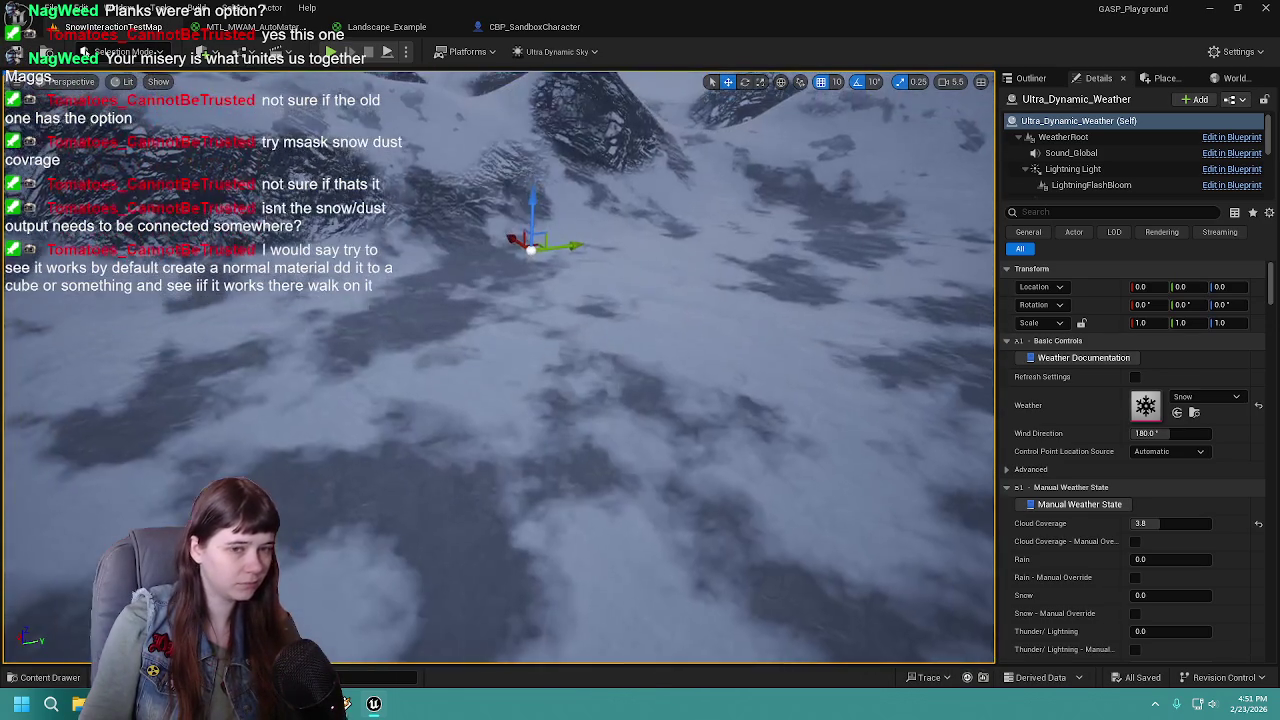
{"action": "key", "text": "ctrl+space"}
{"action": "left_click", "coordinate": [309, 449]}
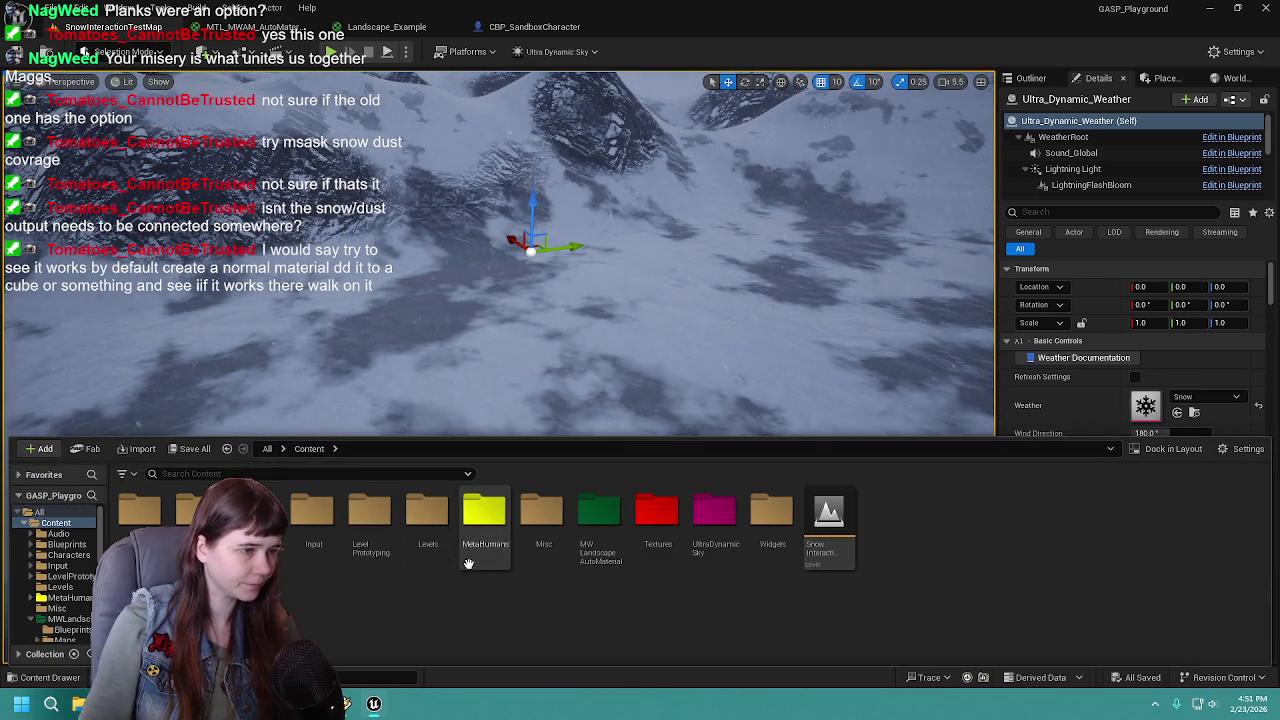
{"action": "left_click", "coordinate": [1163, 78]}
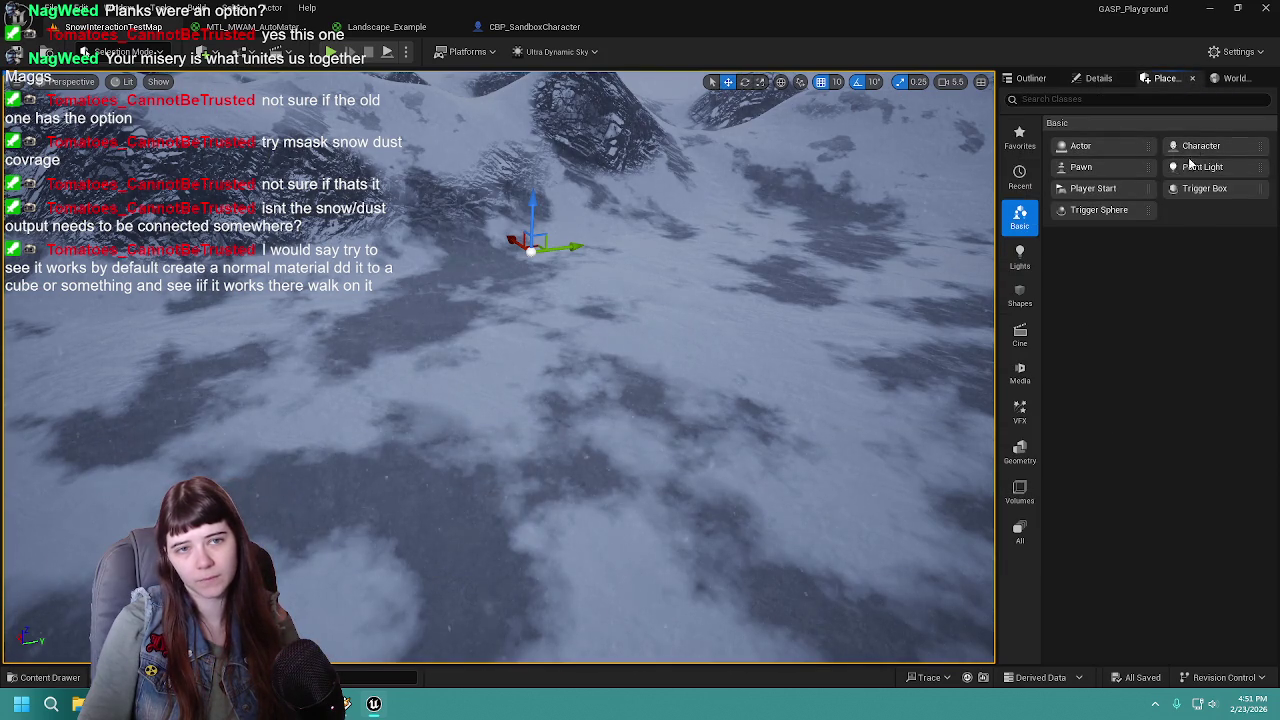
Drop a Plane from Shapes onto the snowy terrain and frame it in the viewport
{"action": "left_click", "coordinate": [1024, 306]}
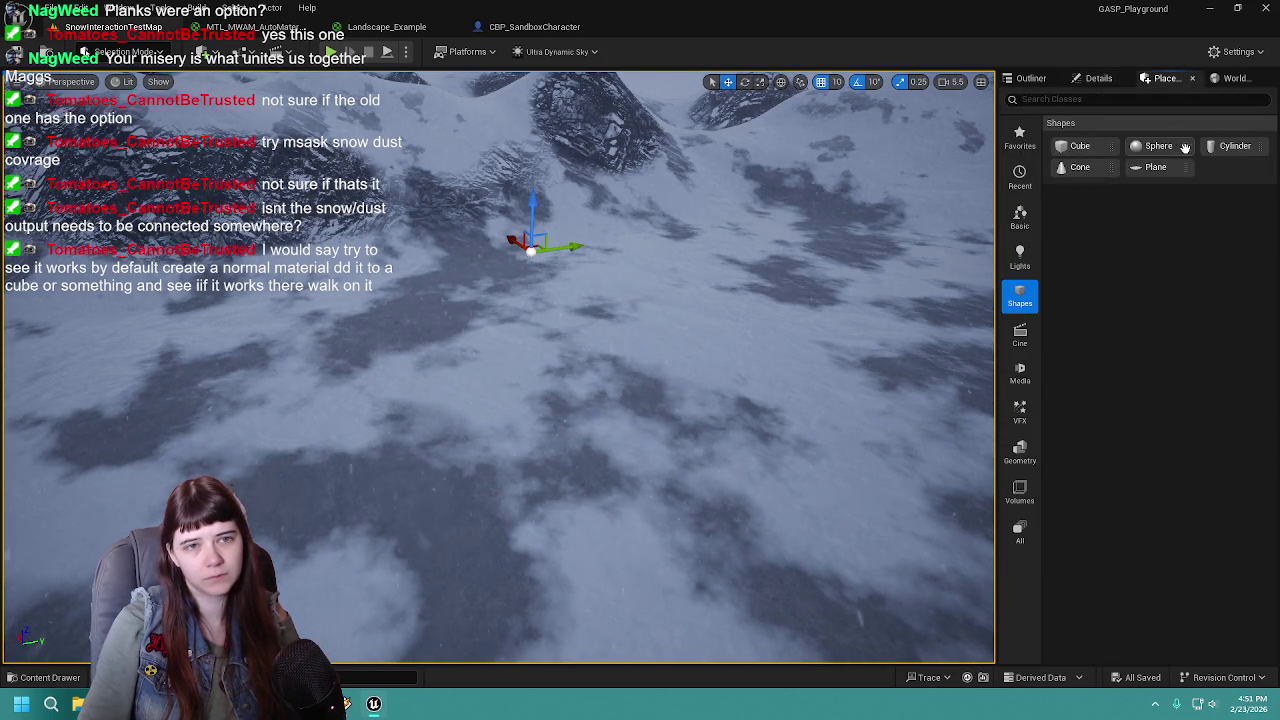
{"action": "left_click_drag", "start_coordinate": [1150, 168], "coordinate": [597, 441]}
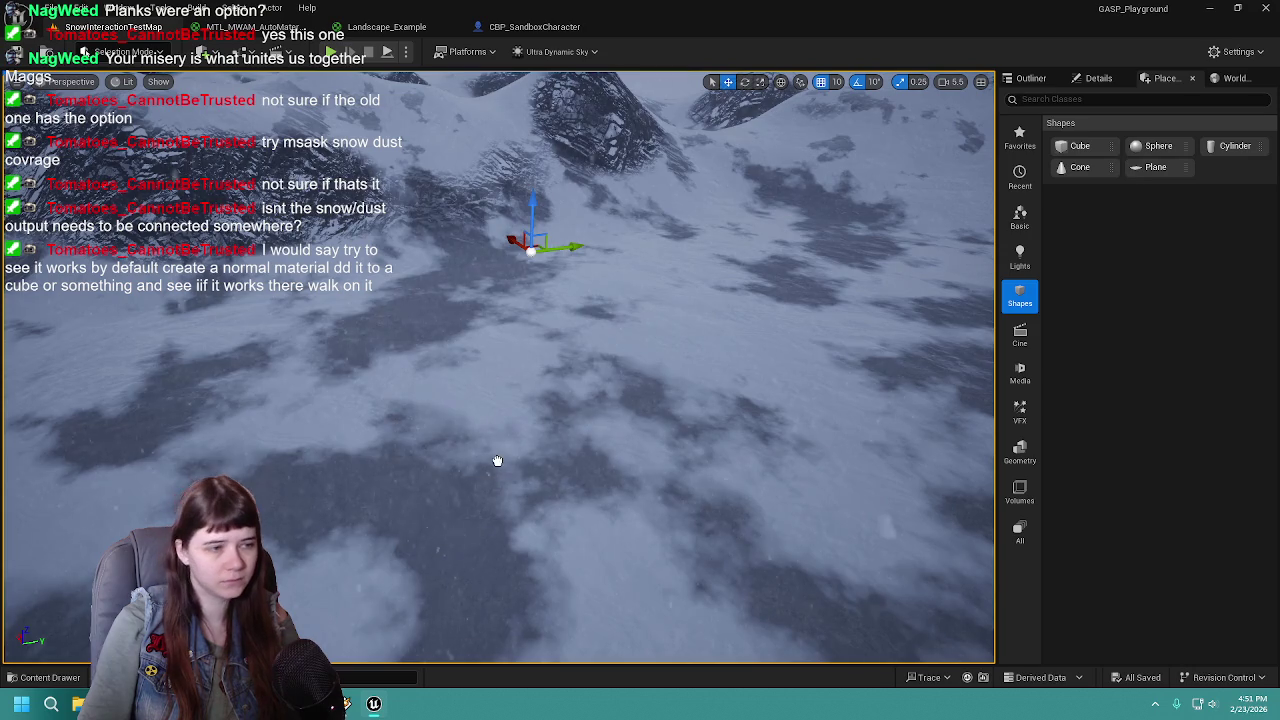
{"action": "left_click_drag", "start_coordinate": [497, 461], "coordinate": [497, 461]}
{"action": "left_click", "coordinate": [1097, 79]}
{"action": "left_click_drag", "start_coordinate": [620, 440], "coordinate": [501, 268]}
{"action": "left_click", "coordinate": [1253, 286]}
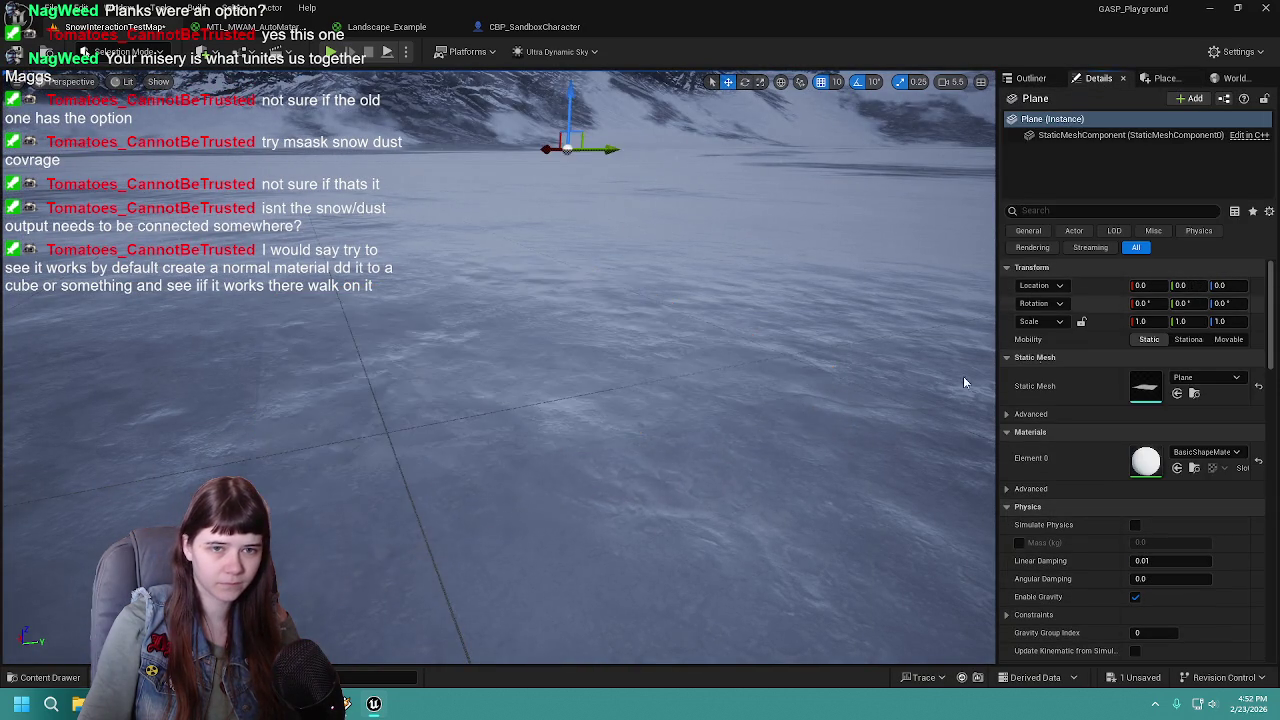
{"action": "key", "text": "f"}
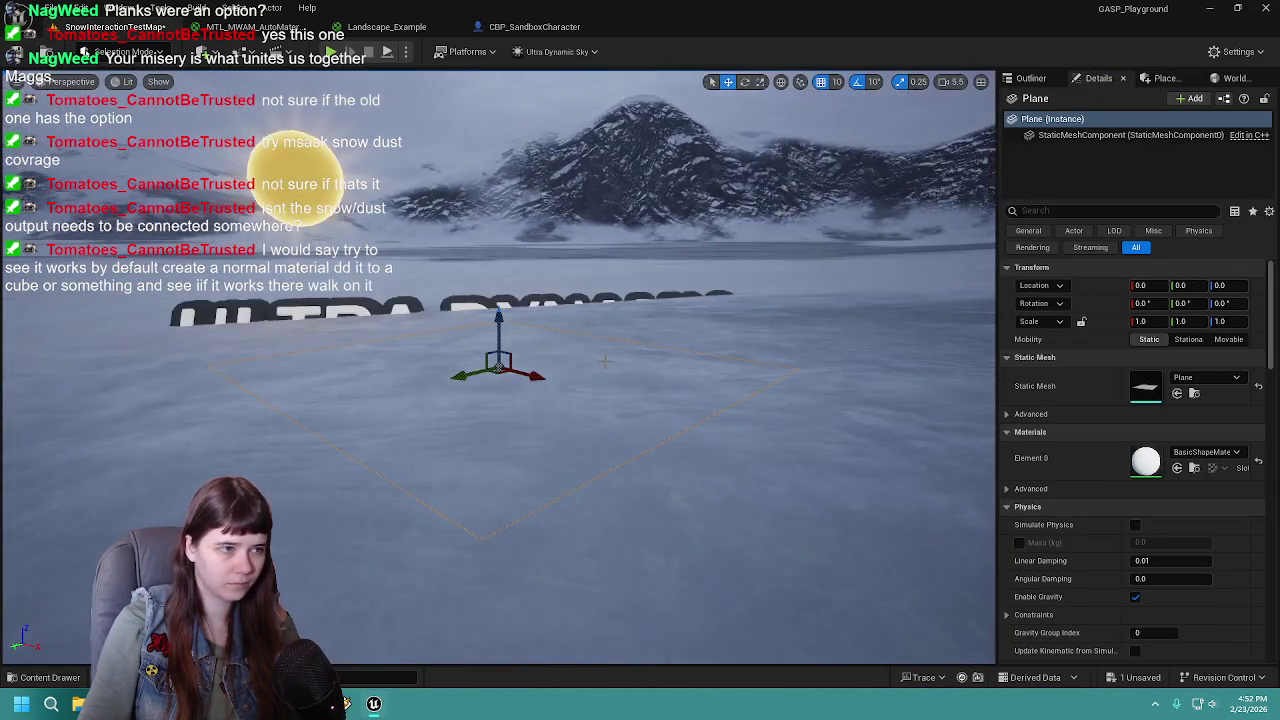
{"action": "mouse_move", "coordinate": [604, 362]}
{"action": "left_mouse_down"}
{"action": "mouse_move", "coordinate": [580, 310]}
{"action": "mouse_move", "coordinate": [520, 275]}
{"action": "left_mouse_up"}
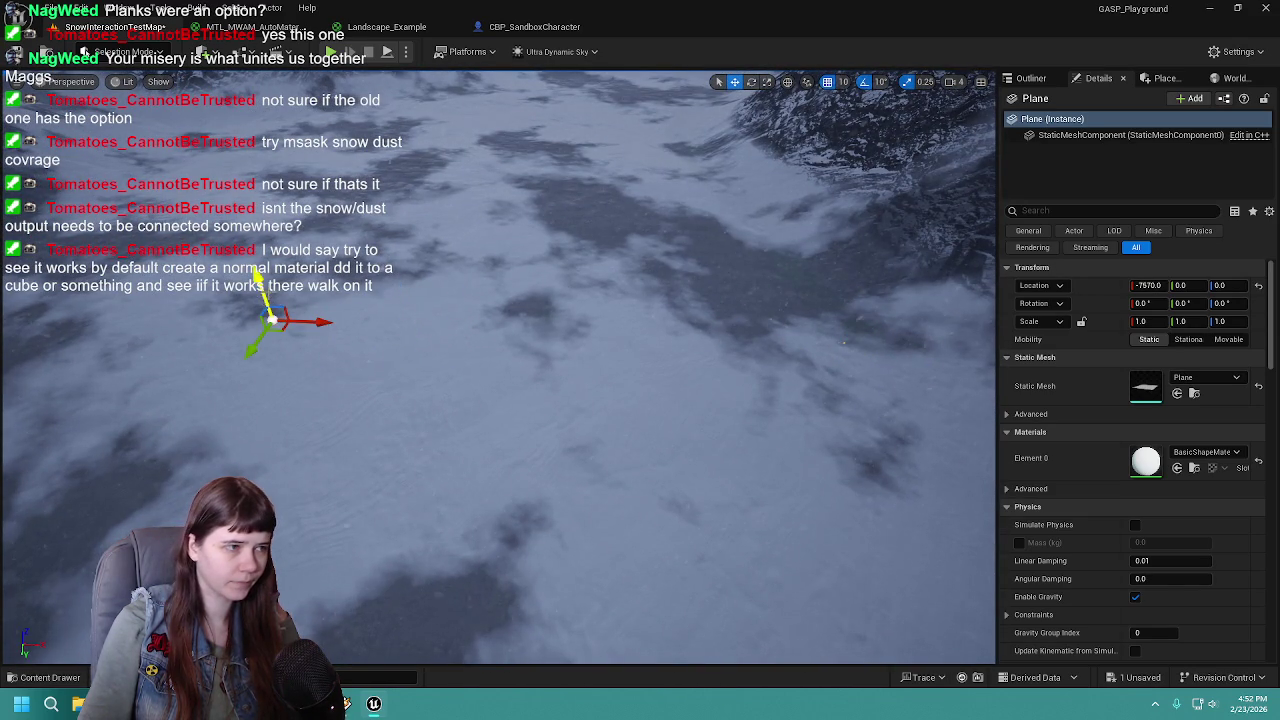
{"action": "mouse_move", "coordinate": [258, 268]}
{"action": "left_mouse_down"}
{"action": "mouse_move", "coordinate": [245, 250]}
{"action": "mouse_move", "coordinate": [240, 265]}
{"action": "mouse_move", "coordinate": [220, 260]}
{"action": "left_mouse_up"}
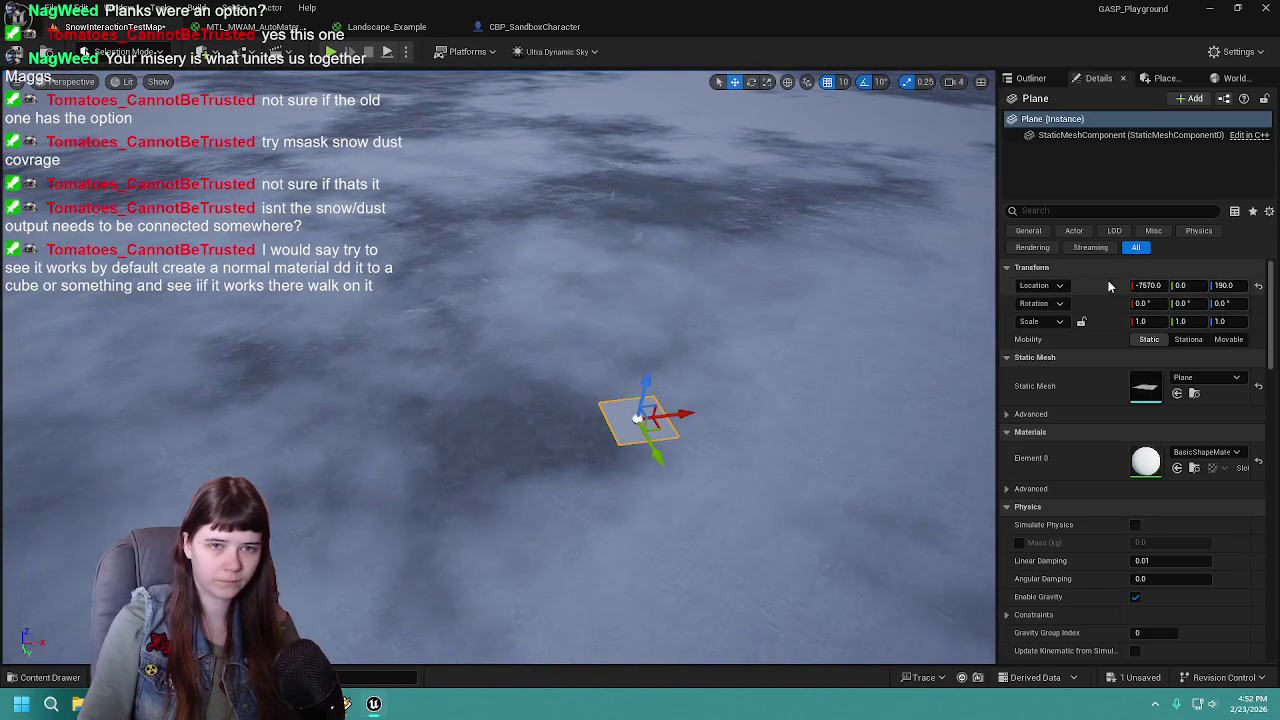
Set the plane's Location Z to 10 and its scale to 10 on every axis
{"action": "type", "text": "10"}
{"action": "key", "text": "Return"}
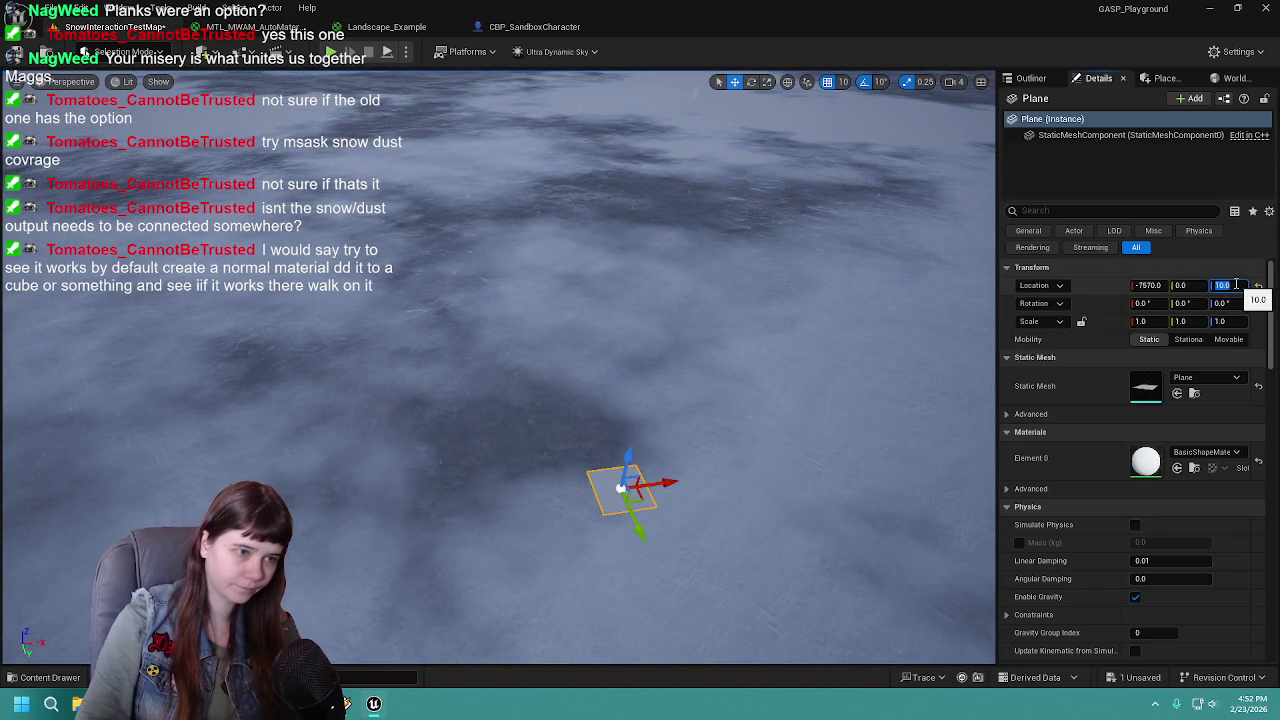
{"action": "scroll", "coordinate": [560, 400], "scroll_direction": "up", "scroll_amount": 5}
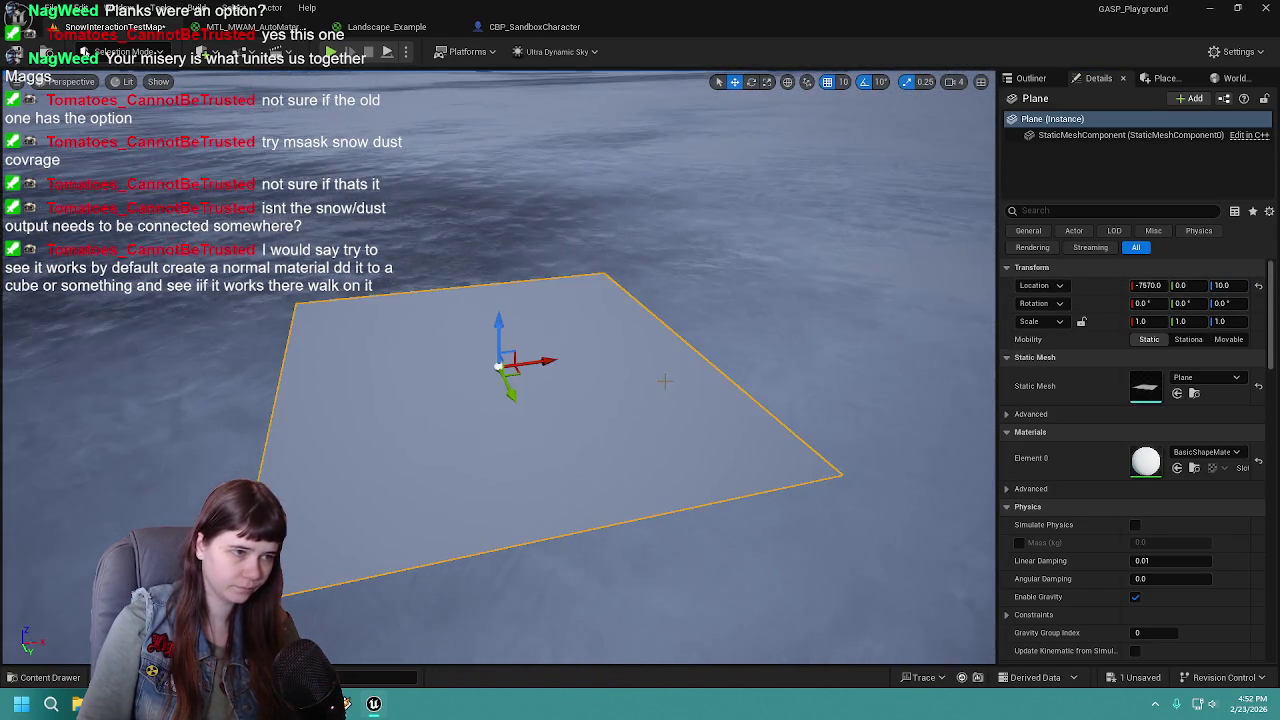
{"action": "scroll", "coordinate": [560, 400], "scroll_direction": "down", "scroll_amount": 5}
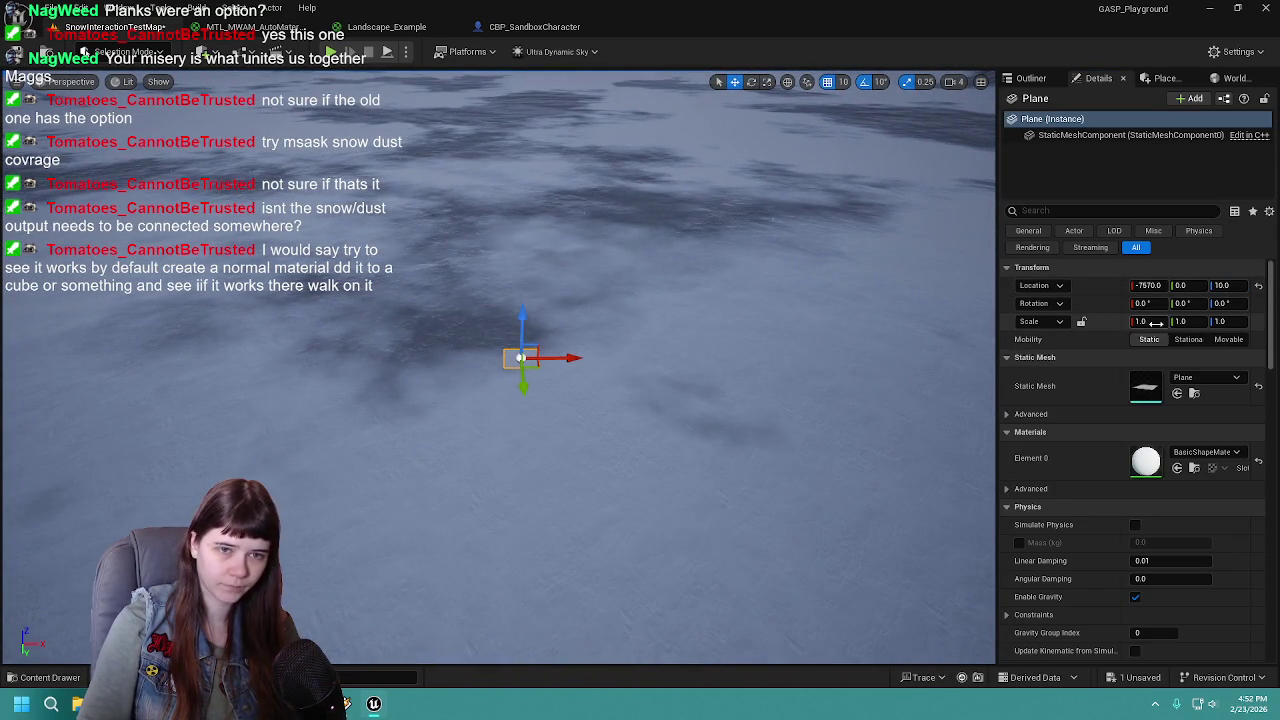
{"action": "type", "text": "10"}
{"action": "key", "text": "Tab"}
{"action": "type", "text": "10"}
{"action": "key", "text": "Tab"}
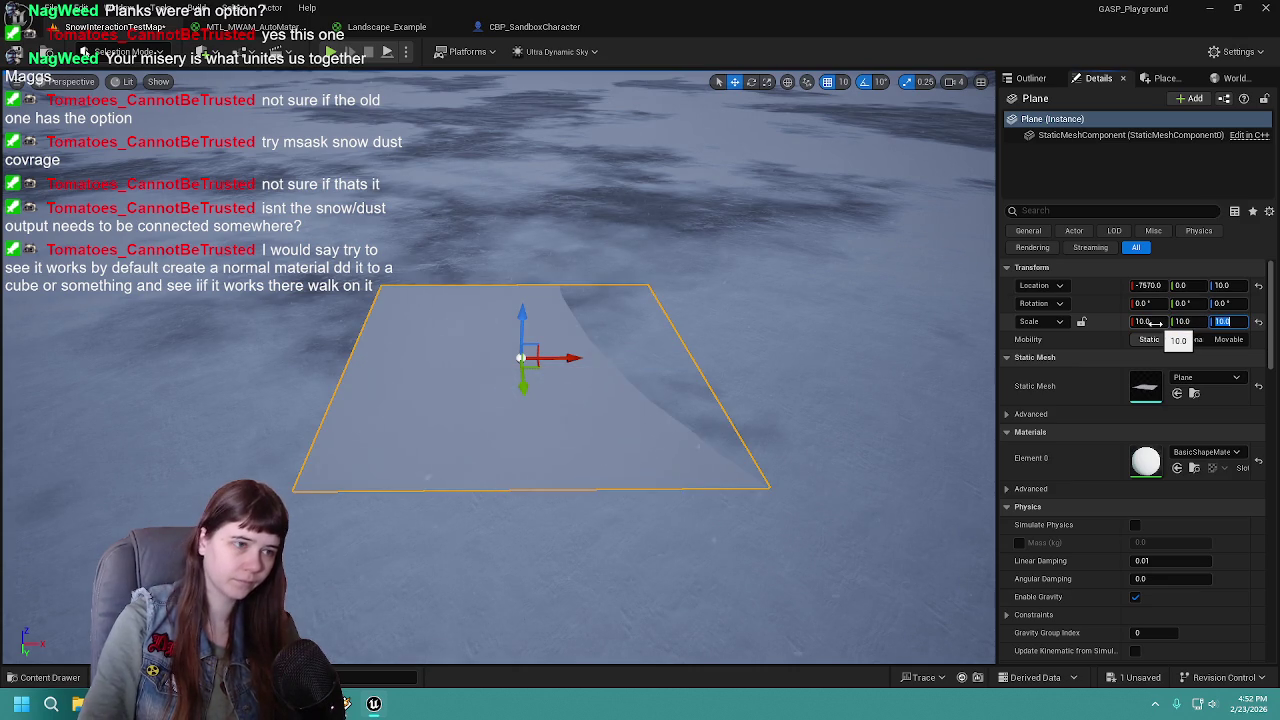
Slide the plane along X to -8130 and bring the view down to it
{"action": "left_click_drag", "start_coordinate": [563, 357], "coordinate": [371, 357]}
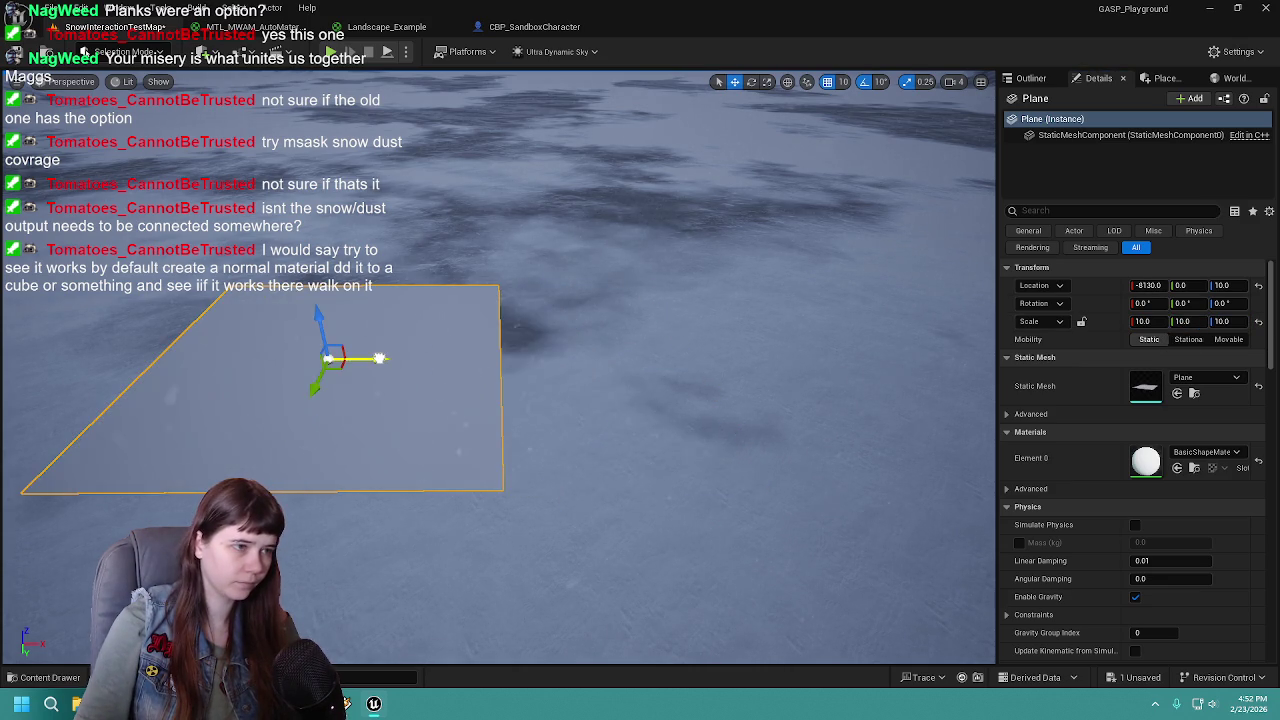
{"action": "key", "text": "f"}
{"action": "key", "text": "w"}
{"action": "scroll", "coordinate": [498, 367], "scroll_direction": "down", "scroll_amount": 2}
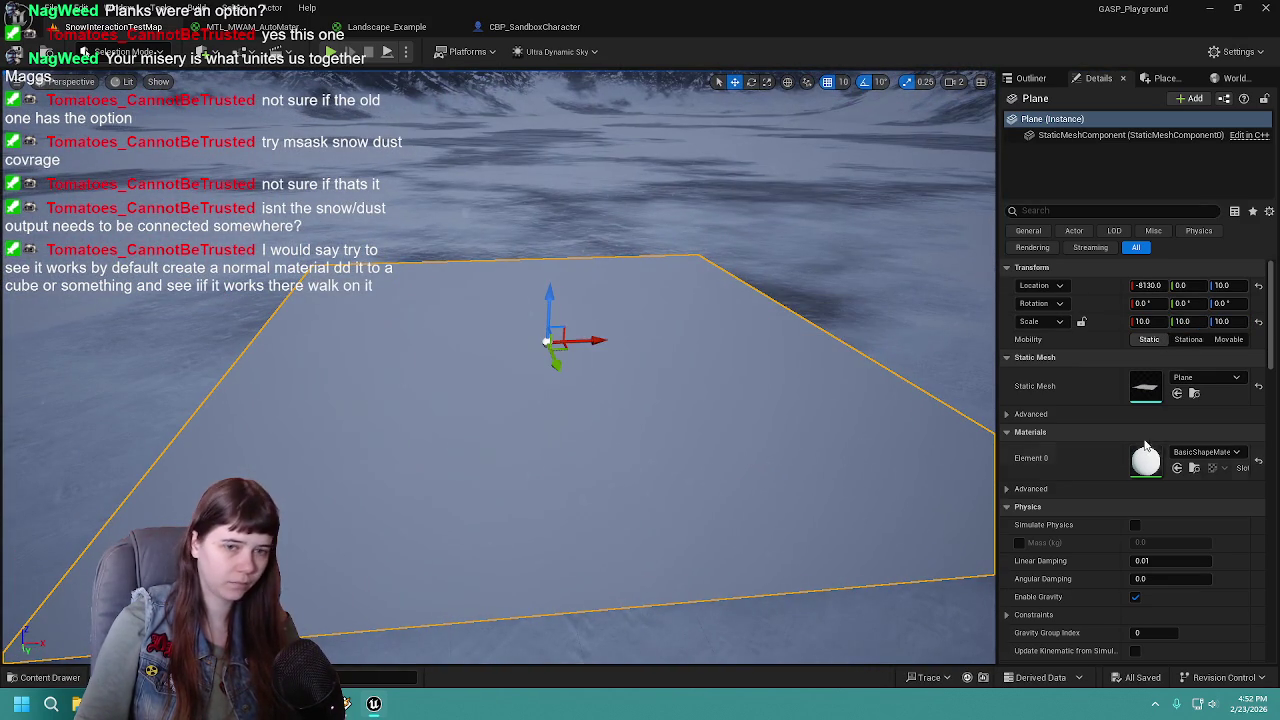
{"action": "left_click", "coordinate": [1194, 467]}
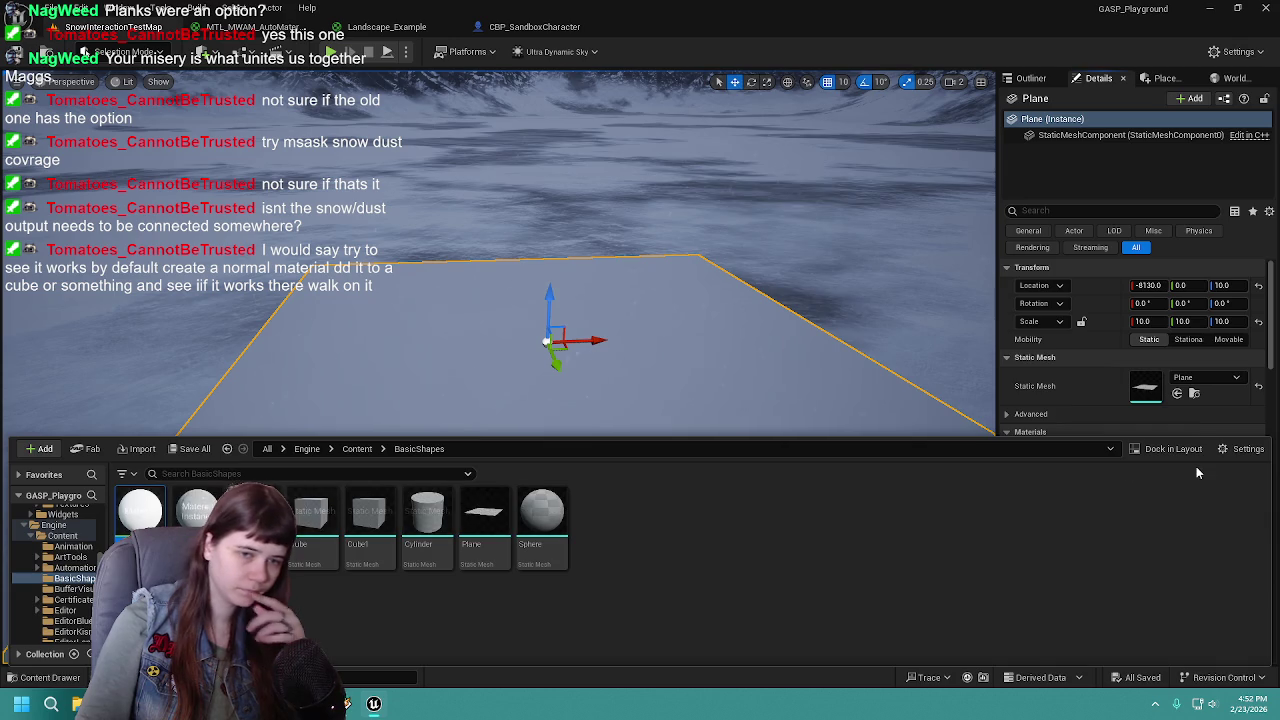
Create a folder named Materials under Content and open it
{"action": "left_click", "coordinate": [313, 452]}
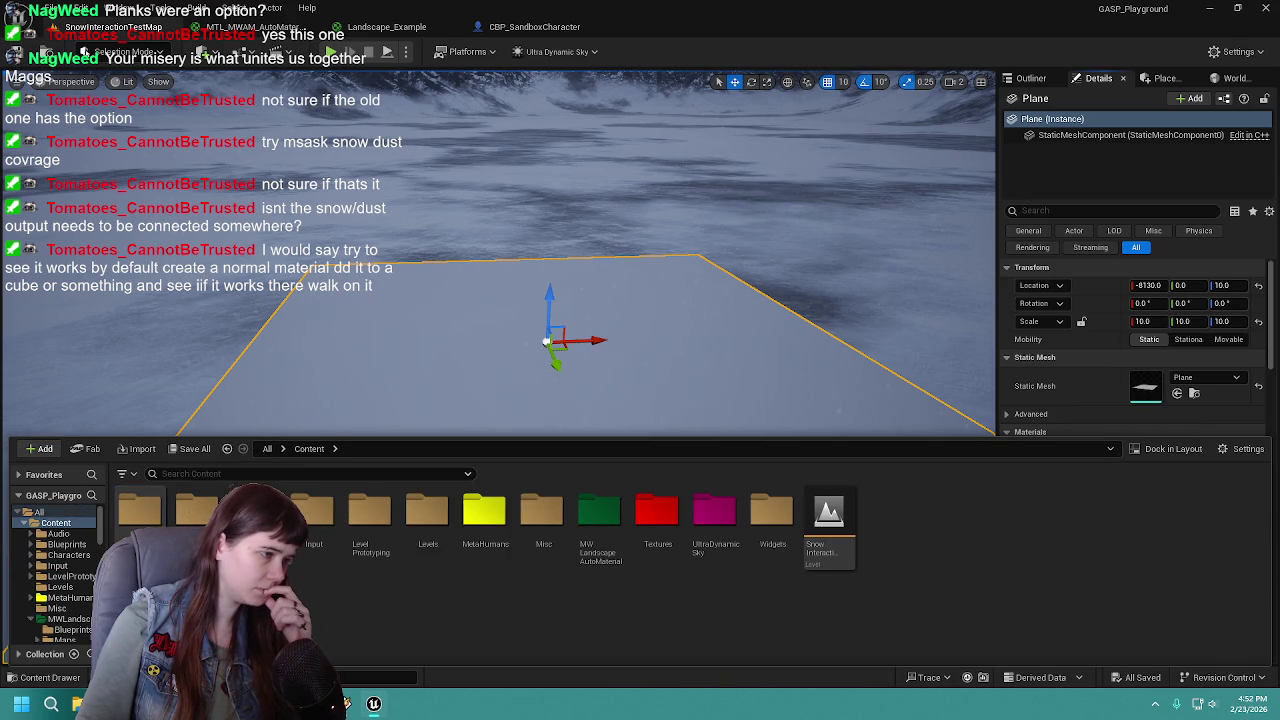
{"action": "right_click", "coordinate": [563, 590]}
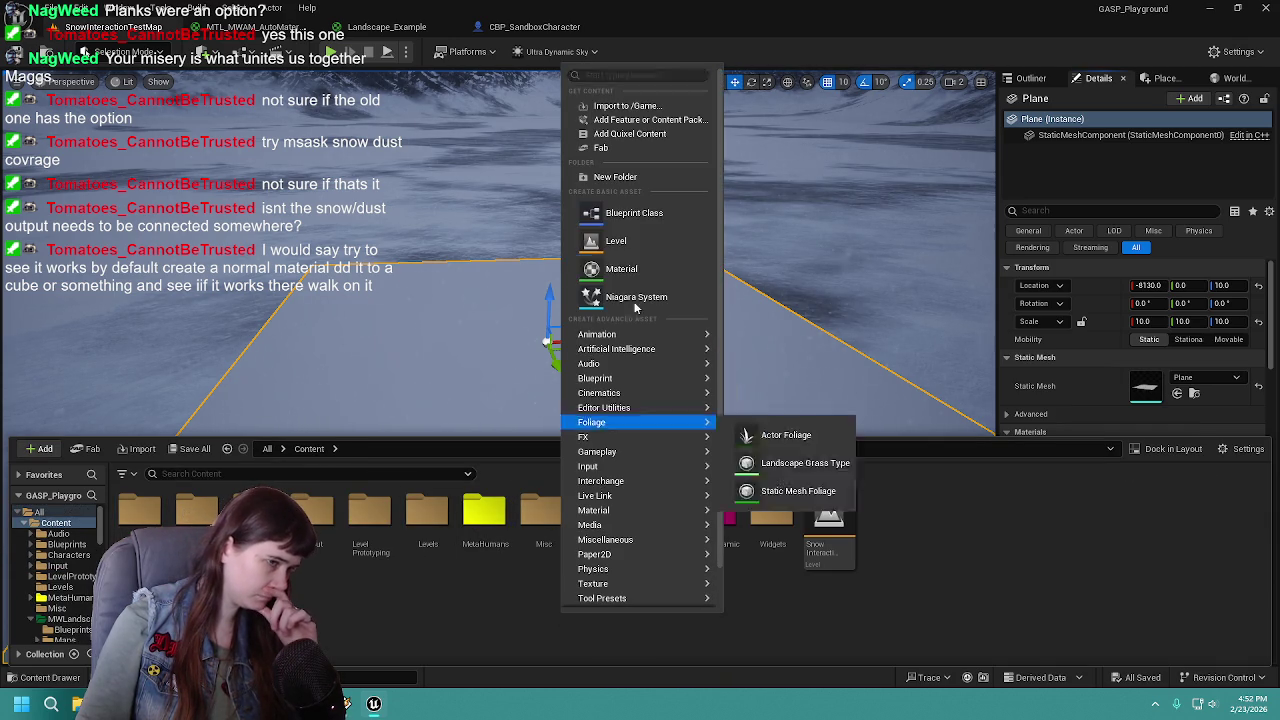
{"action": "left_click", "coordinate": [660, 177]}
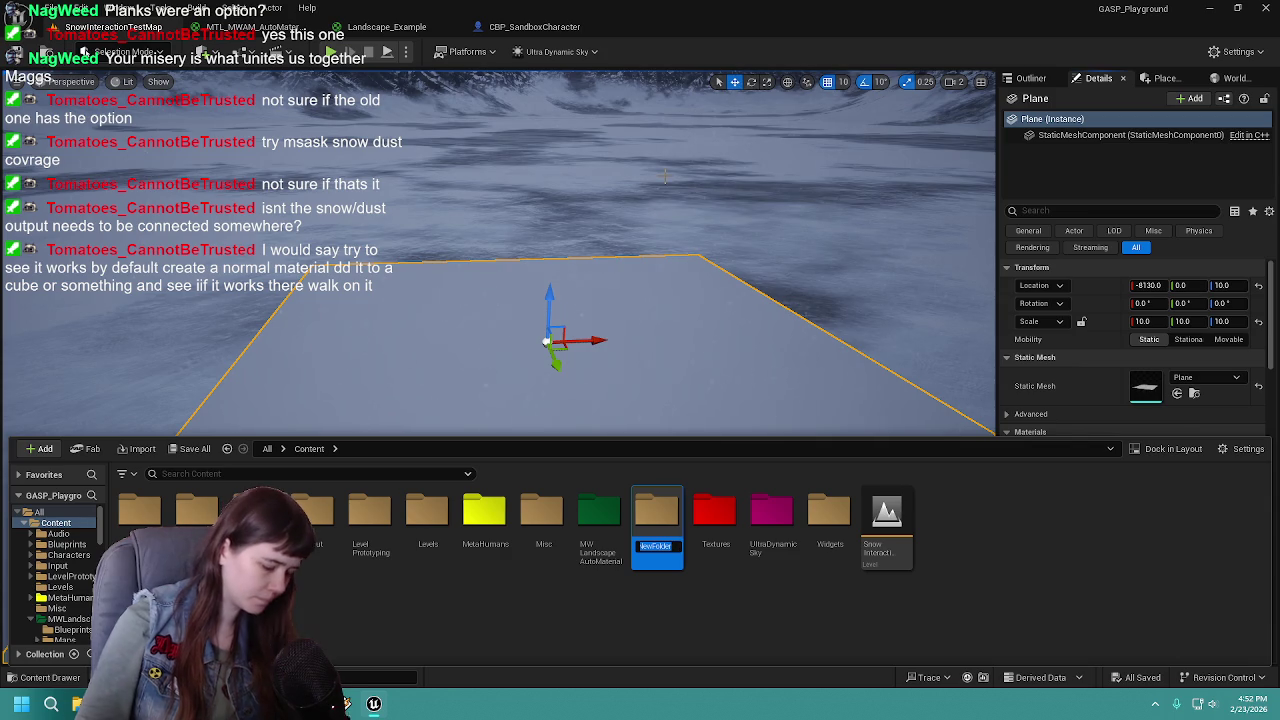
{"action": "type", "text": "Materials"}
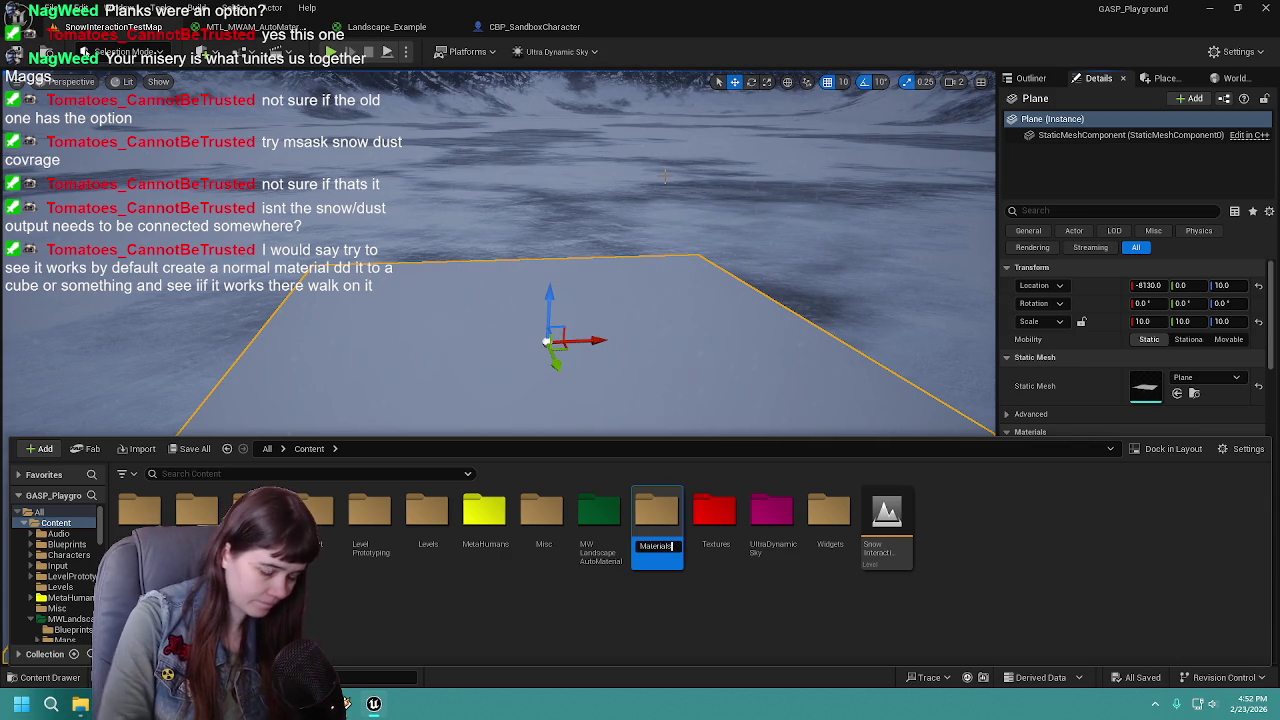
{"action": "key", "text": "Return"}
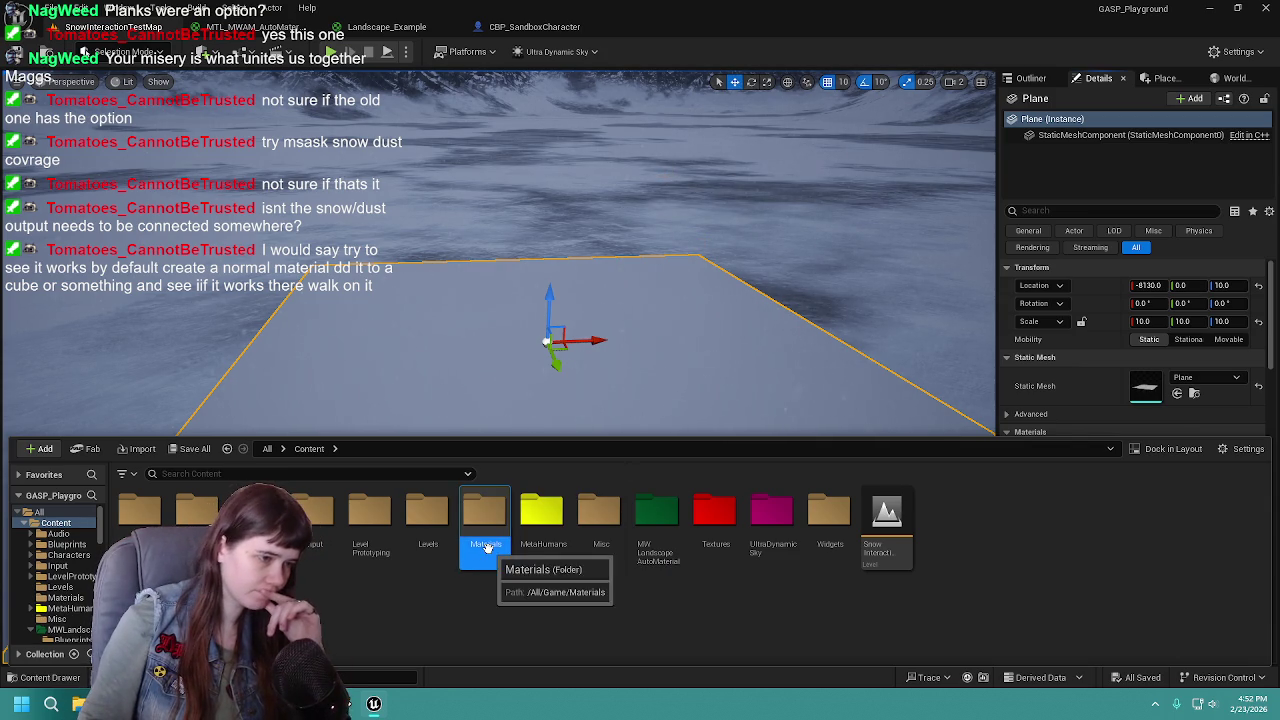
{"action": "double_click", "coordinate": [489, 550]}
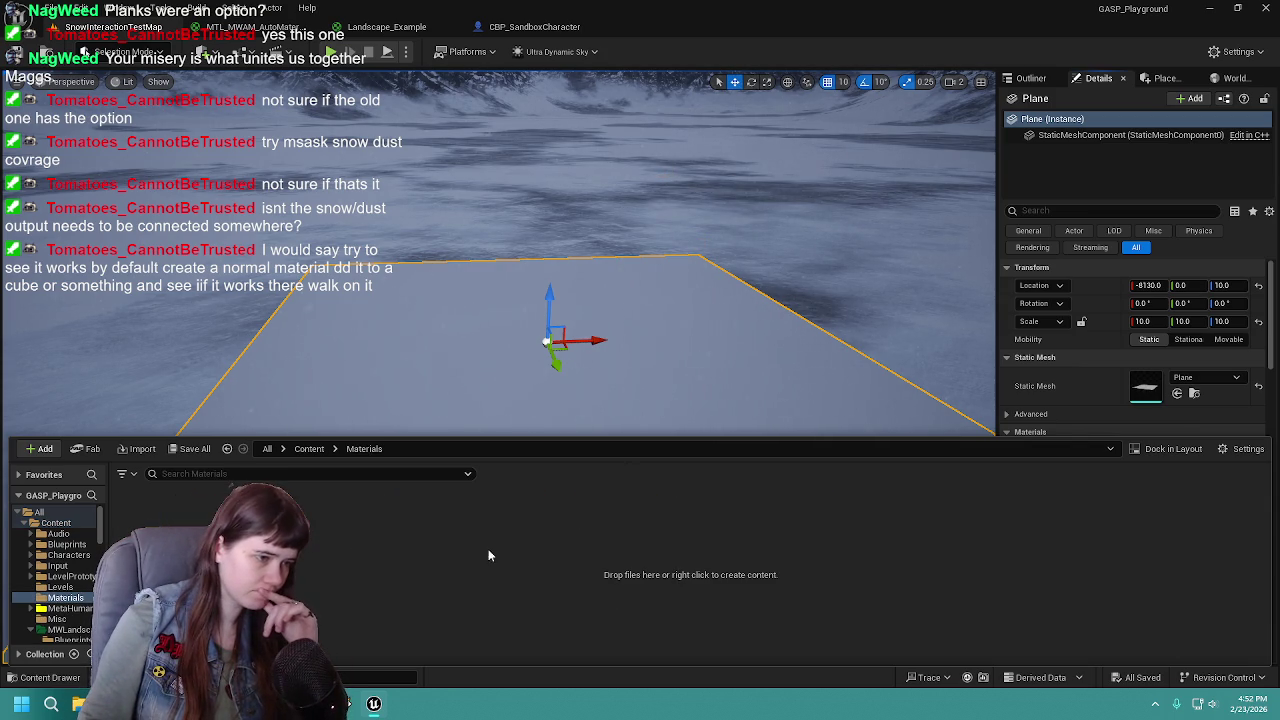
Create a new material, NewMaterial, in the Materials folder and save it
{"action": "right_click", "coordinate": [183, 523]}
{"action": "left_click", "coordinate": [250, 343]}
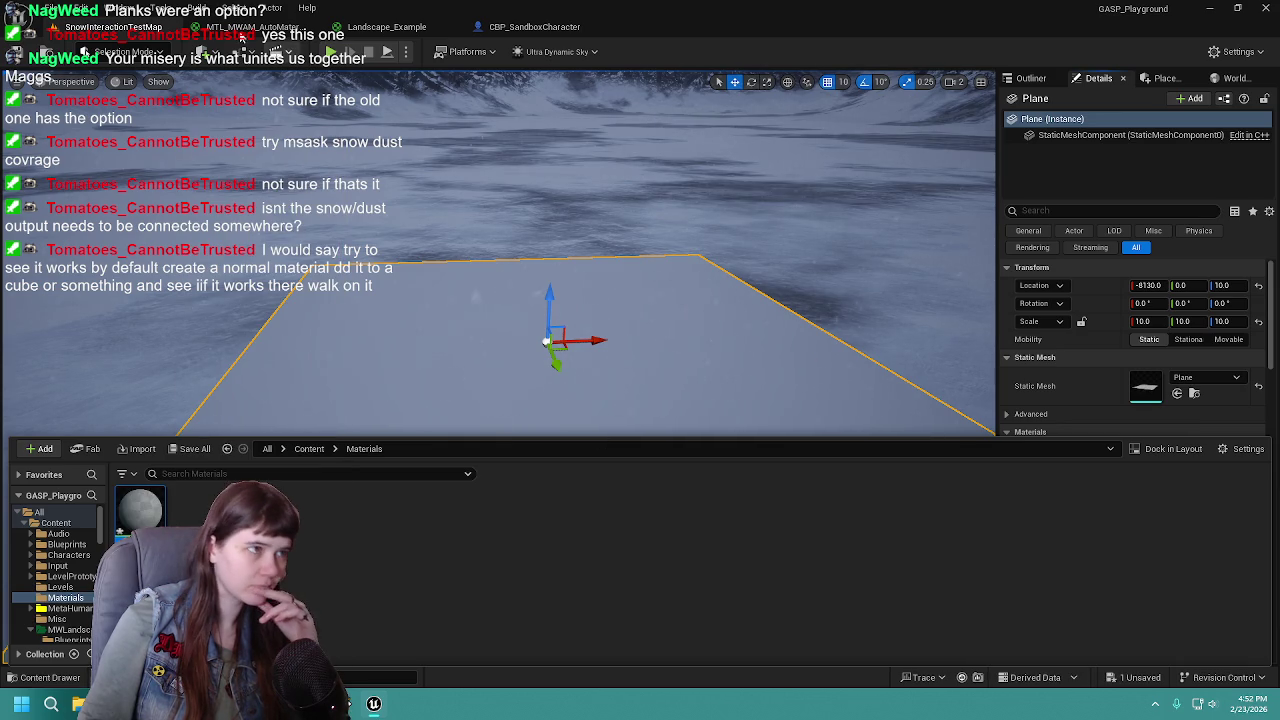
{"action": "left_click", "coordinate": [190, 448]}
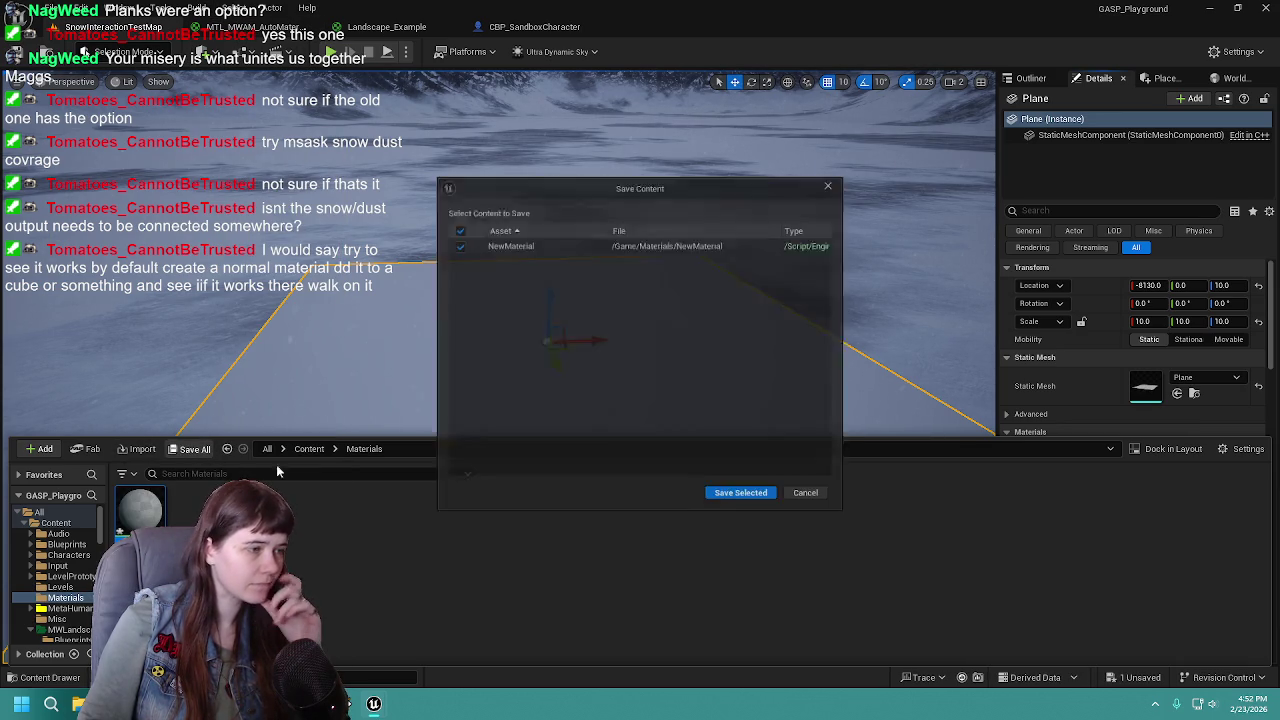
{"action": "left_click", "coordinate": [737, 503]}
Browse to MWLandscapeAutoMaterial/Materials/Landscape
{"action": "left_click", "coordinate": [309, 449]}
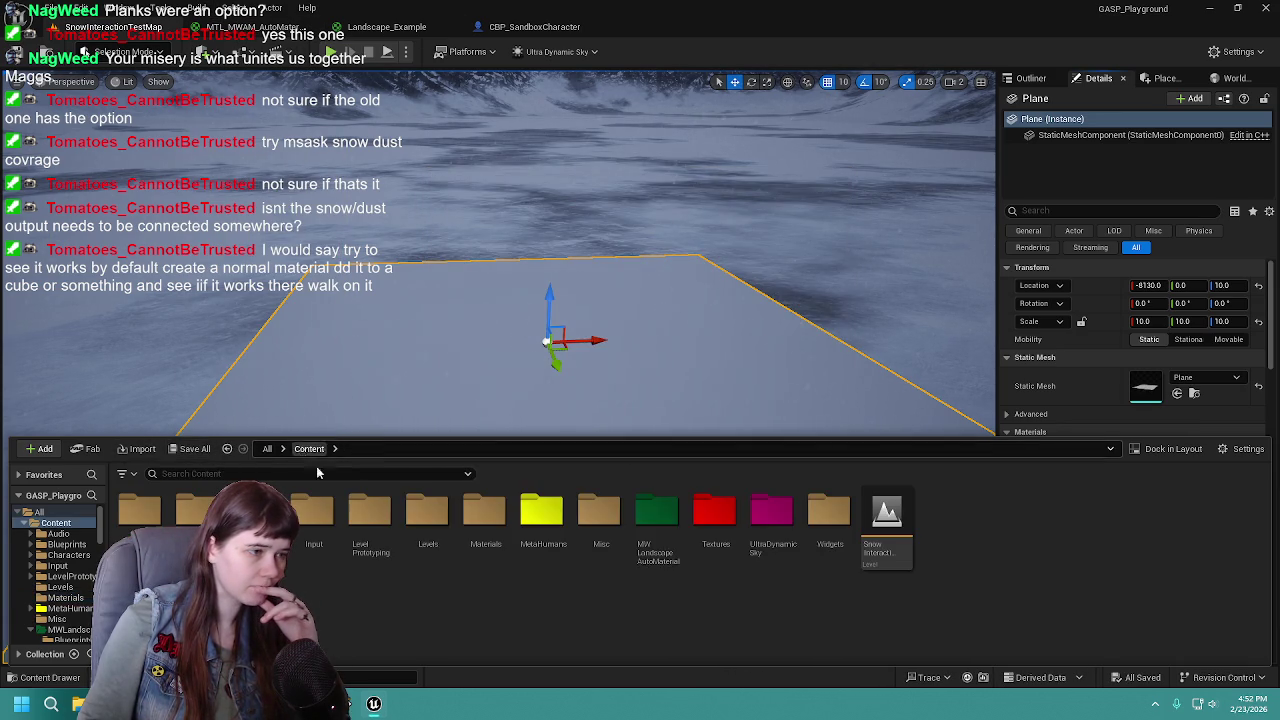
{"action": "double_click", "coordinate": [658, 515]}
{"action": "double_click", "coordinate": [255, 512]}
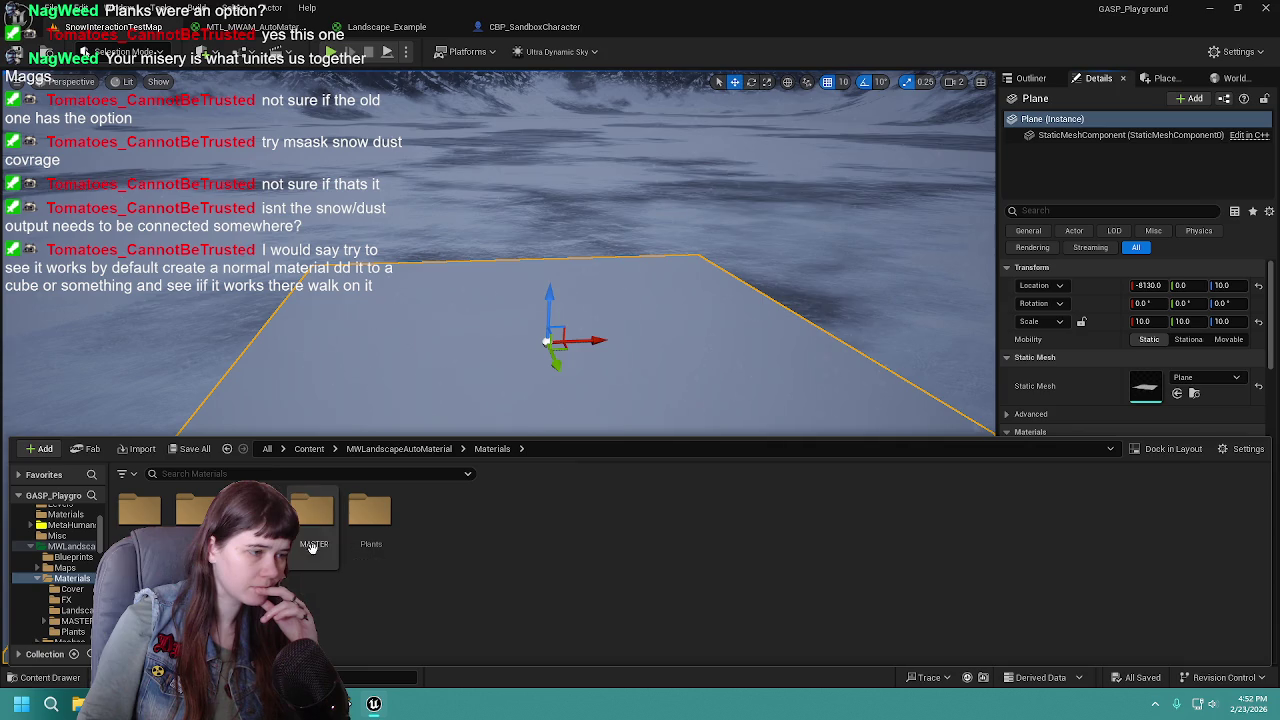
{"action": "double_click", "coordinate": [255, 512]}
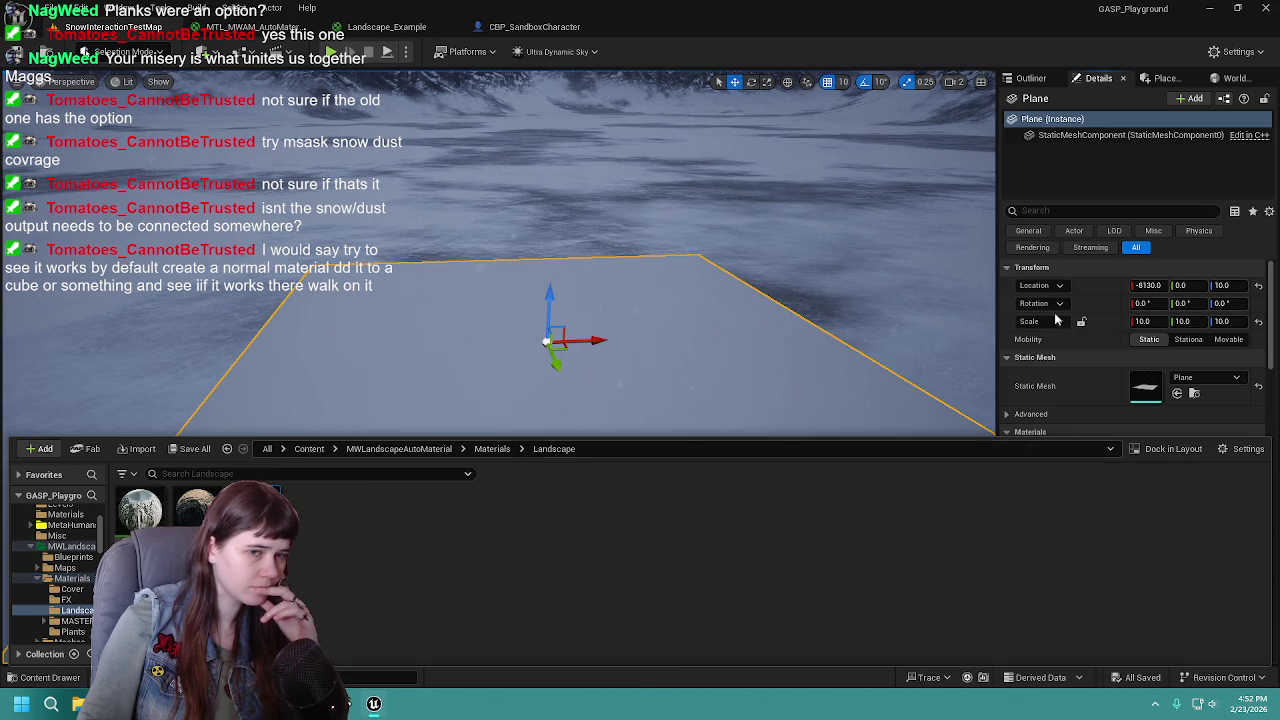
Assign the MTL_MWAM_Landscape_MountainRangeExample material to the plane and save the level
{"action": "scroll", "coordinate": [1135, 350], "scroll_direction": "down", "scroll_amount": 3}
{"action": "left_click_drag", "start_coordinate": [140, 510], "coordinate": [1146, 333]}
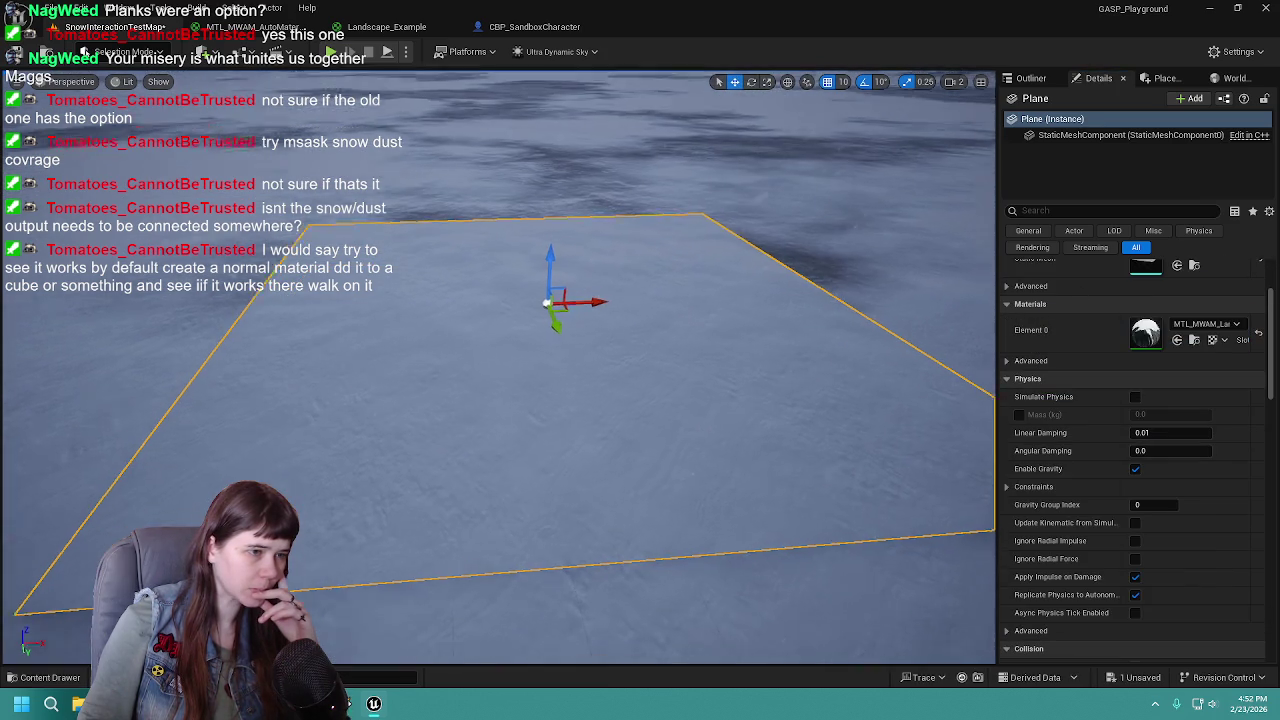
{"action": "left_click_drag", "start_coordinate": [431, 175], "coordinate": [431, 160]}
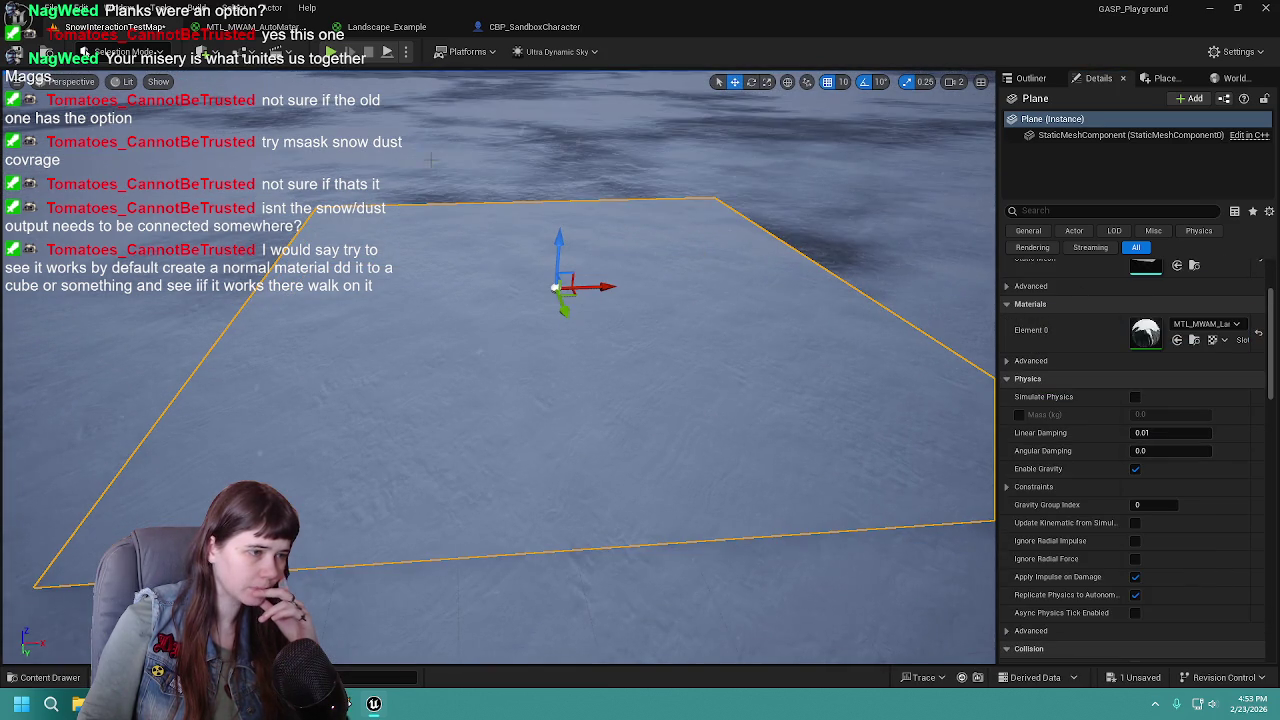
{"action": "key", "text": "ctrl+s"}
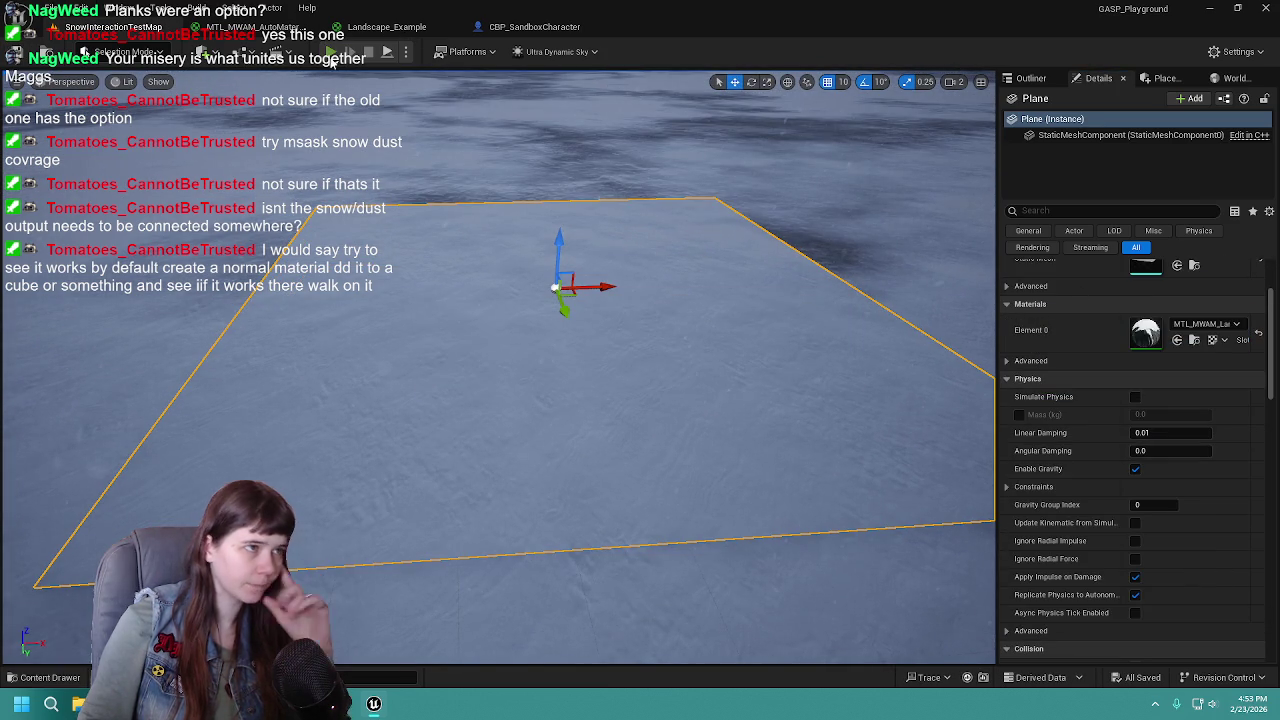
Play the level, run the mannequin across the snow, then stop the session
{"action": "left_click", "coordinate": [331, 55]}
{"action": "key", "text": "w"}
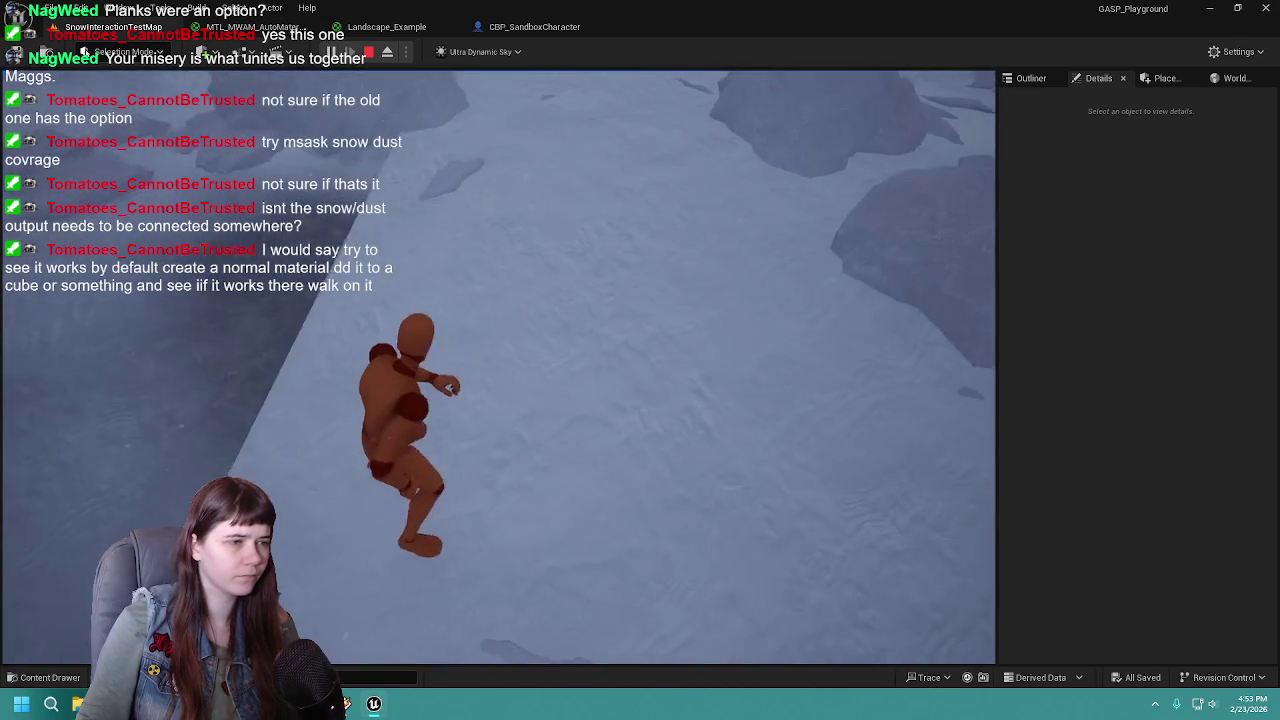
{"action": "key", "text": "Escape"}
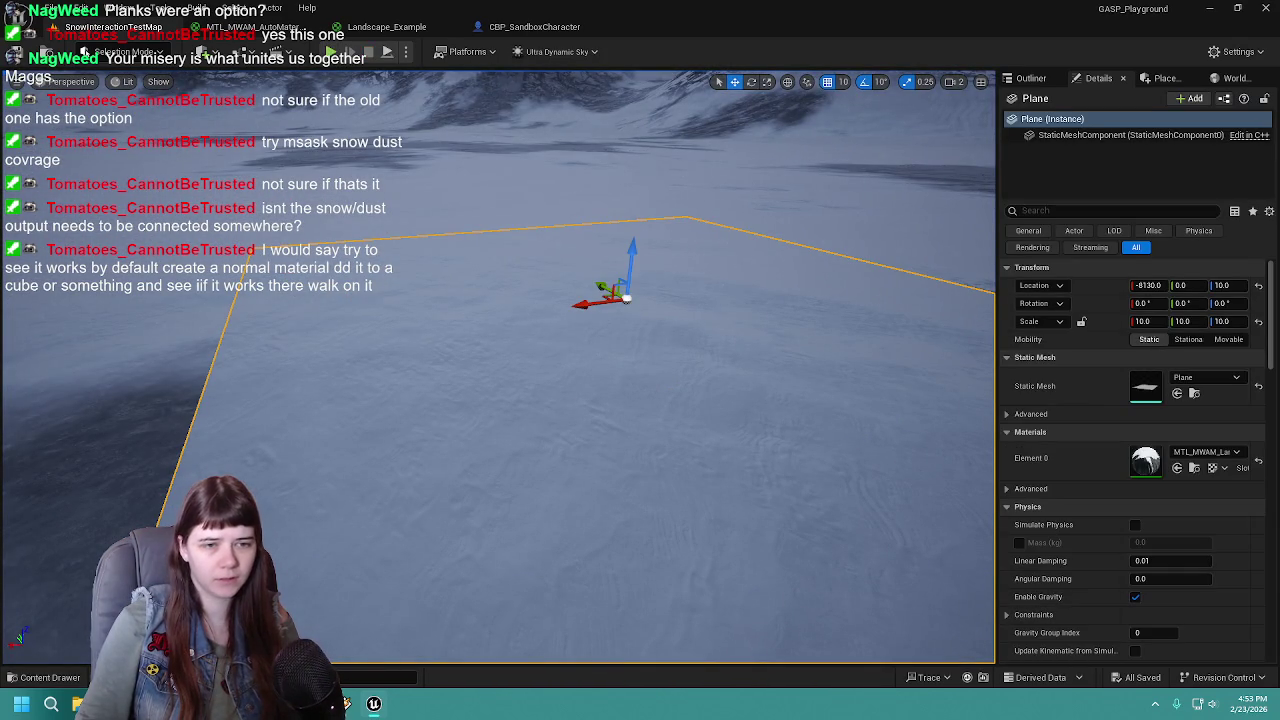
{"action": "left_click", "coordinate": [40, 679]}
Go to the Content/Materials folder and bring up the empty NewMaterial graph
{"action": "left_click", "coordinate": [360, 450]}
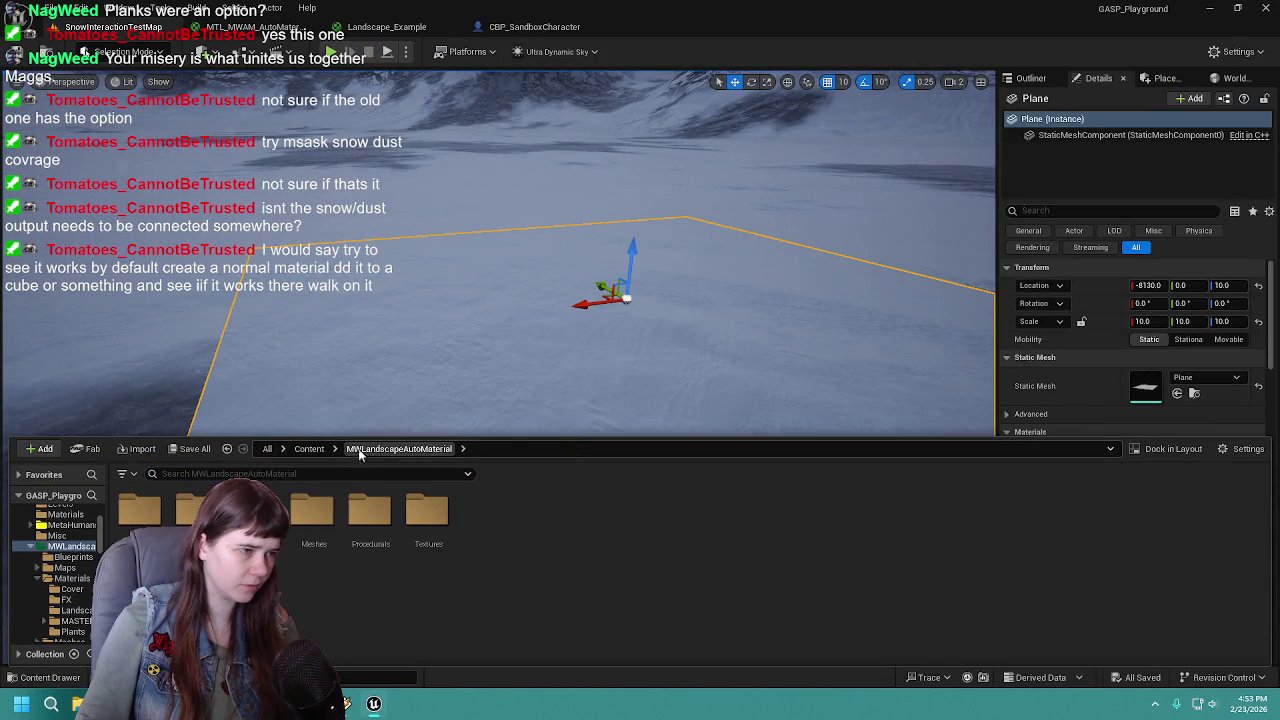
{"action": "left_click", "coordinate": [309, 448]}
{"action": "left_click", "coordinate": [484, 524]}
{"action": "double_click", "coordinate": [484, 524]}
{"action": "left_click", "coordinate": [561, 238]}
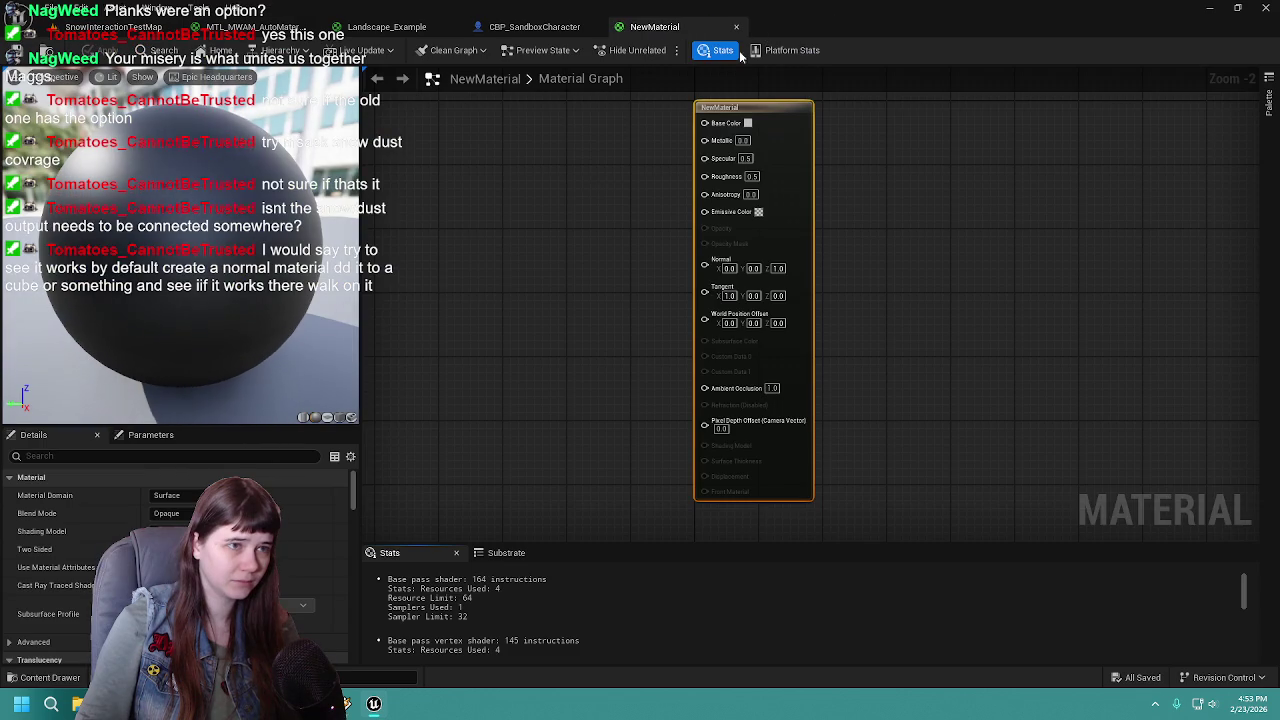
{"action": "scroll", "coordinate": [724, 194], "scroll_direction": "down", "scroll_amount": 1}
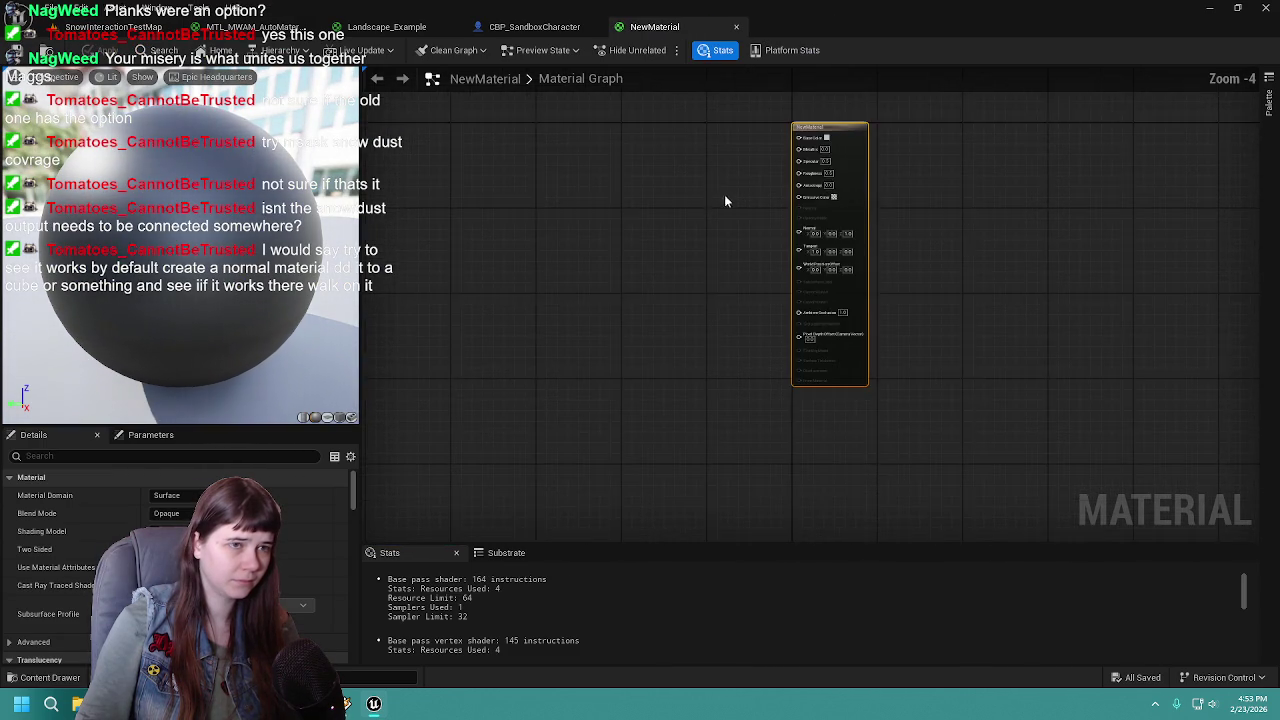
{"action": "right_click", "coordinate": [711, 203]}
{"action": "left_click", "coordinate": [610, 182]}
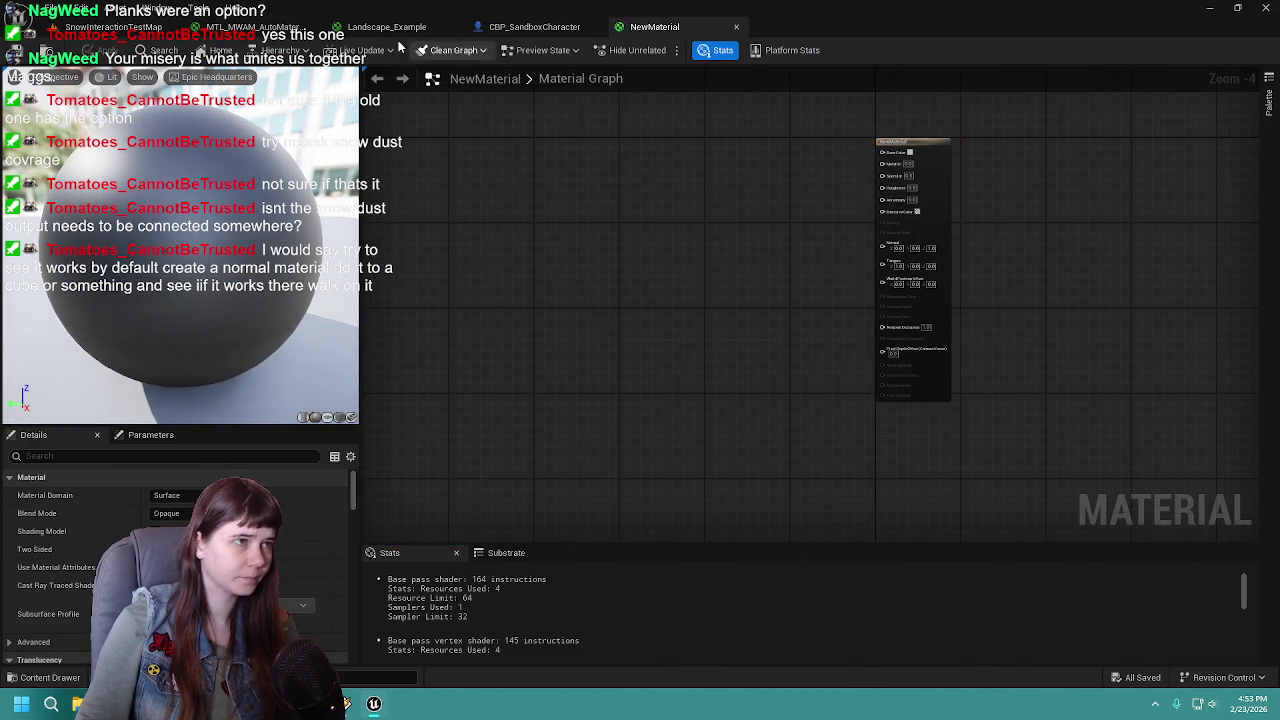
Select and copy all nodes of the Landscape_Example material
{"action": "left_click", "coordinate": [390, 27]}
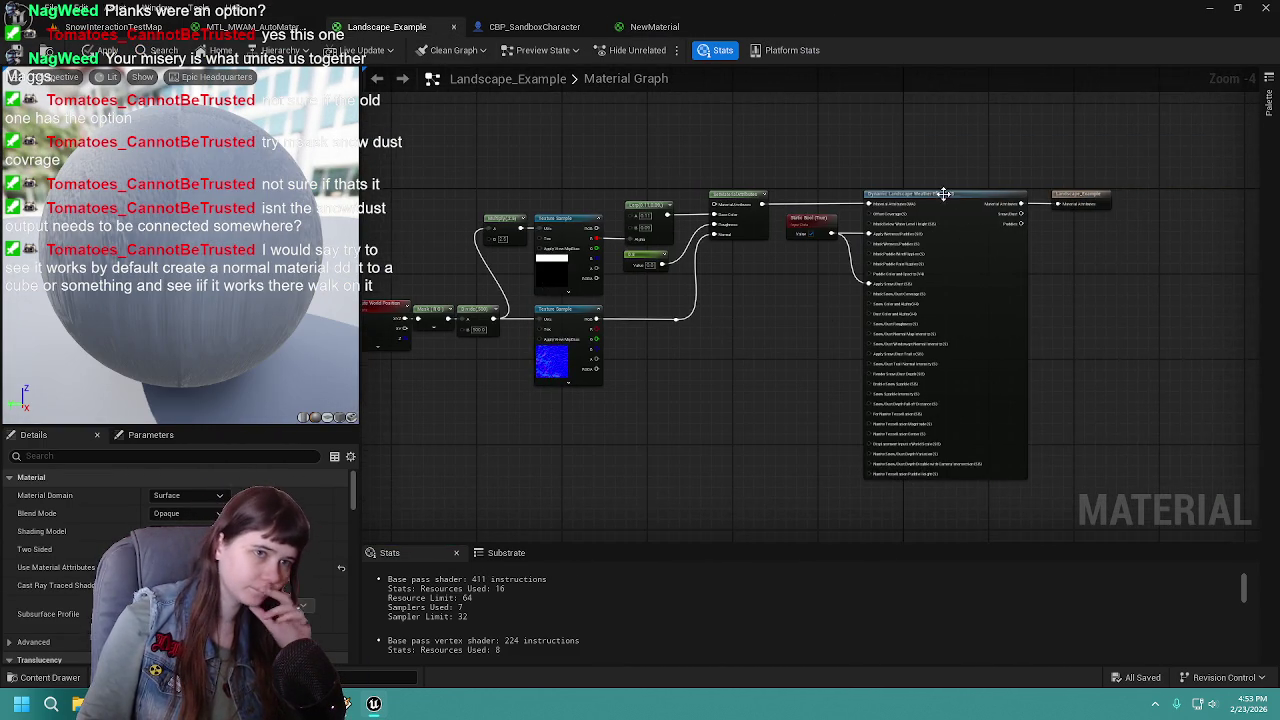
{"action": "scroll", "coordinate": [944, 194], "scroll_direction": "up", "scroll_amount": 2}
{"action": "mouse_move", "coordinate": [509, 332]}
{"action": "left_mouse_down"}
{"action": "mouse_move", "coordinate": [780, 309]}
{"action": "mouse_move", "coordinate": [589, 240]}
{"action": "mouse_move", "coordinate": [698, 326]}
{"action": "mouse_move", "coordinate": [864, 290]}
{"action": "mouse_move", "coordinate": [895, 268]}
{"action": "left_mouse_up"}
{"action": "scroll", "coordinate": [864, 290], "scroll_direction": "down", "scroll_amount": 2}
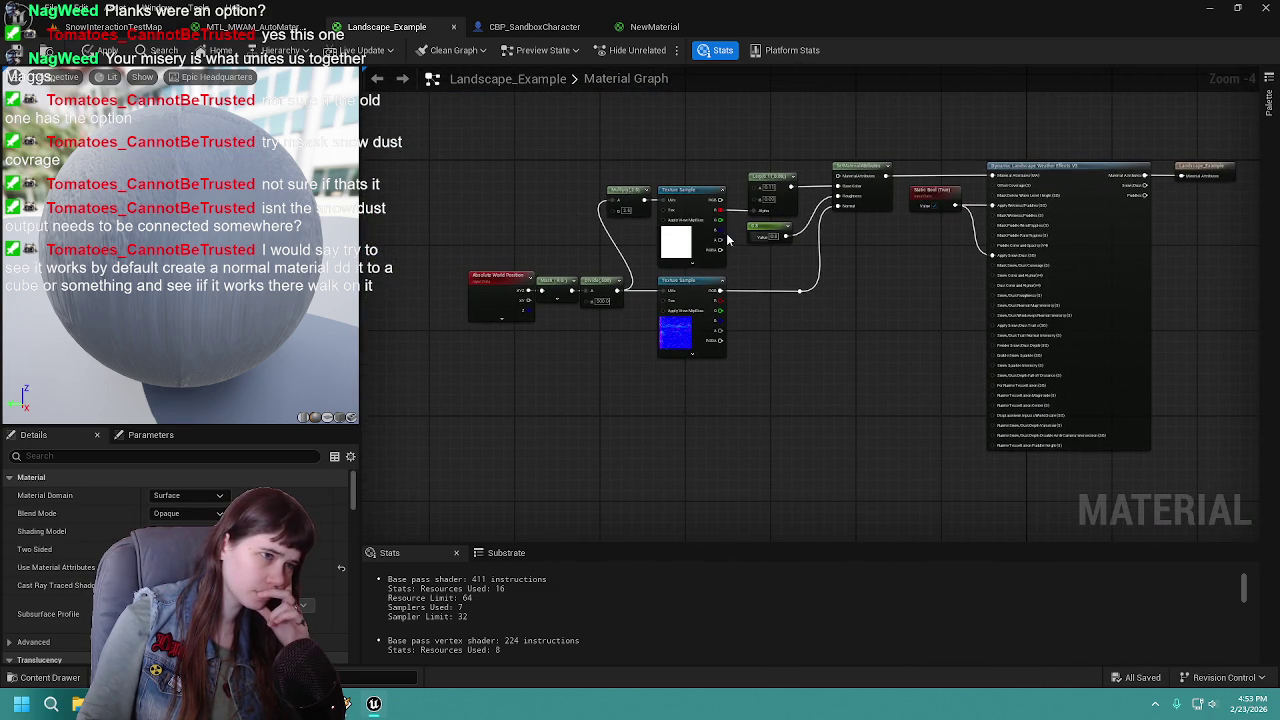
{"action": "left_click_drag", "start_coordinate": [740, 288], "coordinate": [1112, 410]}
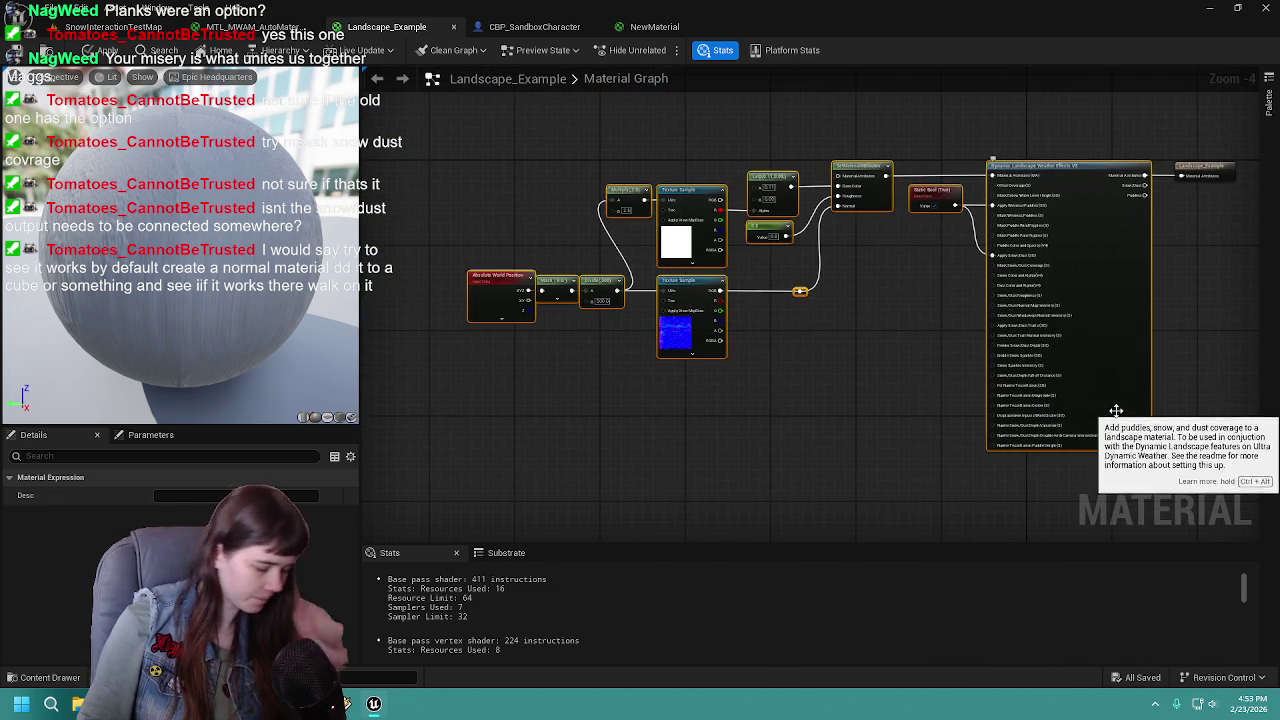
Paste the copied nodes into NewMaterial and position them beside the output node
{"action": "left_click", "coordinate": [640, 28]}
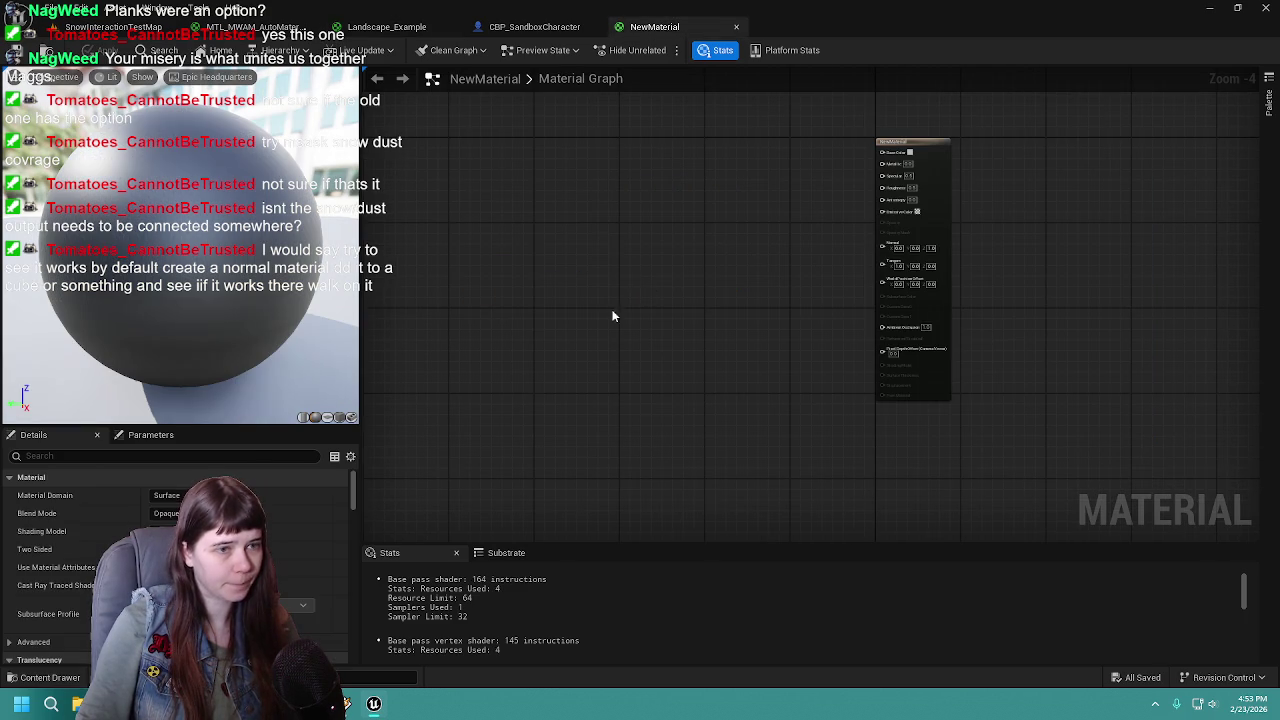
{"action": "key", "text": "ctrl+v"}
{"action": "mouse_move", "coordinate": [842, 175]}
{"action": "left_mouse_down"}
{"action": "mouse_move", "coordinate": [516, 214]}
{"action": "mouse_move", "coordinate": [707, 228]}
{"action": "left_mouse_up"}
{"action": "scroll", "coordinate": [582, 225], "scroll_direction": "up", "scroll_amount": 1}
{"action": "scroll", "coordinate": [832, 211], "scroll_direction": "down", "scroll_amount": 1}
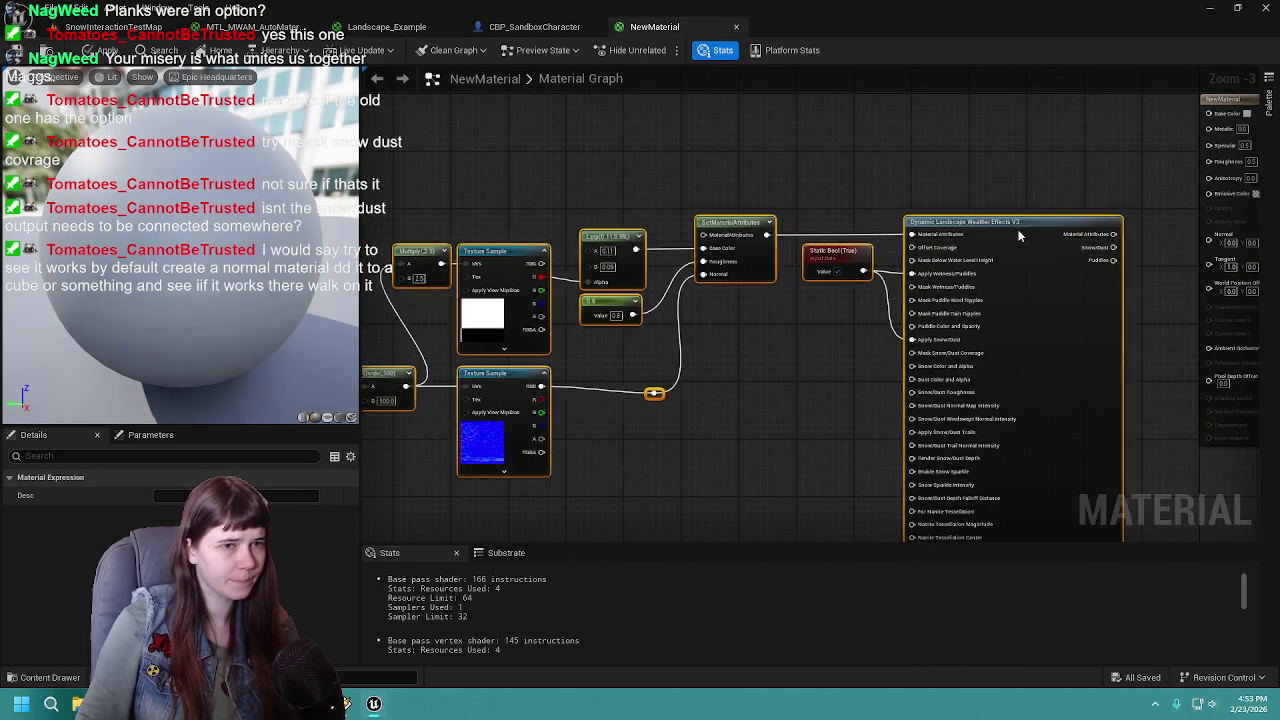
{"action": "scroll", "coordinate": [978, 222], "scroll_direction": "up", "scroll_amount": 1}
{"action": "left_click_drag", "start_coordinate": [975, 228], "coordinate": [1028, 165]}
{"action": "left_click_drag", "start_coordinate": [1071, 126], "coordinate": [770, 191]}
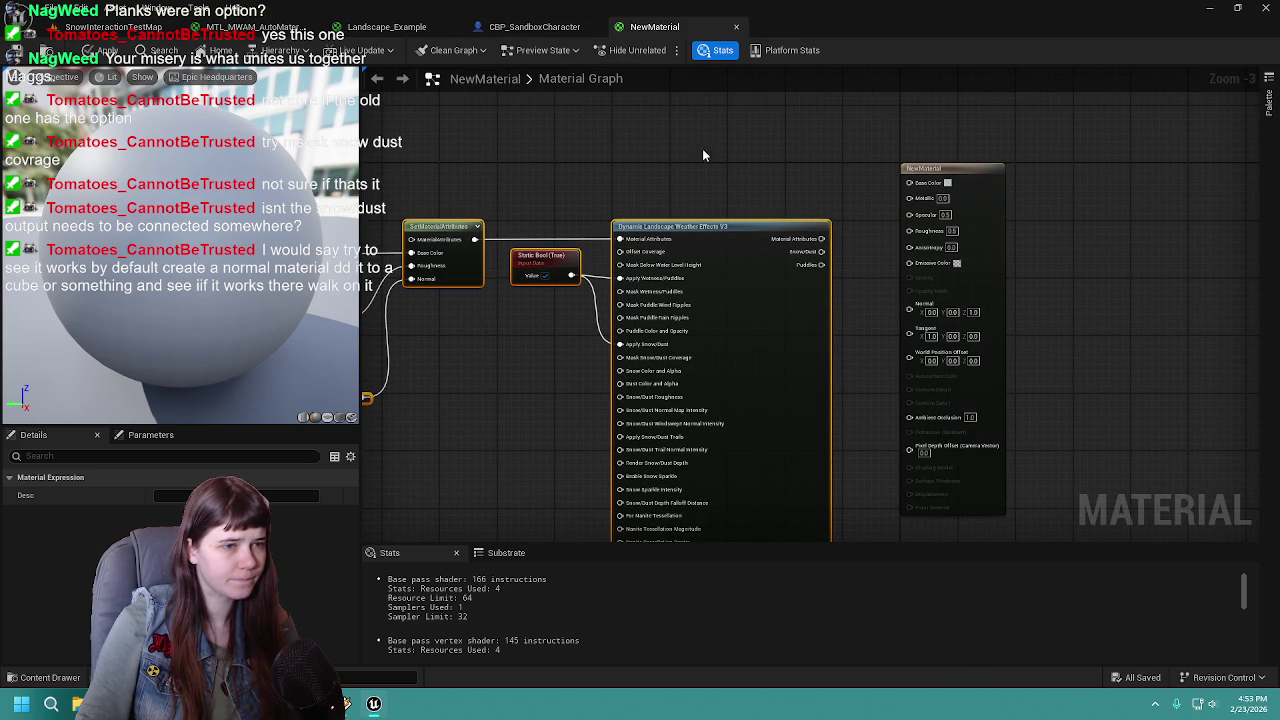
{"action": "scroll", "coordinate": [840, 208], "scroll_direction": "down", "scroll_amount": 1}
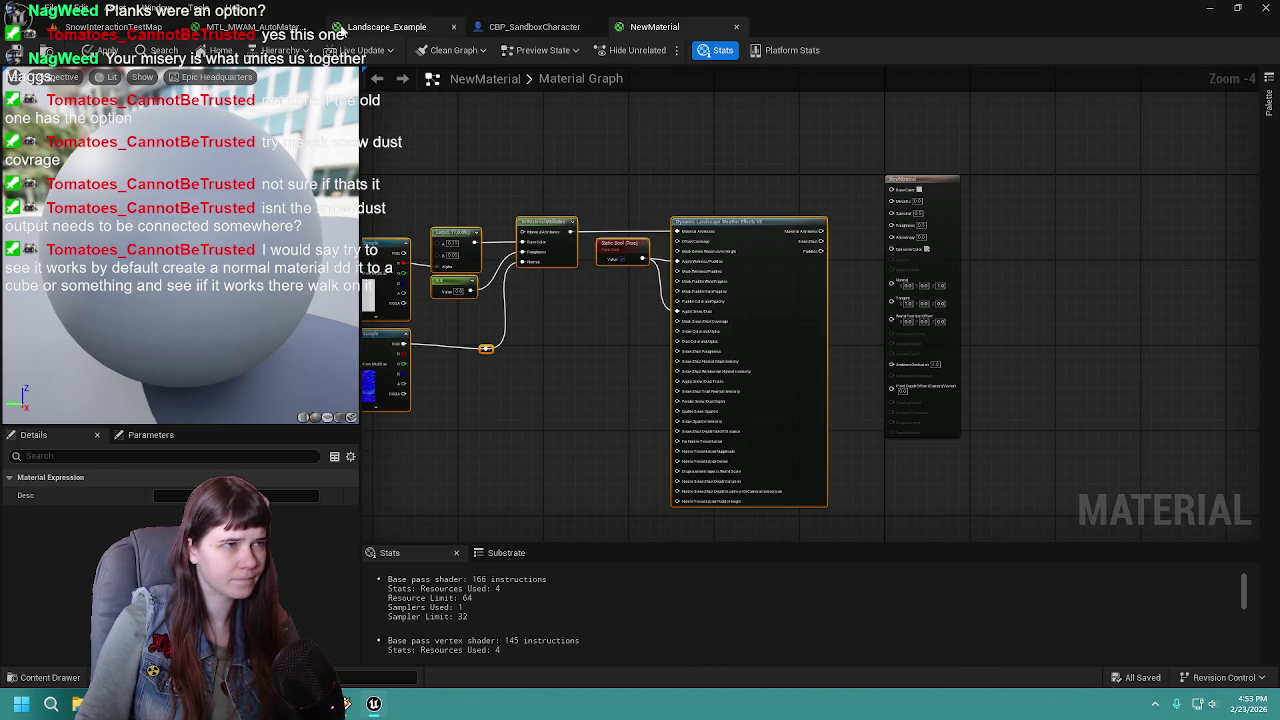
Compare against Landscape_Example's wiring and try a Material Attributes wire to the output node
{"action": "left_click", "coordinate": [357, 27]}
{"action": "scroll", "coordinate": [780, 180], "scroll_direction": "up", "scroll_amount": 1}
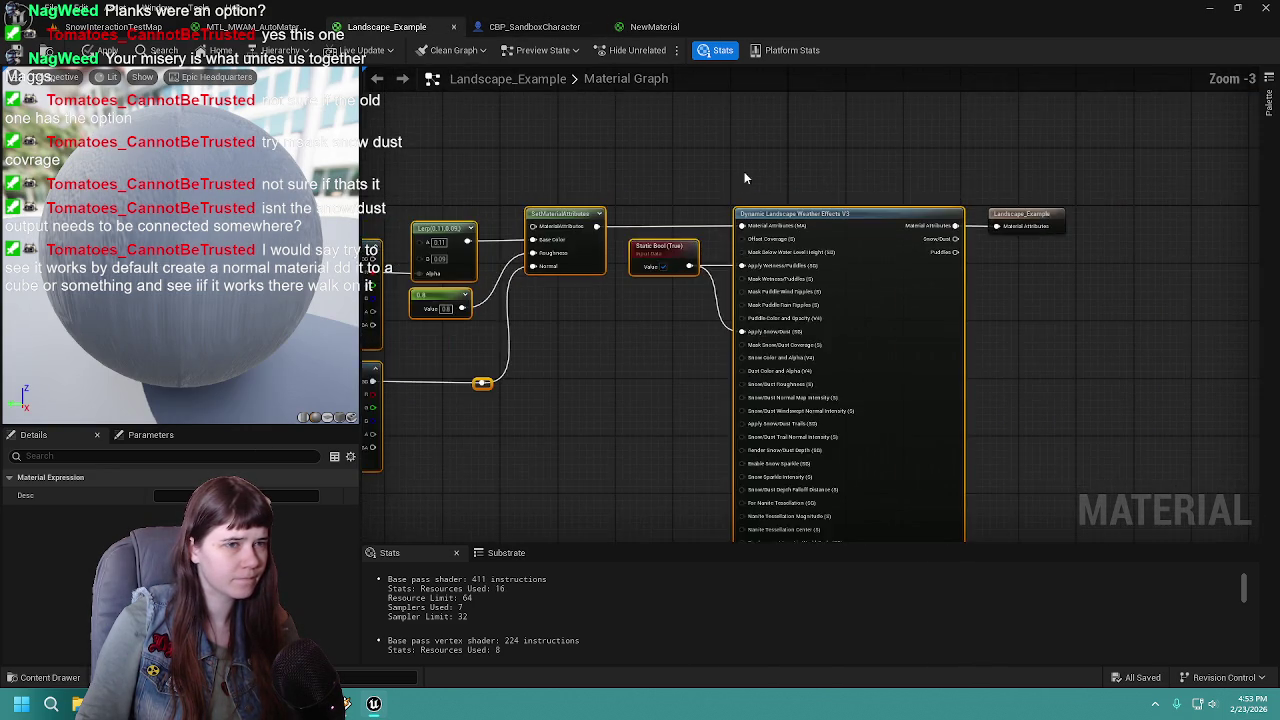
{"action": "left_click", "coordinate": [651, 28]}
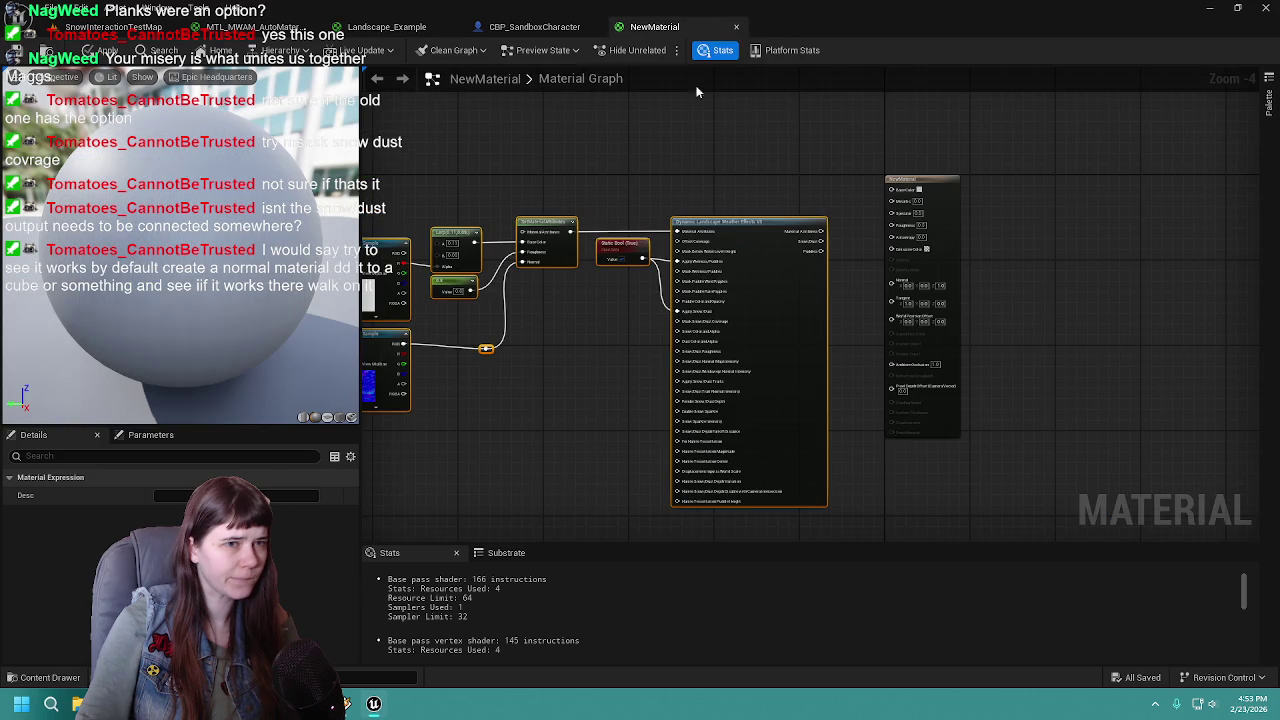
{"action": "scroll", "coordinate": [809, 191], "scroll_direction": "up", "scroll_amount": 1}
{"action": "left_click", "coordinate": [976, 178]}
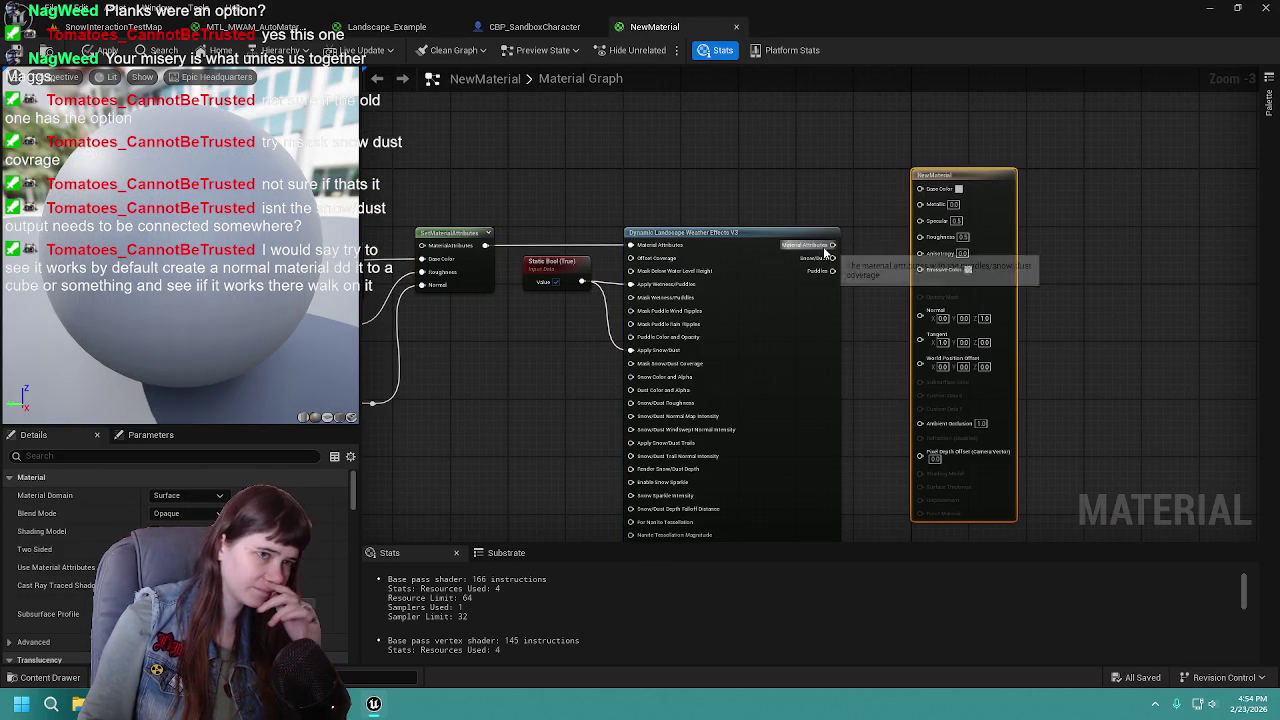
{"action": "left_click_drag", "start_coordinate": [832, 245], "coordinate": [890, 197]}
{"action": "left_click", "coordinate": [760, 152]}
Review SetMaterialAttributes, the texture samples and the Dynamic Landscape Weather Effects V3 node
{"action": "mouse_move", "coordinate": [750, 222]}
{"action": "left_mouse_down"}
{"action": "mouse_move", "coordinate": [845, 136]}
{"action": "mouse_move", "coordinate": [811, 201]}
{"action": "left_mouse_up"}
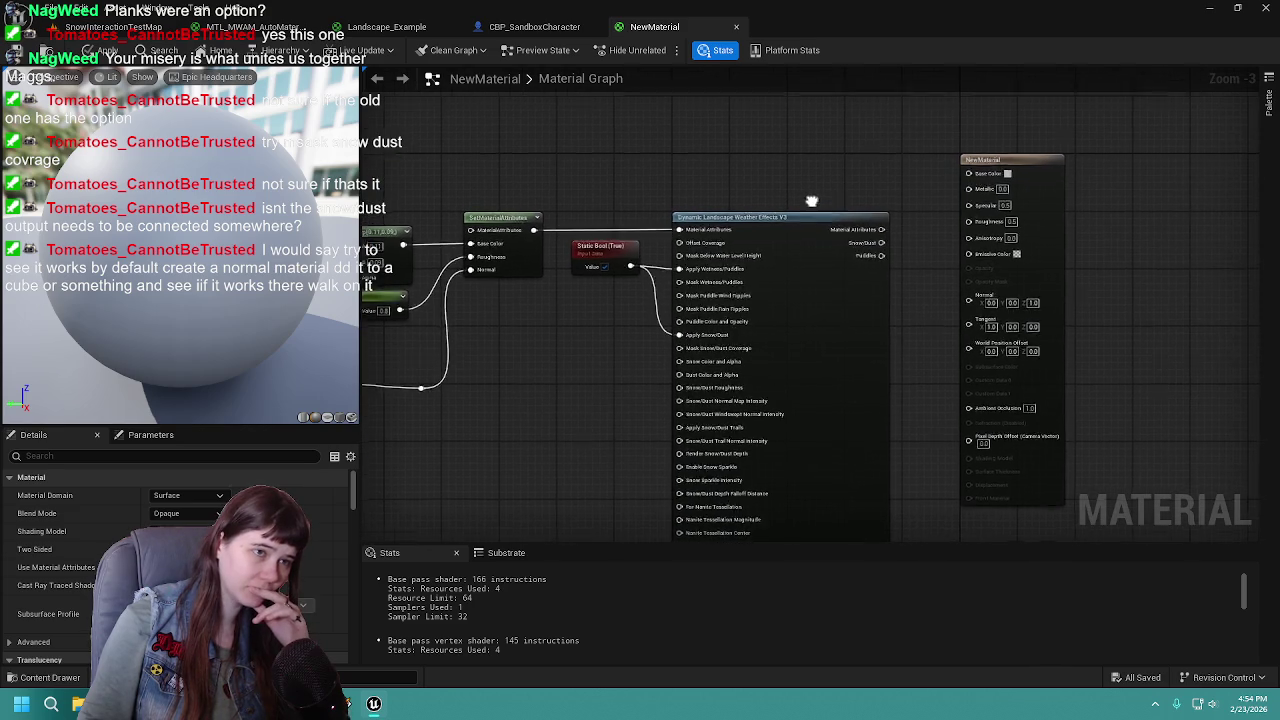
{"action": "mouse_move", "coordinate": [632, 207]}
{"action": "left_mouse_down"}
{"action": "mouse_move", "coordinate": [865, 161]}
{"action": "mouse_move", "coordinate": [541, 227]}
{"action": "left_mouse_up"}
{"action": "mouse_move", "coordinate": [727, 177]}
{"action": "left_mouse_down"}
{"action": "mouse_move", "coordinate": [991, 169]}
{"action": "mouse_move", "coordinate": [840, 154]}
{"action": "left_mouse_up"}
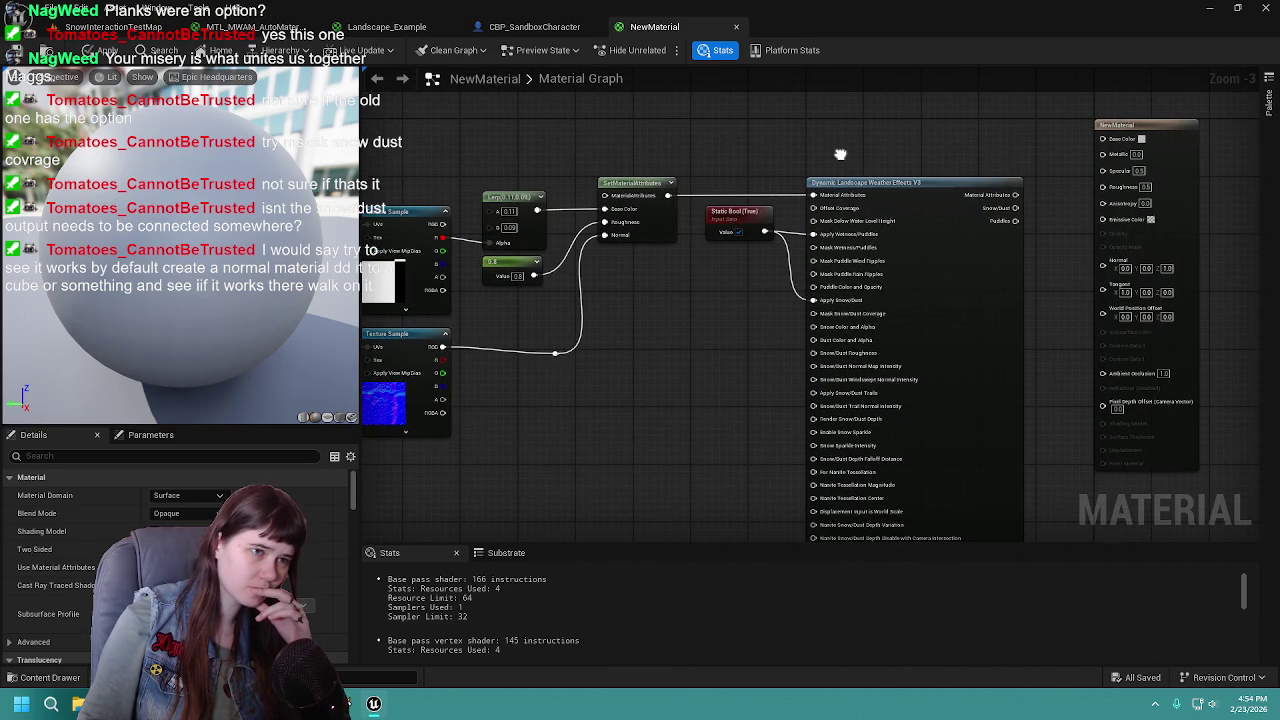
{"action": "left_click", "coordinate": [885, 204]}
{"action": "left_click_drag", "start_coordinate": [628, 382], "coordinate": [852, 296]}
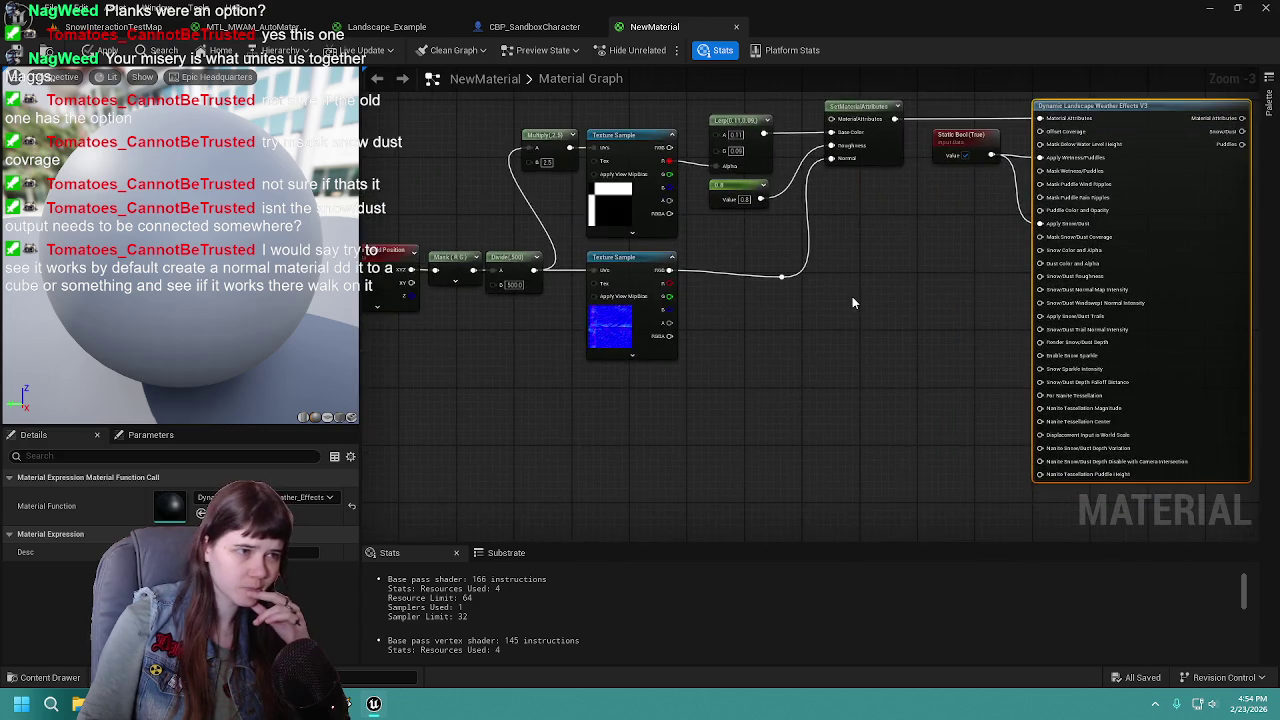
{"action": "scroll", "coordinate": [596, 476], "scroll_direction": "down", "scroll_amount": 1}
{"action": "right_click", "coordinate": [596, 476]}
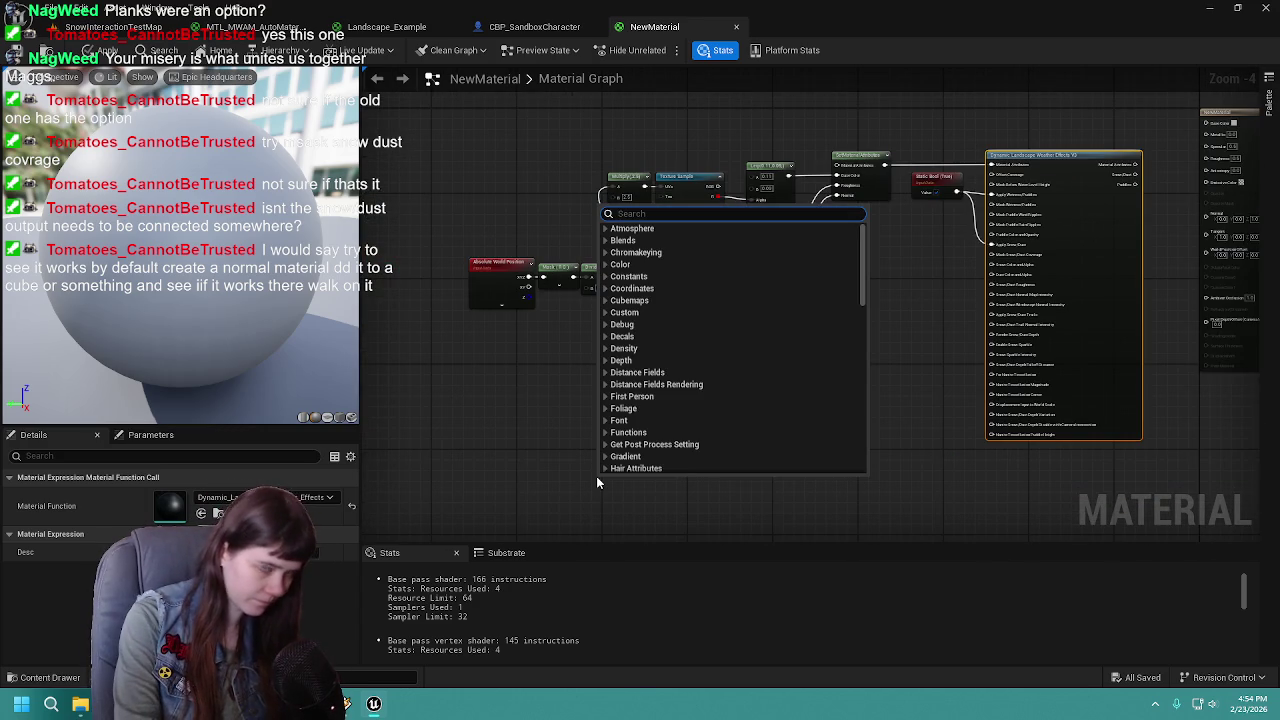
Add the 'dynamic lands' V2 (Old Version) weather function node beside the V3 node
{"action": "type", "text": "dynami"}
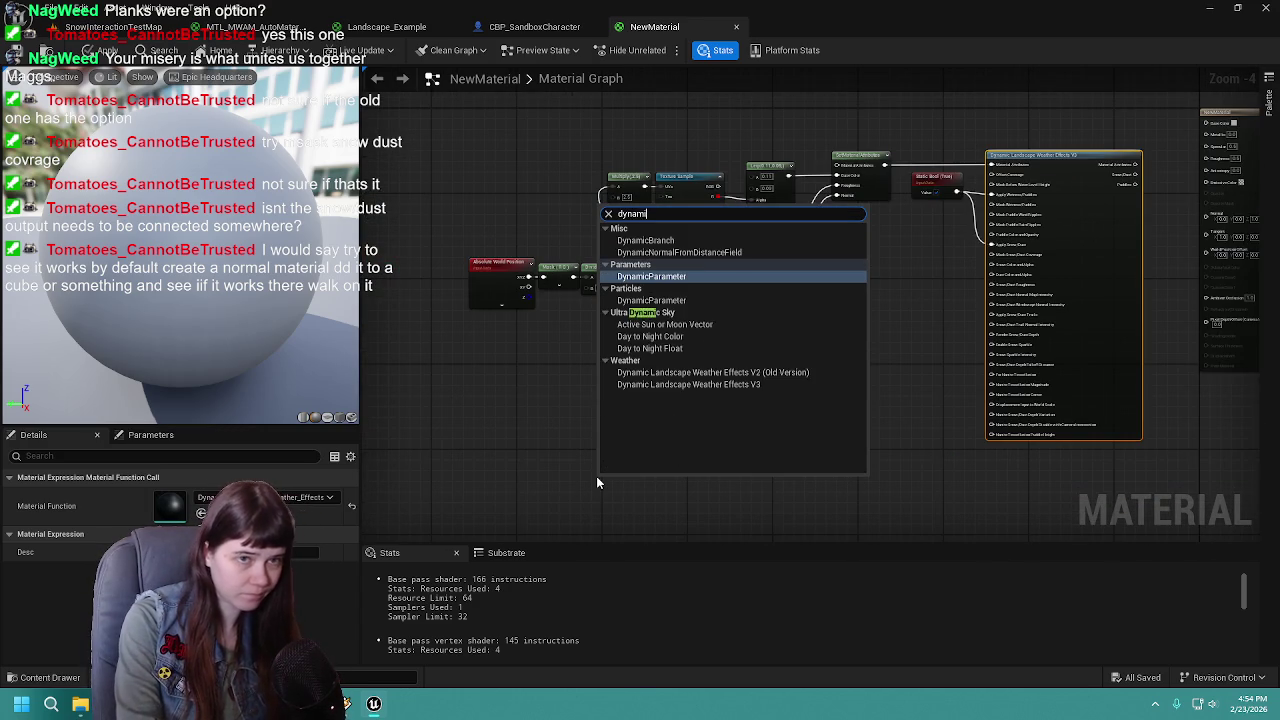
{"action": "type", "text": "c lands"}
{"action": "key", "text": "Up"}
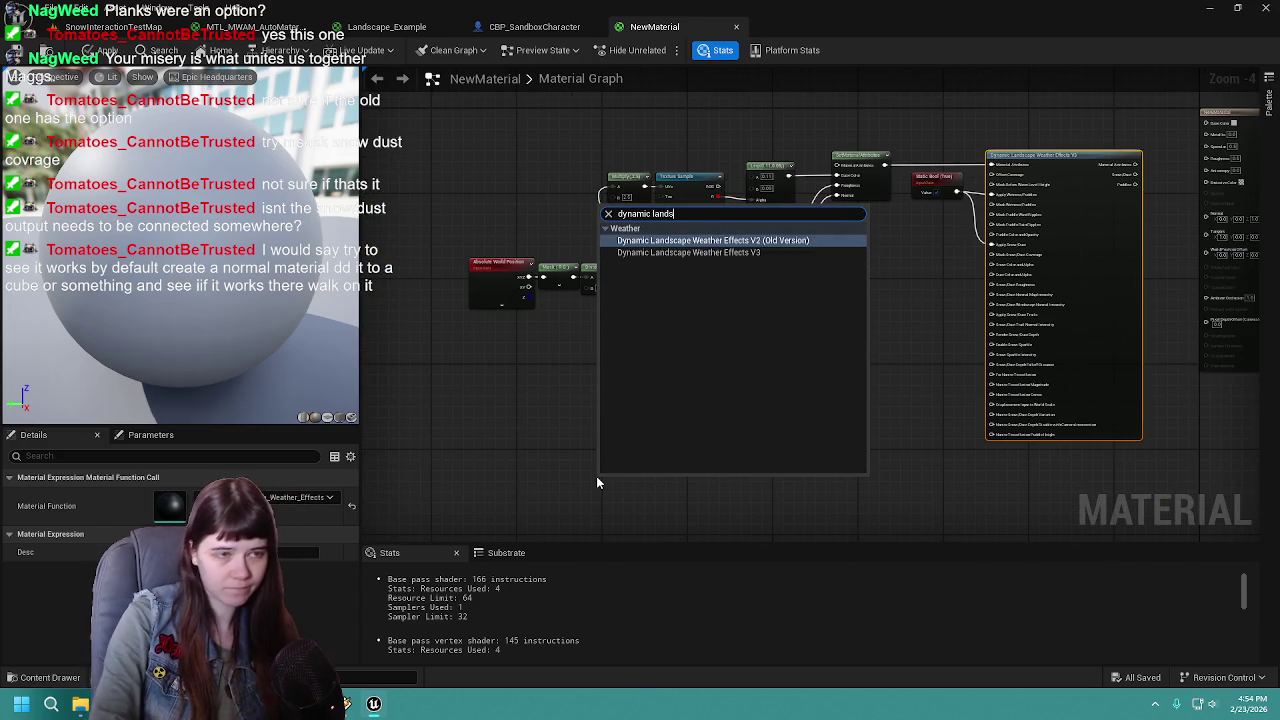
{"action": "key", "text": "Return"}
{"action": "mouse_move", "coordinate": [640, 490]}
{"action": "left_mouse_down"}
{"action": "mouse_move", "coordinate": [830, 323]}
{"action": "mouse_move", "coordinate": [880, 329]}
{"action": "left_mouse_up"}
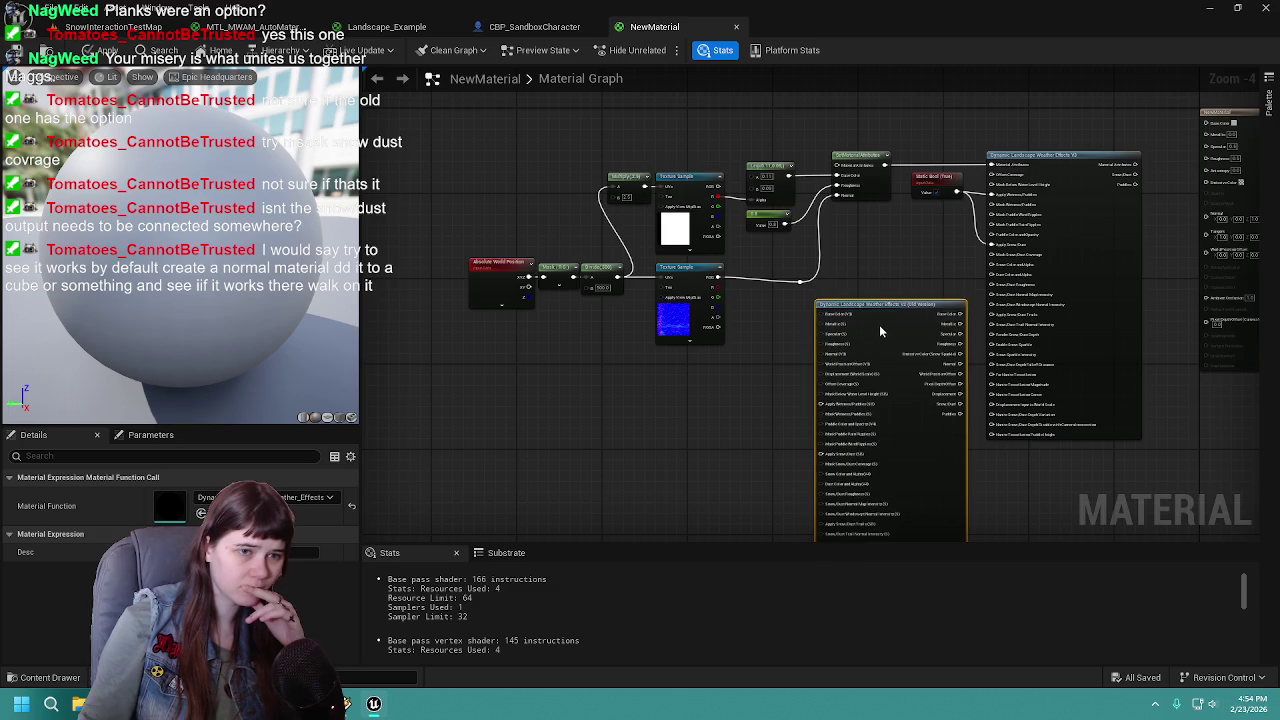
{"action": "scroll", "coordinate": [900, 330], "scroll_direction": "up", "scroll_amount": 1}
{"action": "left_click_drag", "start_coordinate": [895, 247], "coordinate": [812, 263]}
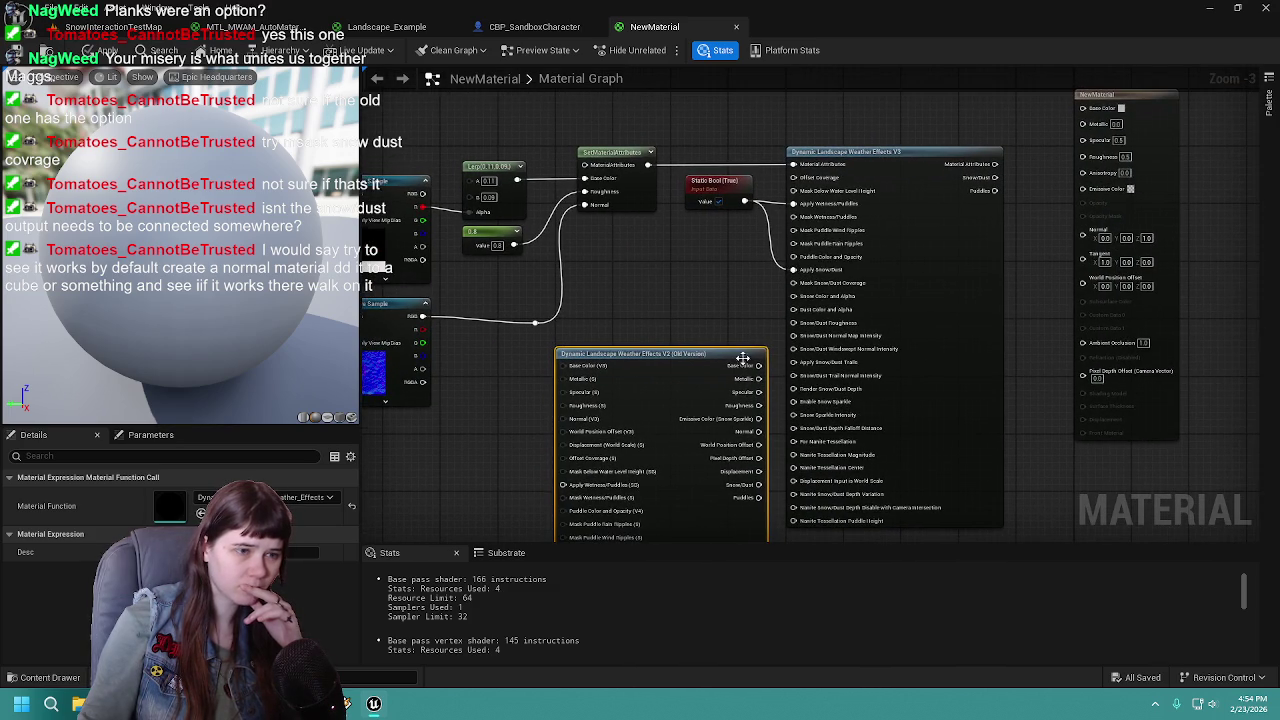
{"action": "mouse_move", "coordinate": [650, 365]}
{"action": "left_mouse_down"}
{"action": "mouse_move", "coordinate": [724, 263]}
{"action": "mouse_move", "coordinate": [725, 275]}
{"action": "left_mouse_up"}
Feed the Static Bool toggles, 0.8 roughness value and normal texture into the V2 node
{"action": "left_click_drag", "start_coordinate": [868, 114], "coordinate": [638, 395]}
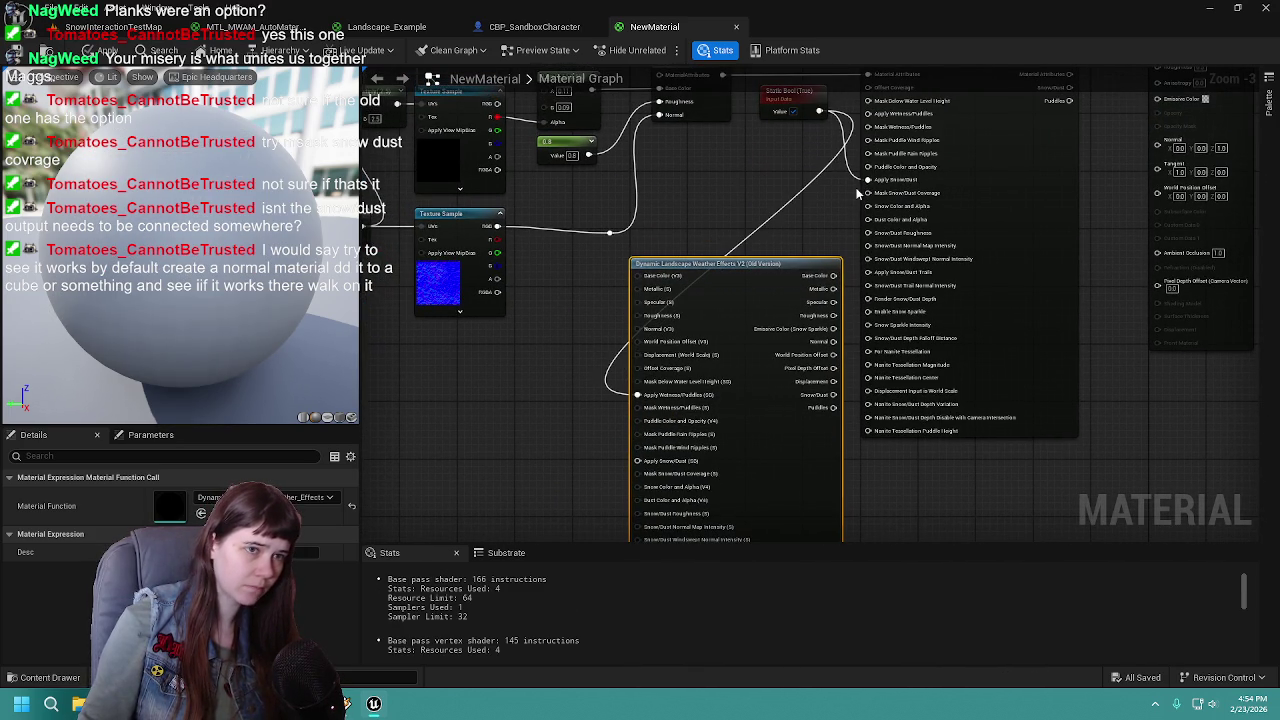
{"action": "left_click_drag", "start_coordinate": [868, 180], "coordinate": [638, 461]}
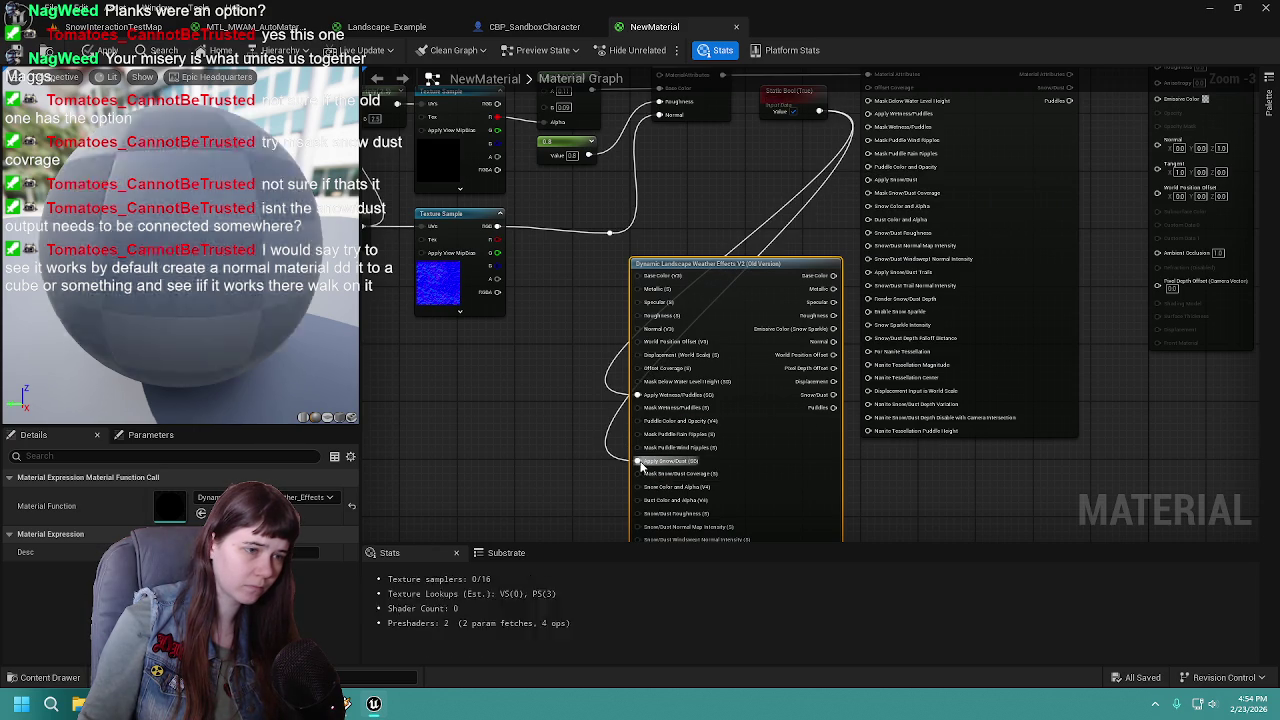
{"action": "left_click_drag", "start_coordinate": [1011, 212], "coordinate": [945, 256]}
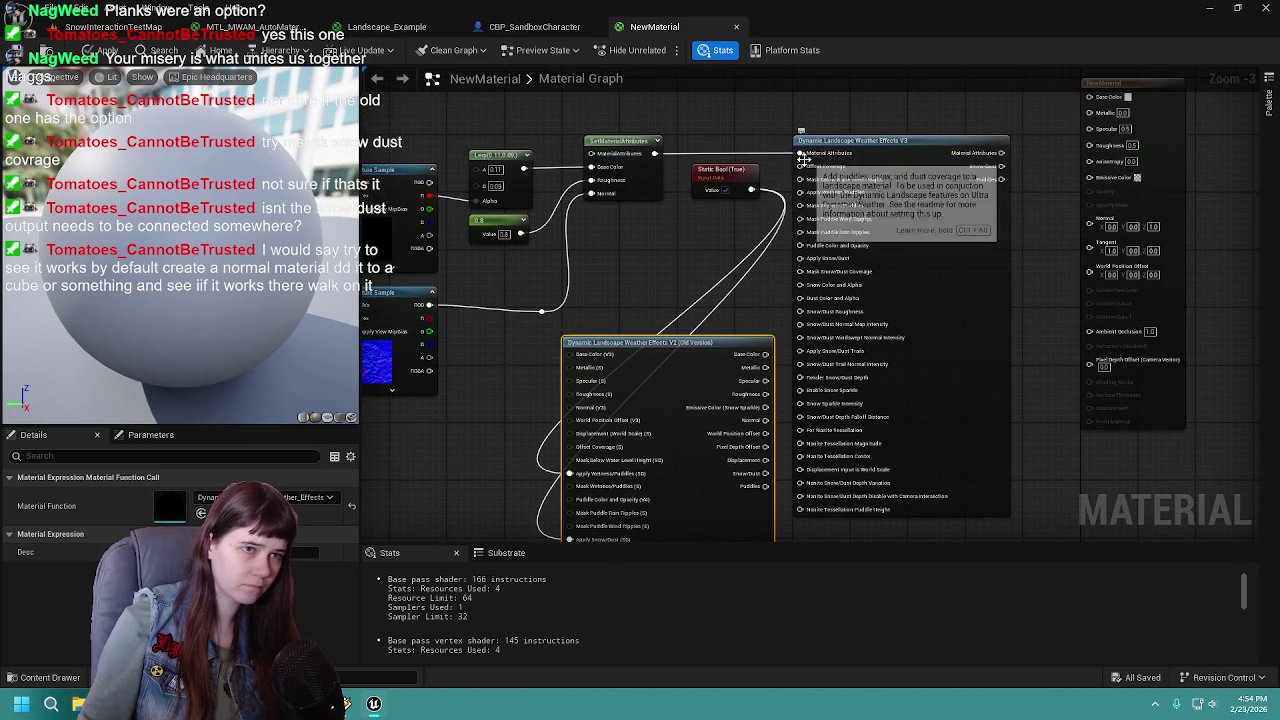
{"action": "mouse_move", "coordinate": [614, 198]}
{"action": "left_mouse_down"}
{"action": "mouse_move", "coordinate": [787, 203]}
{"action": "mouse_move", "coordinate": [823, 163]}
{"action": "mouse_move", "coordinate": [765, 300]}
{"action": "mouse_move", "coordinate": [781, 321]}
{"action": "left_mouse_up"}
{"action": "mouse_move", "coordinate": [803, 143]}
{"action": "left_mouse_down"}
{"action": "mouse_move", "coordinate": [768, 350]}
{"action": "mouse_move", "coordinate": [786, 362]}
{"action": "left_mouse_up"}
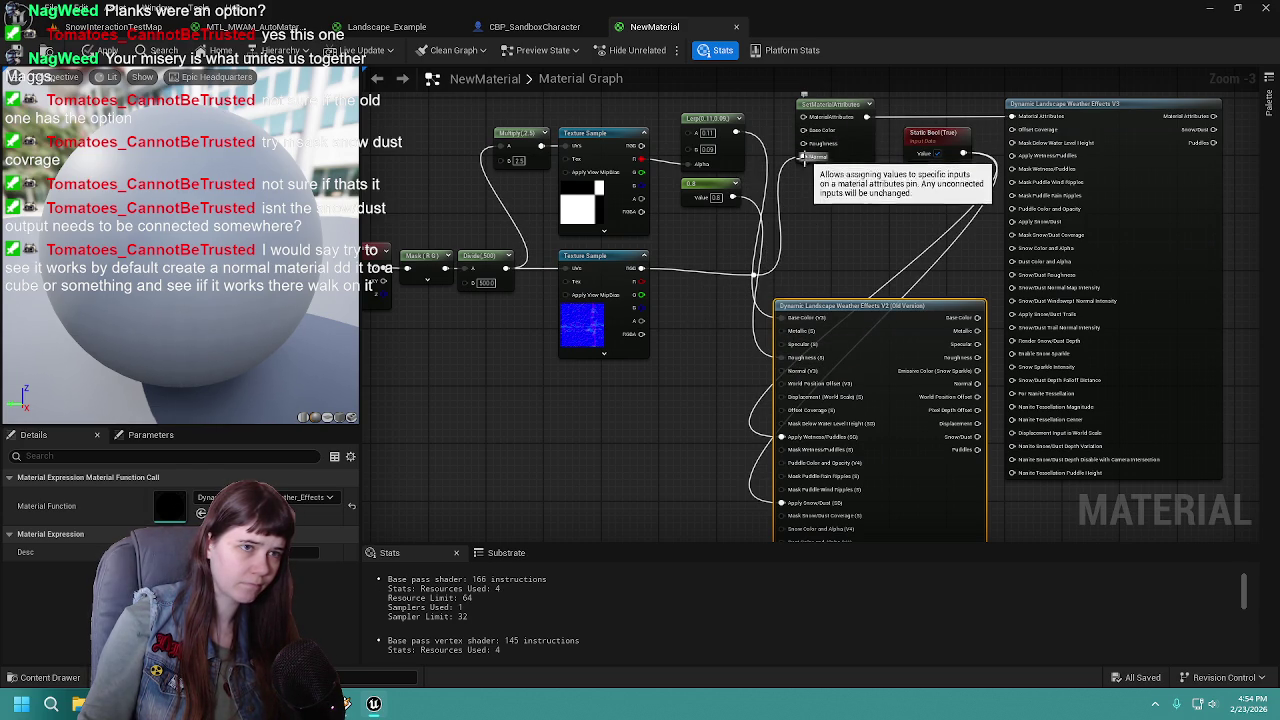
{"action": "left_click_drag", "start_coordinate": [803, 157], "coordinate": [776, 332]}
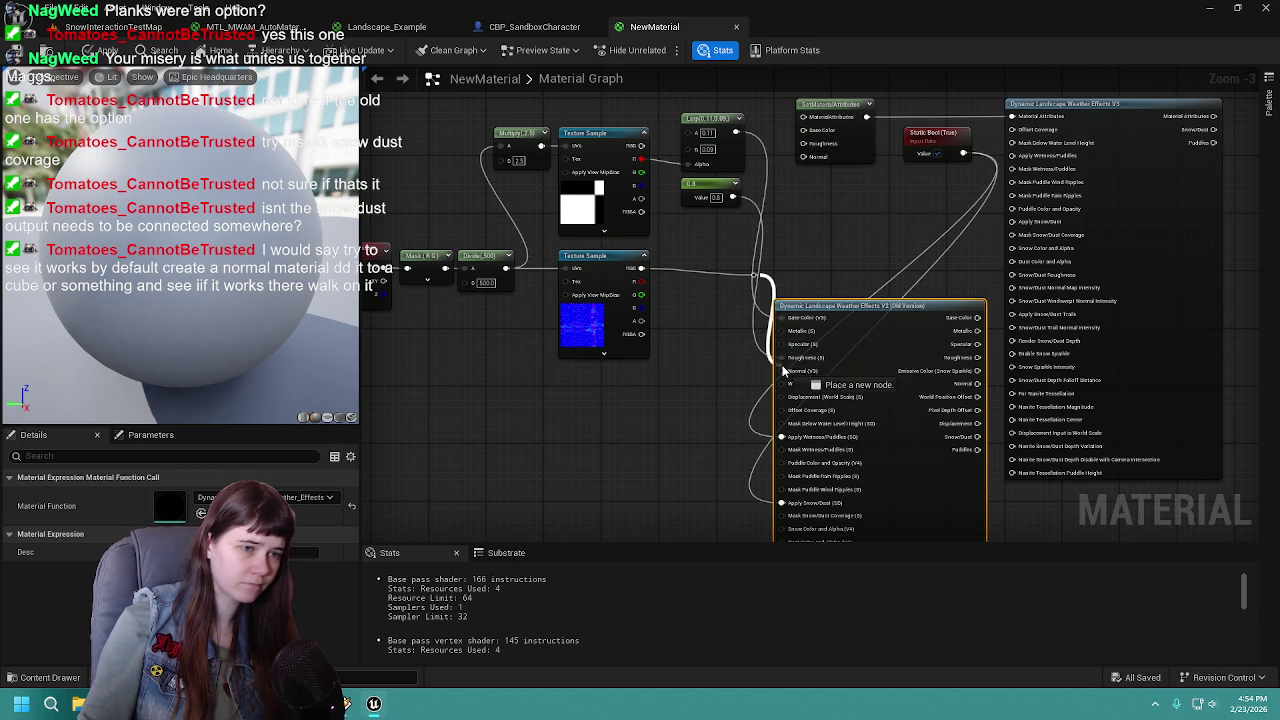
{"action": "left_click_drag", "start_coordinate": [951, 234], "coordinate": [771, 305]}
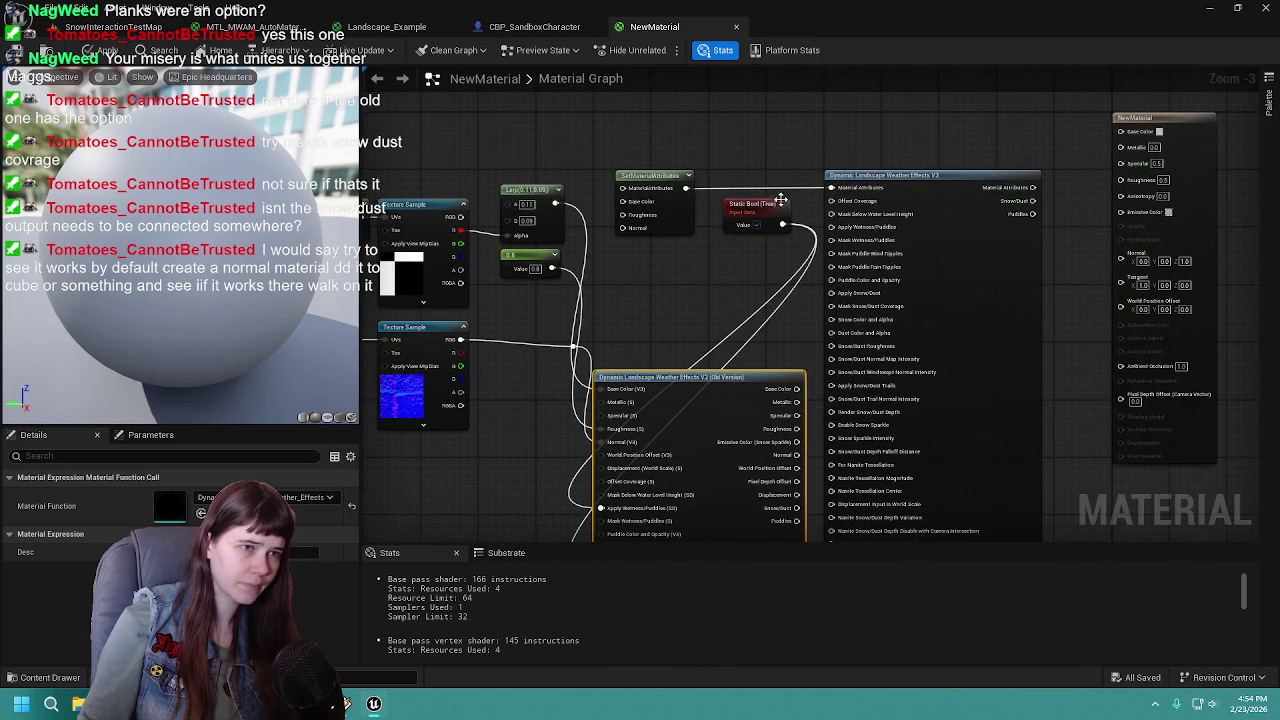
Delete SetMaterialAttributes and the V3 node, place V2 by the output, and apply
{"action": "key", "text": "Delete"}
{"action": "left_click", "coordinate": [930, 176]}
{"action": "key", "text": "Delete"}
{"action": "mouse_move", "coordinate": [707, 385]}
{"action": "left_mouse_down"}
{"action": "mouse_move", "coordinate": [1009, 196]}
{"action": "mouse_move", "coordinate": [940, 134]}
{"action": "mouse_move", "coordinate": [614, 265]}
{"action": "mouse_move", "coordinate": [613, 408]}
{"action": "mouse_move", "coordinate": [488, 440]}
{"action": "left_mouse_up"}
{"action": "key", "text": "ctrl+s"}
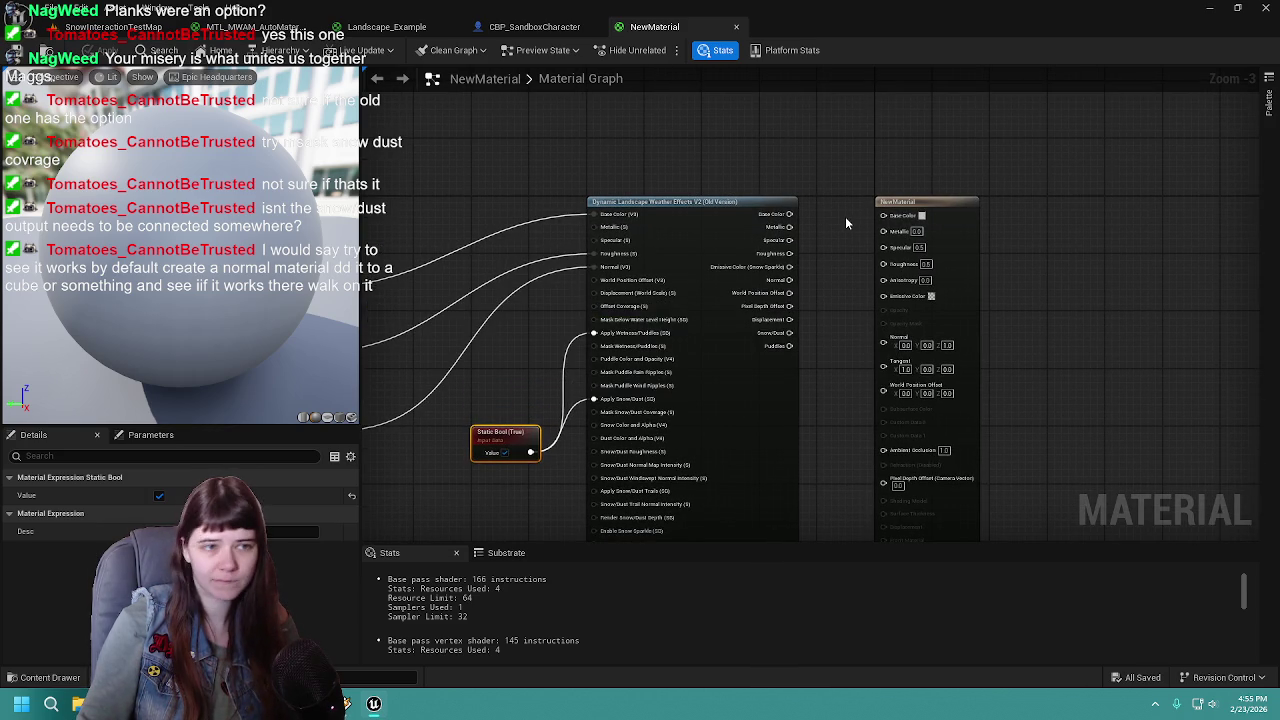
Wire V2's Base Color, Metallic, Specular, Roughness and Emissive Color into NewMaterial's output
{"action": "scroll", "coordinate": [845, 224], "scroll_direction": "up", "scroll_amount": 1}
{"action": "left_click_drag", "start_coordinate": [783, 213], "coordinate": [888, 215]}
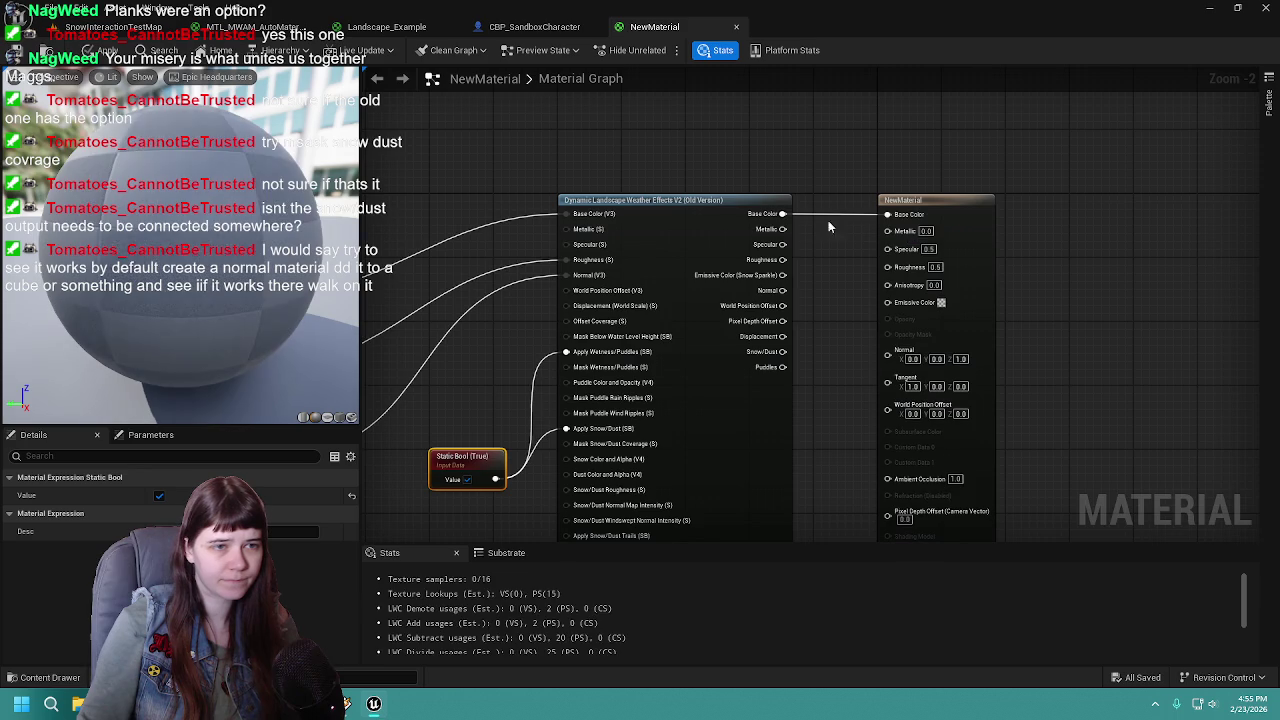
{"action": "left_click_drag", "start_coordinate": [783, 229], "coordinate": [887, 231]}
{"action": "left_click_drag", "start_coordinate": [783, 244], "coordinate": [887, 245]}
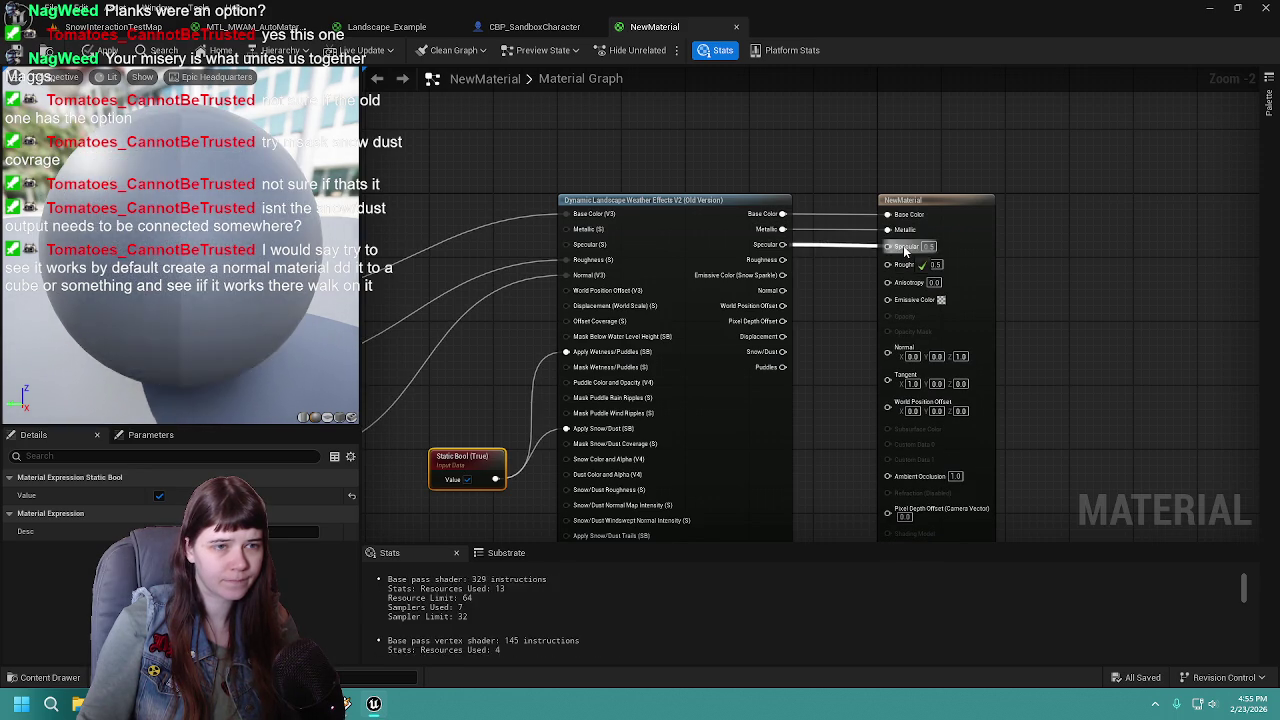
{"action": "left_click_drag", "start_coordinate": [783, 260], "coordinate": [889, 261]}
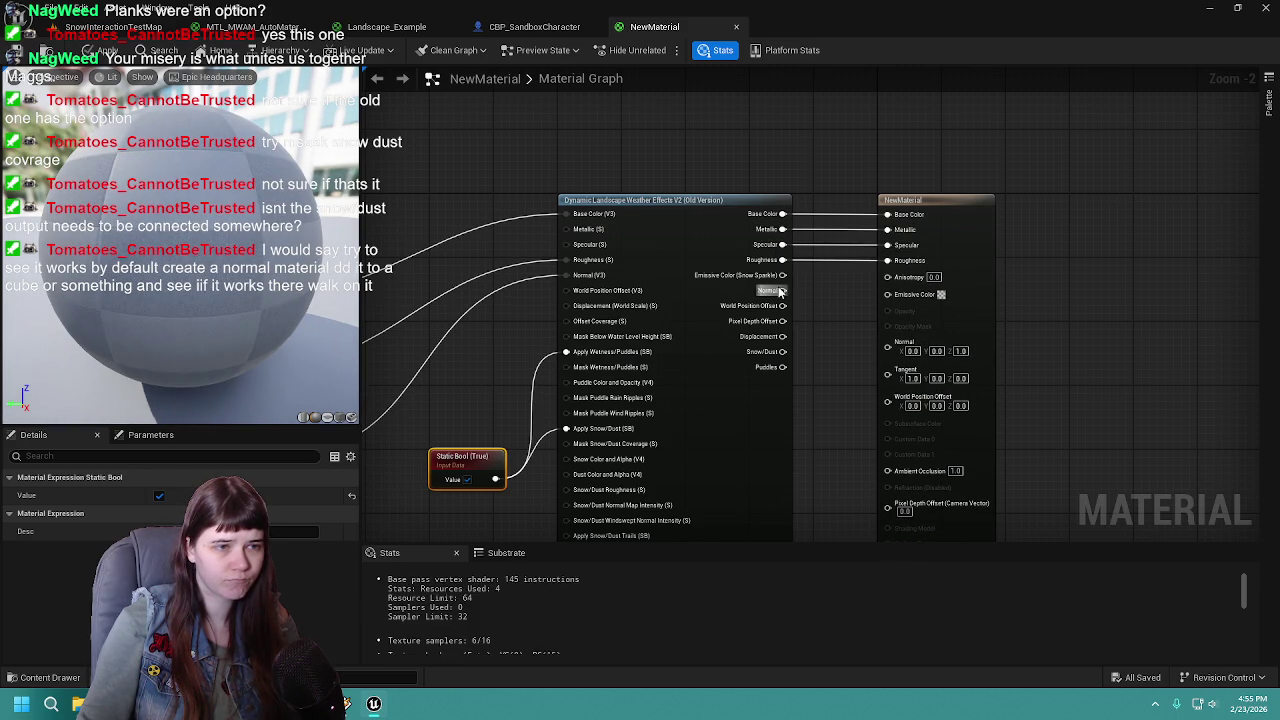
{"action": "mouse_move", "coordinate": [783, 275]}
{"action": "left_mouse_down"}
{"action": "mouse_move", "coordinate": [887, 292]}
{"action": "mouse_move", "coordinate": [886, 211]}
{"action": "mouse_move", "coordinate": [860, 287]}
{"action": "left_mouse_up"}
Review the material's Domain, Blend Mode and Shading Model without changing them
{"action": "left_click", "coordinate": [866, 326]}
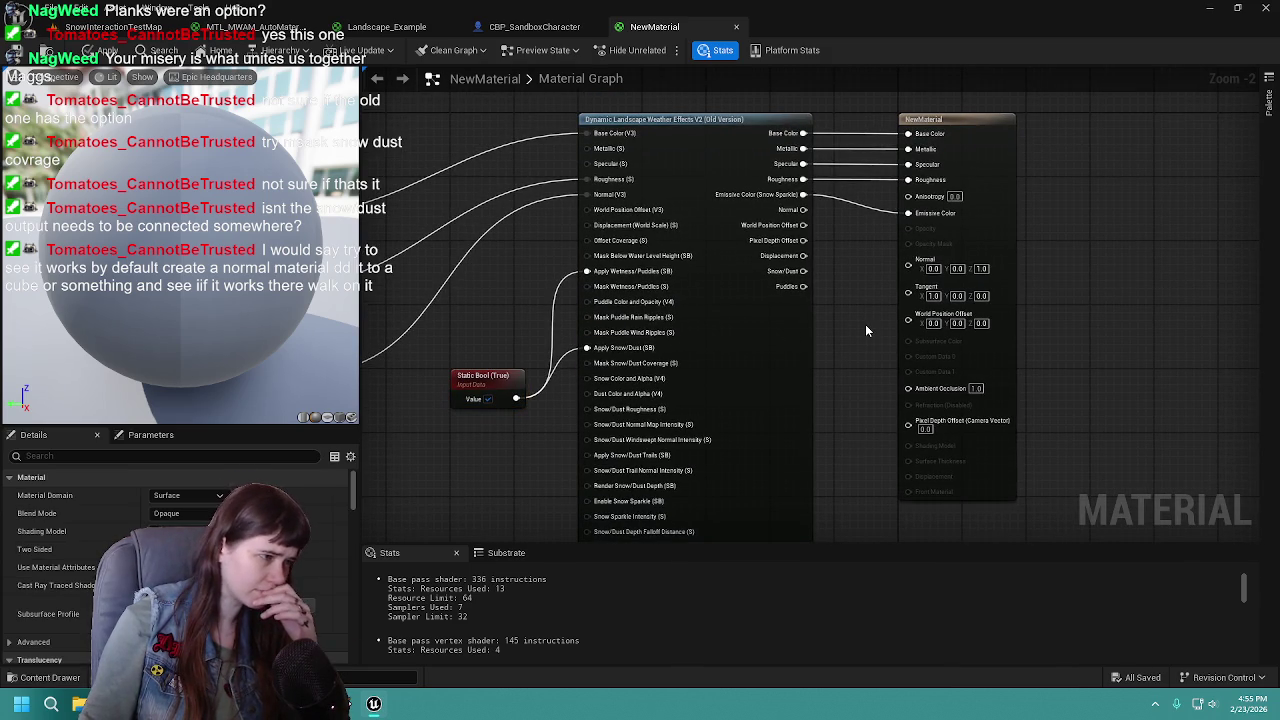
{"action": "left_click", "coordinate": [175, 497]}
{"action": "left_click", "coordinate": [180, 513]}
{"action": "left_click", "coordinate": [180, 531]}
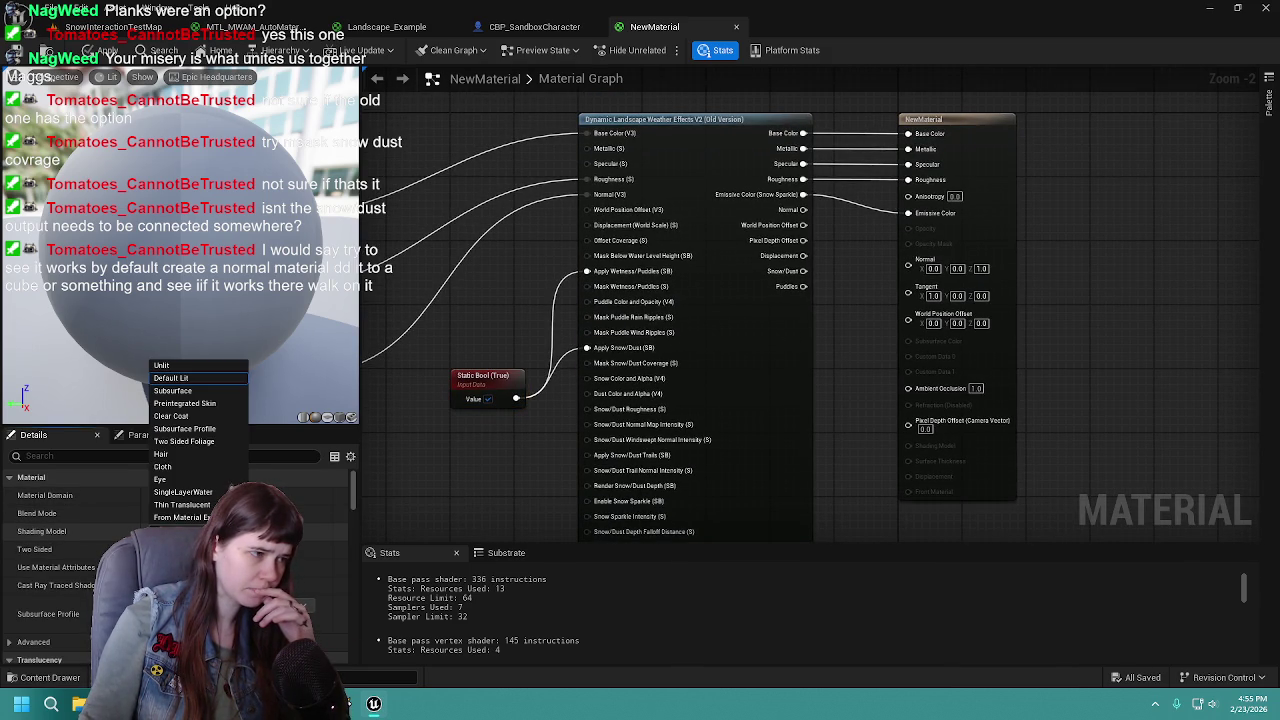
{"action": "key", "text": "Escape"}
{"action": "scroll", "coordinate": [175, 560], "scroll_direction": "down", "scroll_amount": 10}
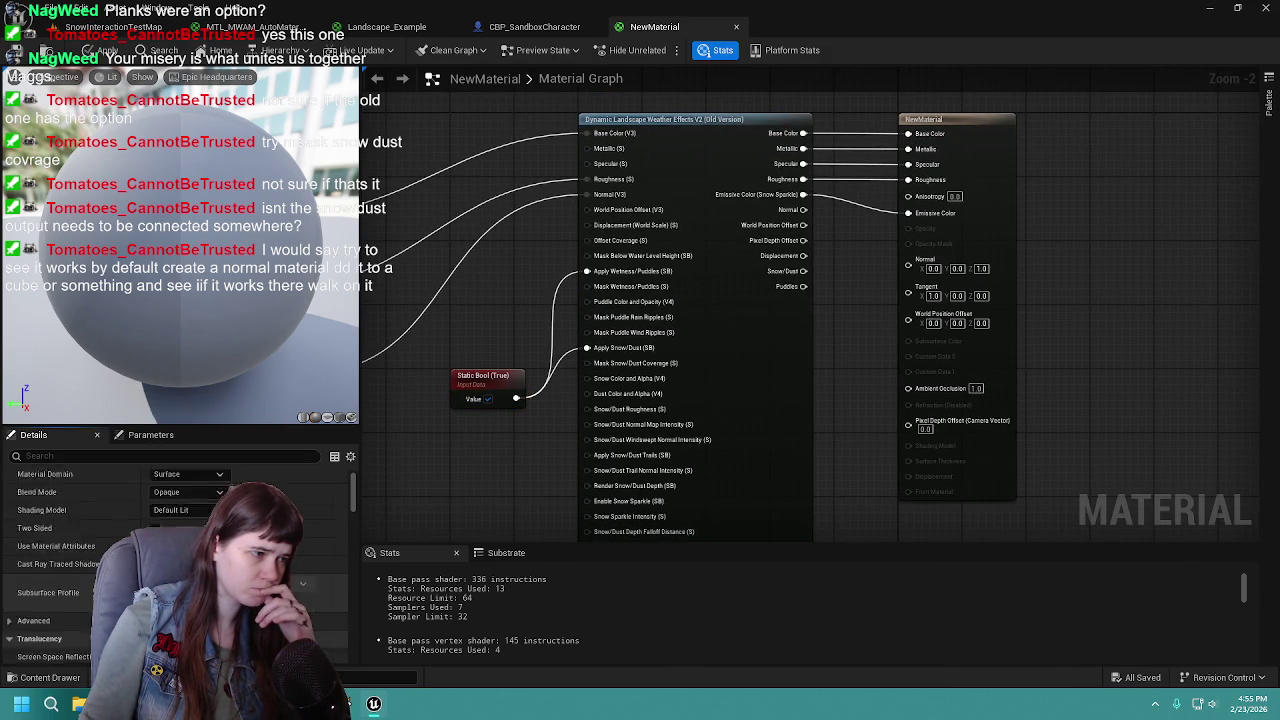
{"action": "scroll", "coordinate": [175, 560], "scroll_direction": "down", "scroll_amount": 10}
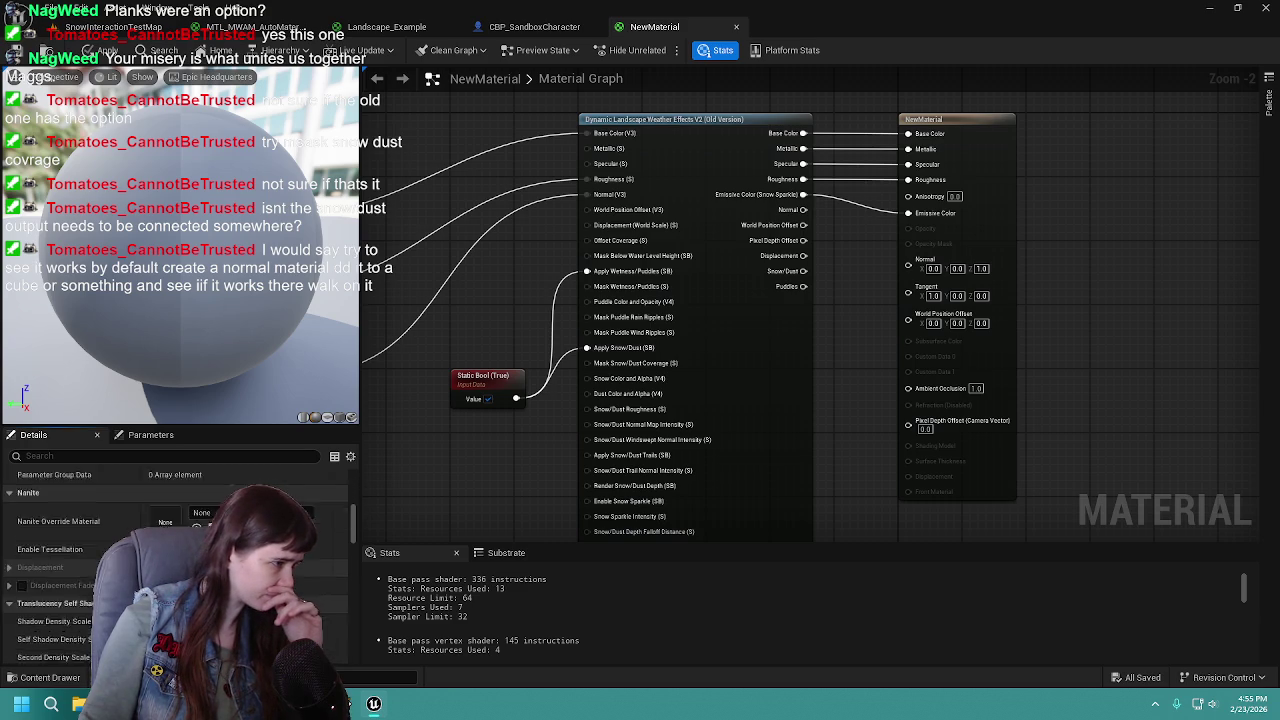
{"action": "scroll", "coordinate": [228, 490], "scroll_direction": "up", "scroll_amount": 20}
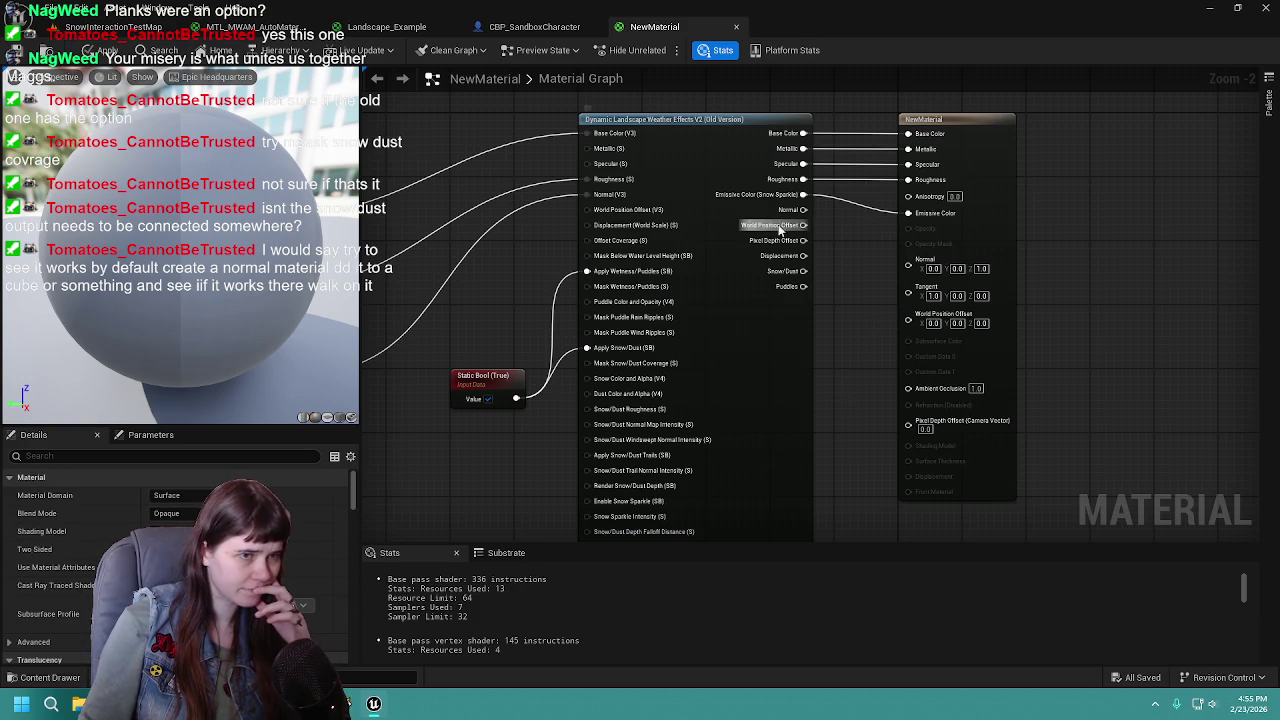
Connect World Position Offset and Normal from the V2 node to NewMaterial and apply
{"action": "mouse_move", "coordinate": [798, 229]}
{"action": "left_click_drag", "start_coordinate": [798, 229], "coordinate": [906, 322]}
{"action": "left_click_drag", "start_coordinate": [803, 209], "coordinate": [908, 260]}
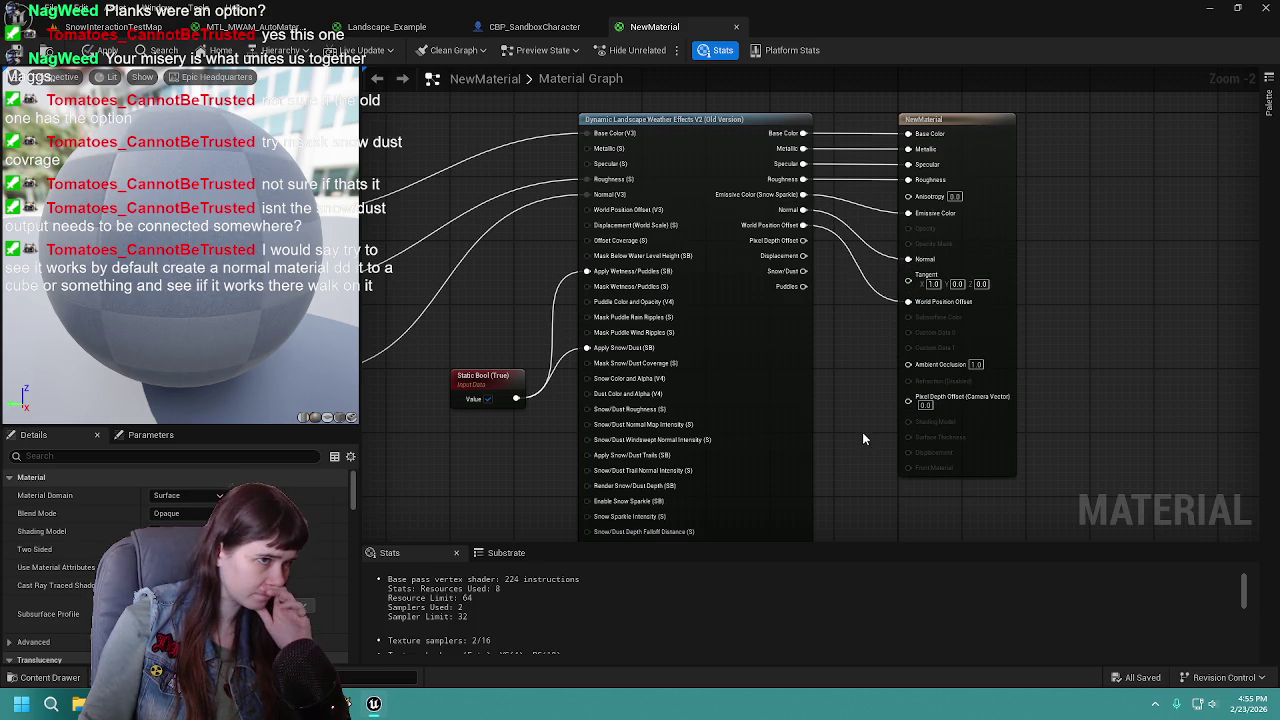
{"action": "mouse_move", "coordinate": [829, 424]}
{"action": "left_mouse_down"}
{"action": "mouse_move", "coordinate": [891, 281]}
{"action": "mouse_move", "coordinate": [869, 340]}
{"action": "mouse_move", "coordinate": [871, 320]}
{"action": "left_mouse_up"}
{"action": "left_click", "coordinate": [103, 50]}
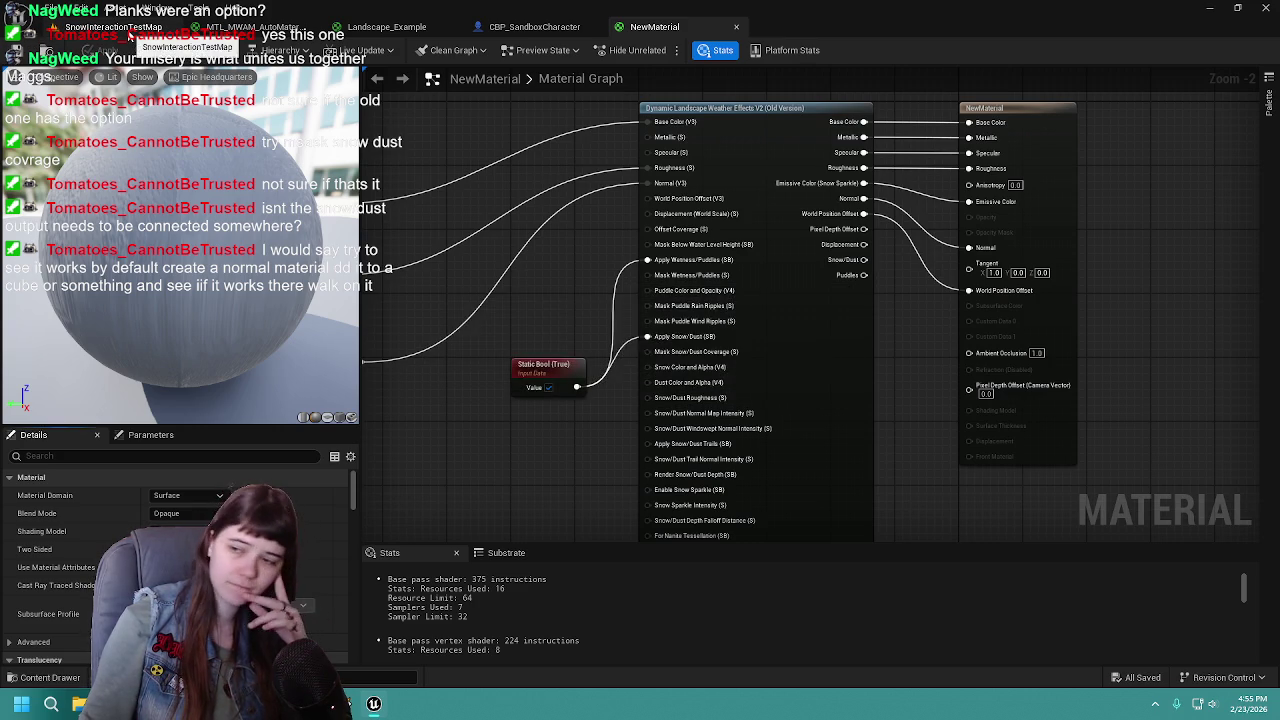
Frame the test plane and drop NewMaterial from the Content Drawer onto its Element 0
{"action": "left_click", "coordinate": [35, 27]}
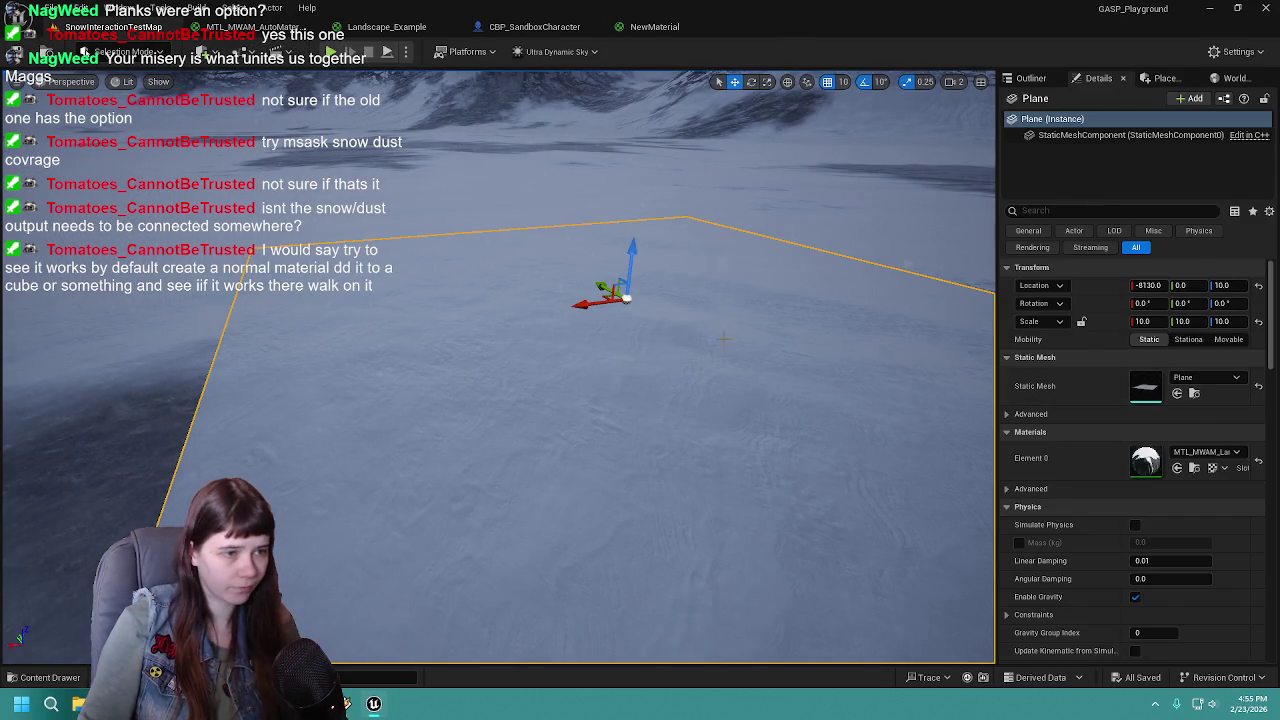
{"action": "scroll", "coordinate": [962, 368], "scroll_direction": "down", "scroll_amount": 5}
{"action": "key", "text": "f"}
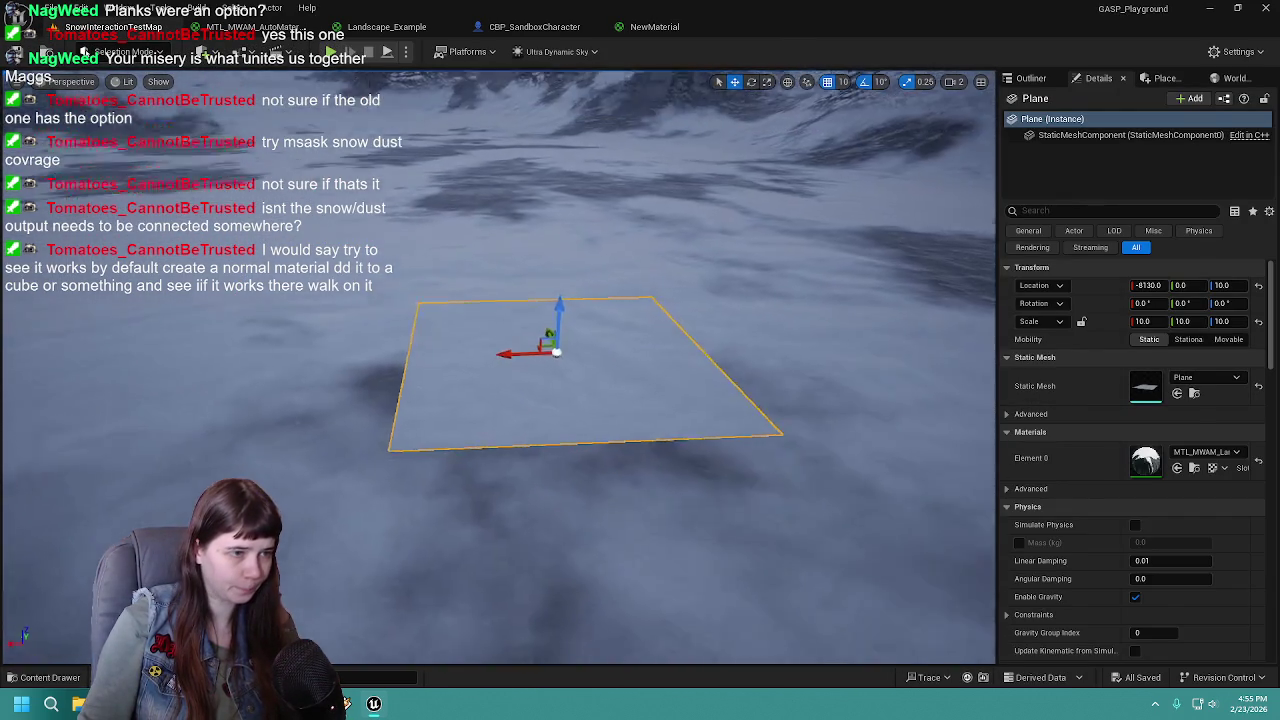
{"action": "key", "text": "e"}
{"action": "key", "text": "w"}
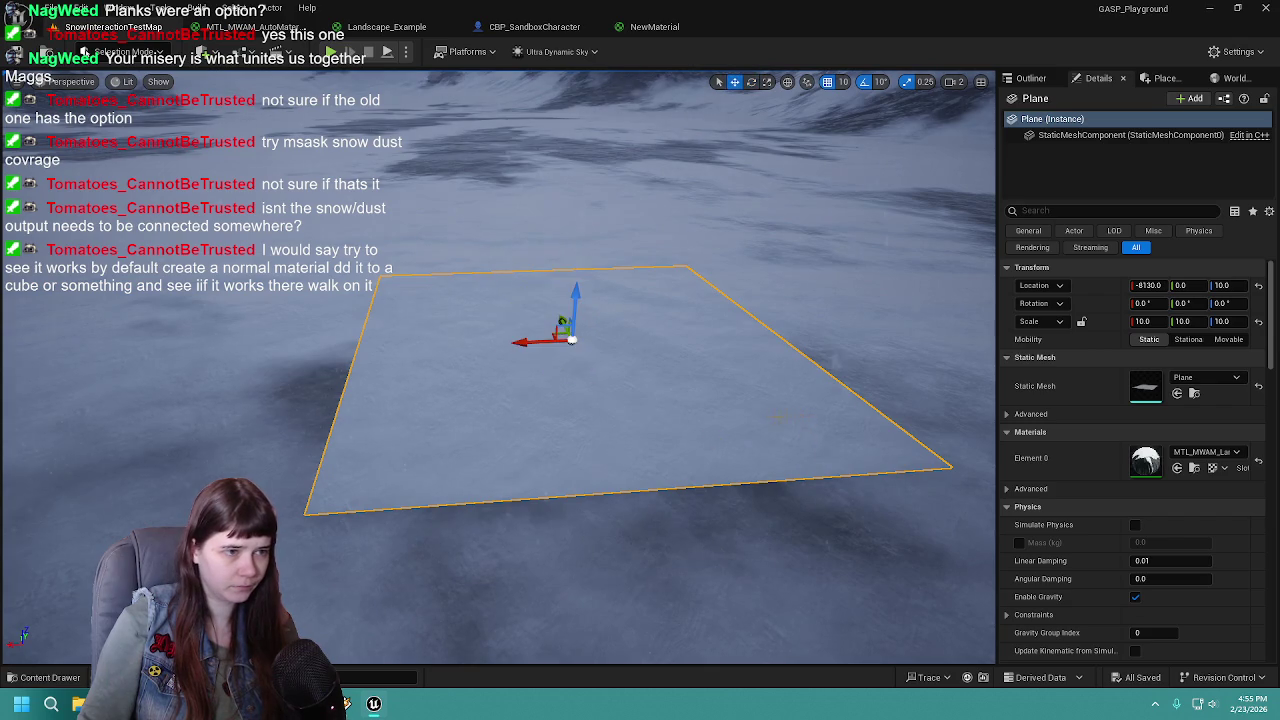
{"action": "key", "text": "ctrl+space"}
{"action": "mouse_move", "coordinate": [145, 525]}
{"action": "left_mouse_down"}
{"action": "mouse_move", "coordinate": [1143, 414]}
{"action": "mouse_move", "coordinate": [1137, 380]}
{"action": "mouse_move", "coordinate": [1165, 378]}
{"action": "left_mouse_up"}
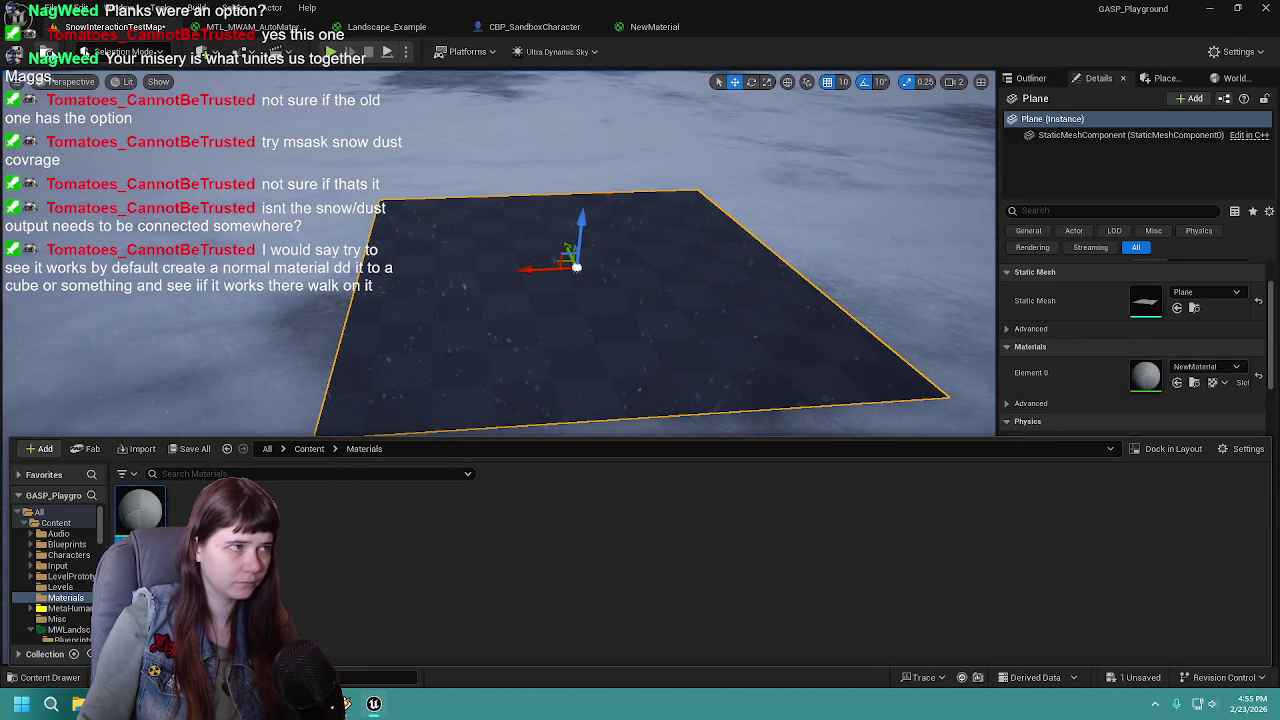
{"action": "key", "text": "ctrl+space"}
Go back to the NewMaterial graph
{"action": "left_click_drag", "start_coordinate": [413, 234], "coordinate": [413, 200]}
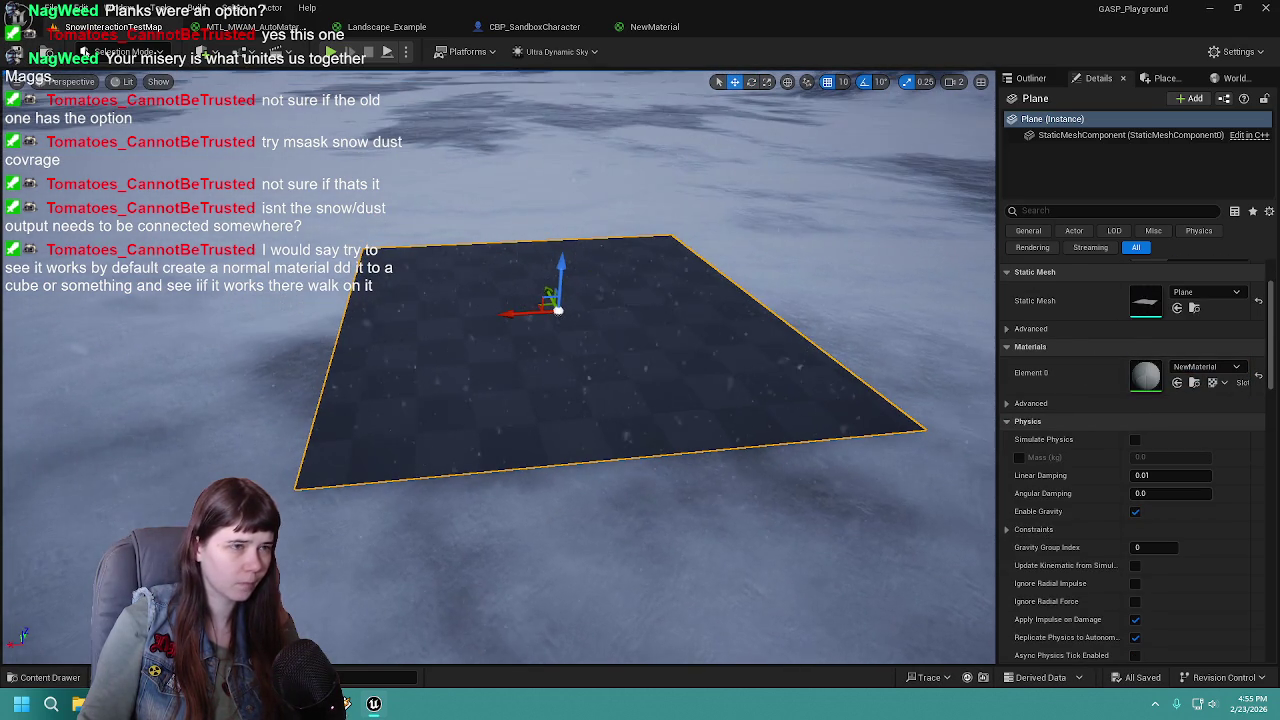
{"action": "left_click", "coordinate": [655, 26]}
{"action": "scroll", "coordinate": [703, 333], "scroll_direction": "down", "scroll_amount": 3}
{"action": "scroll", "coordinate": [703, 333], "scroll_direction": "up", "scroll_amount": 4}
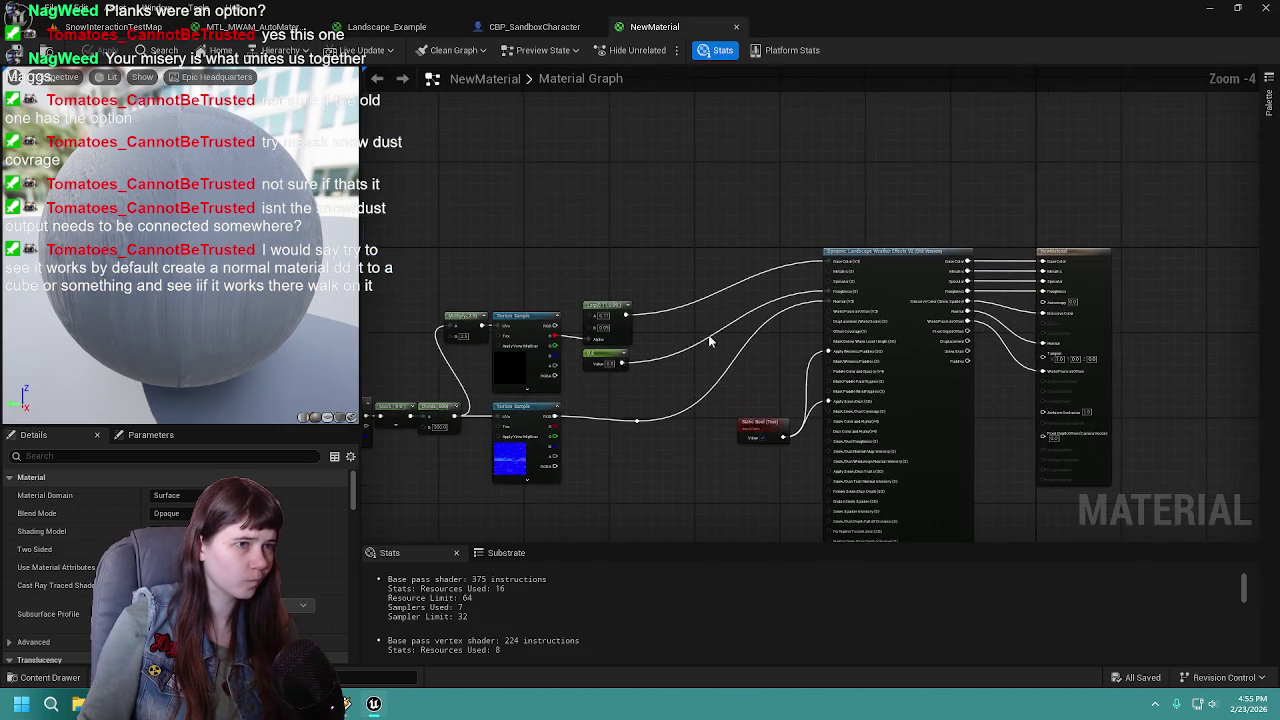
Inspect the Landscape_Example graph's weather wiring and orbit its sphere preview
{"action": "mouse_move", "coordinate": [622, 362]}
{"action": "left_mouse_down"}
{"action": "mouse_move", "coordinate": [826, 324]}
{"action": "mouse_move", "coordinate": [660, 268]}
{"action": "left_mouse_up"}
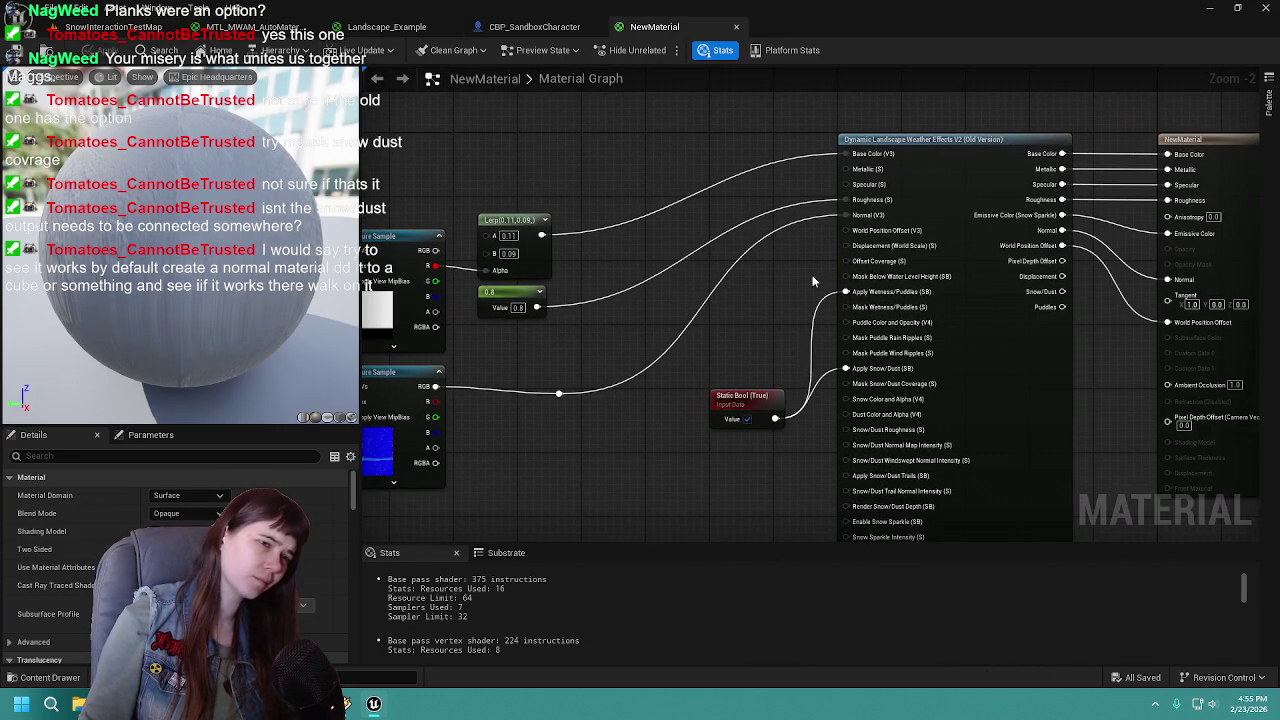
{"action": "scroll", "coordinate": [812, 282], "scroll_direction": "down", "scroll_amount": 1}
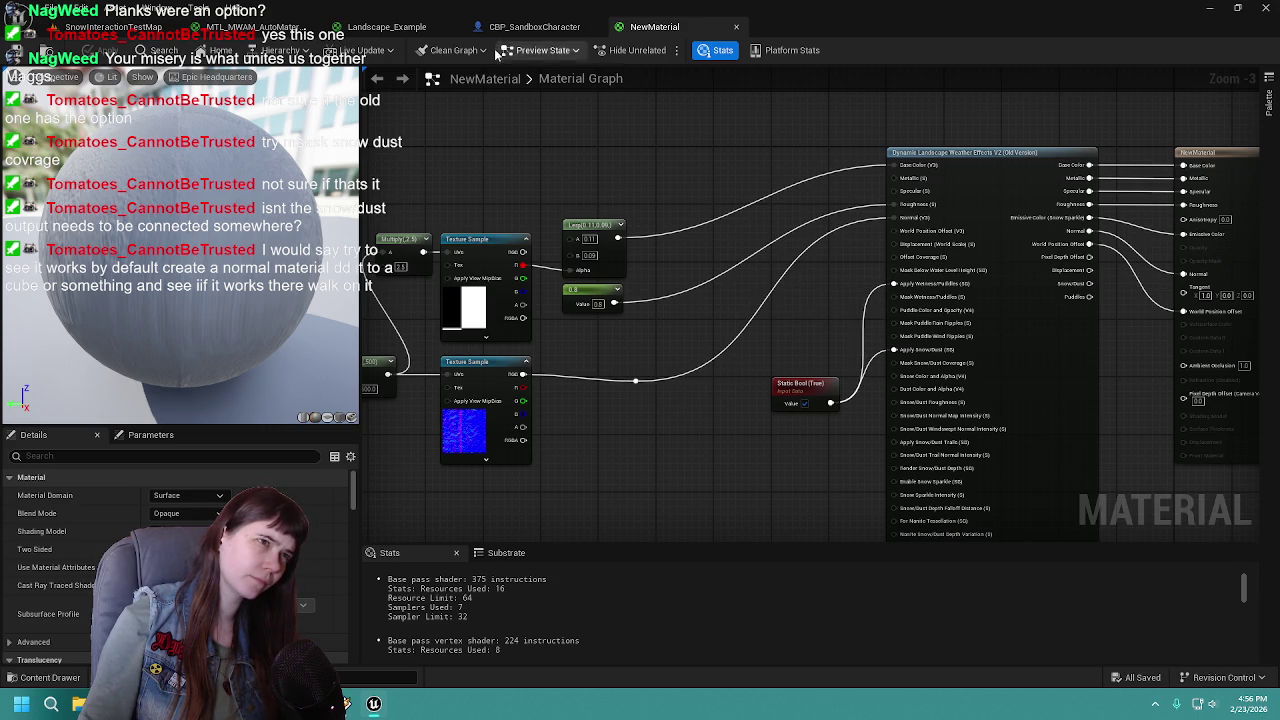
{"action": "left_click", "coordinate": [540, 27]}
{"action": "left_click", "coordinate": [390, 27]}
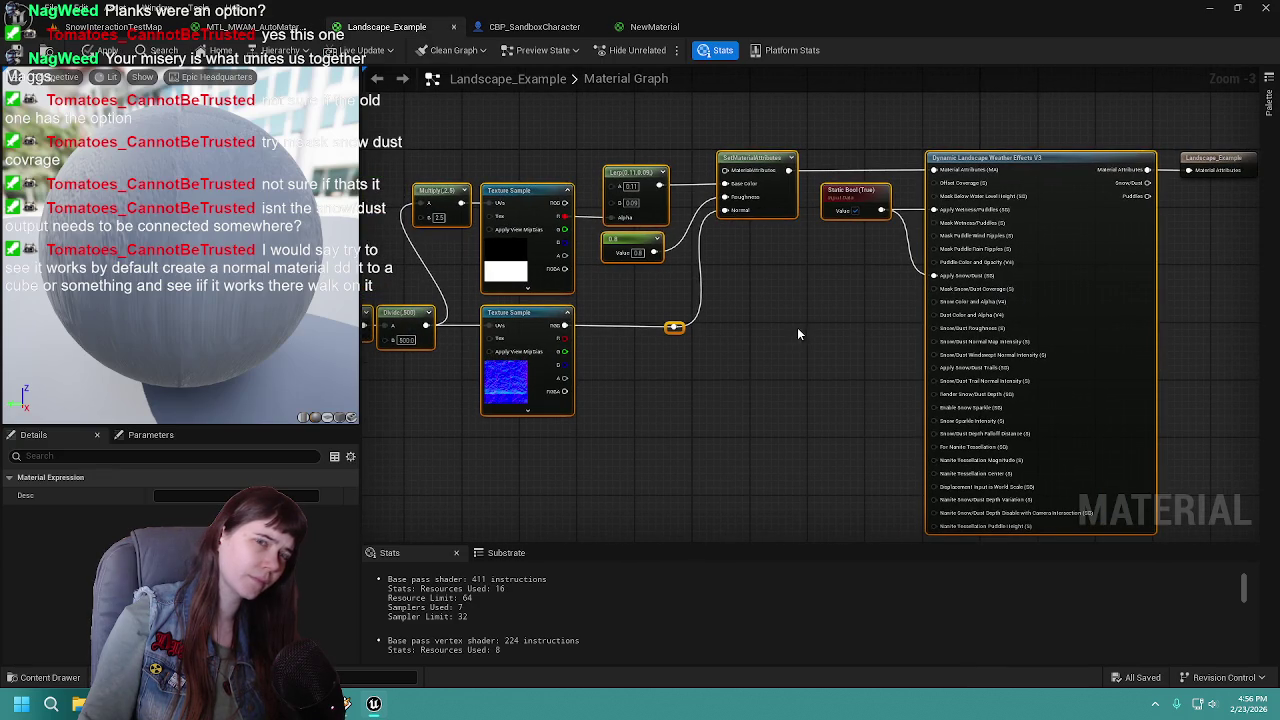
{"action": "left_click", "coordinate": [846, 322]}
{"action": "left_click_drag", "start_coordinate": [846, 322], "coordinate": [784, 318]}
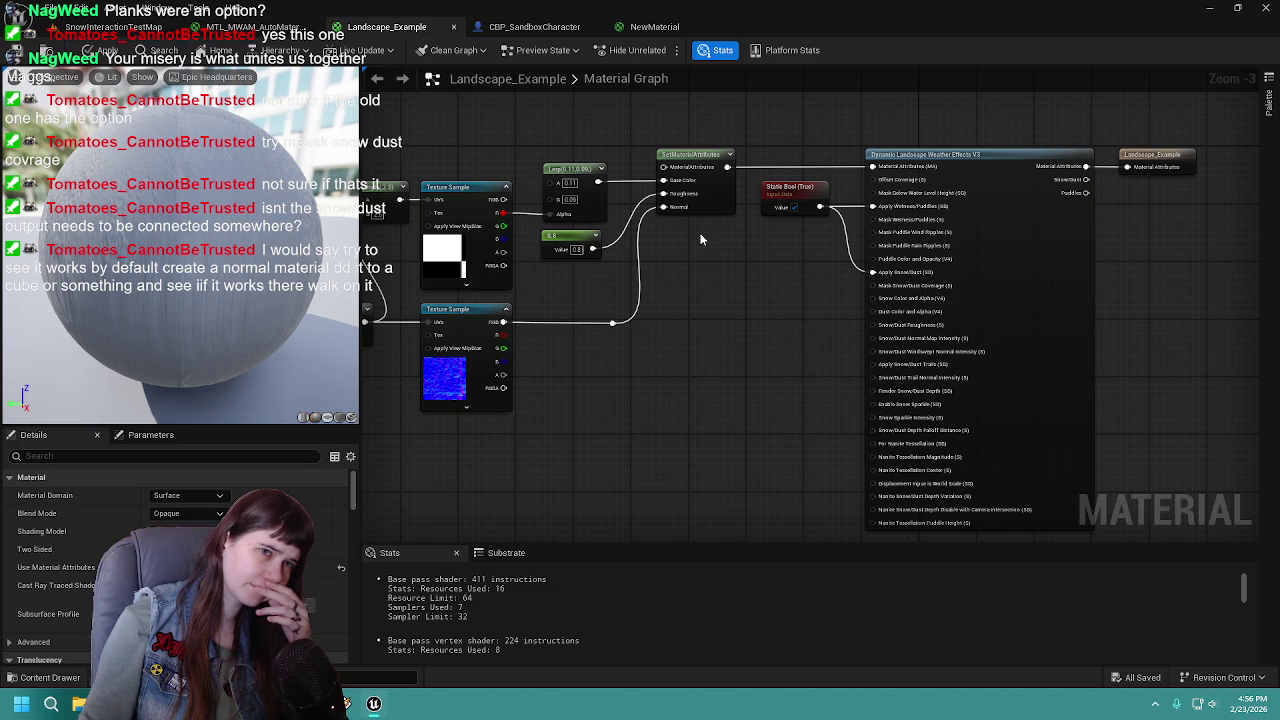
{"action": "scroll", "coordinate": [700, 233], "scroll_direction": "down", "scroll_amount": 1}
{"action": "left_click_drag", "start_coordinate": [700, 233], "coordinate": [914, 215]}
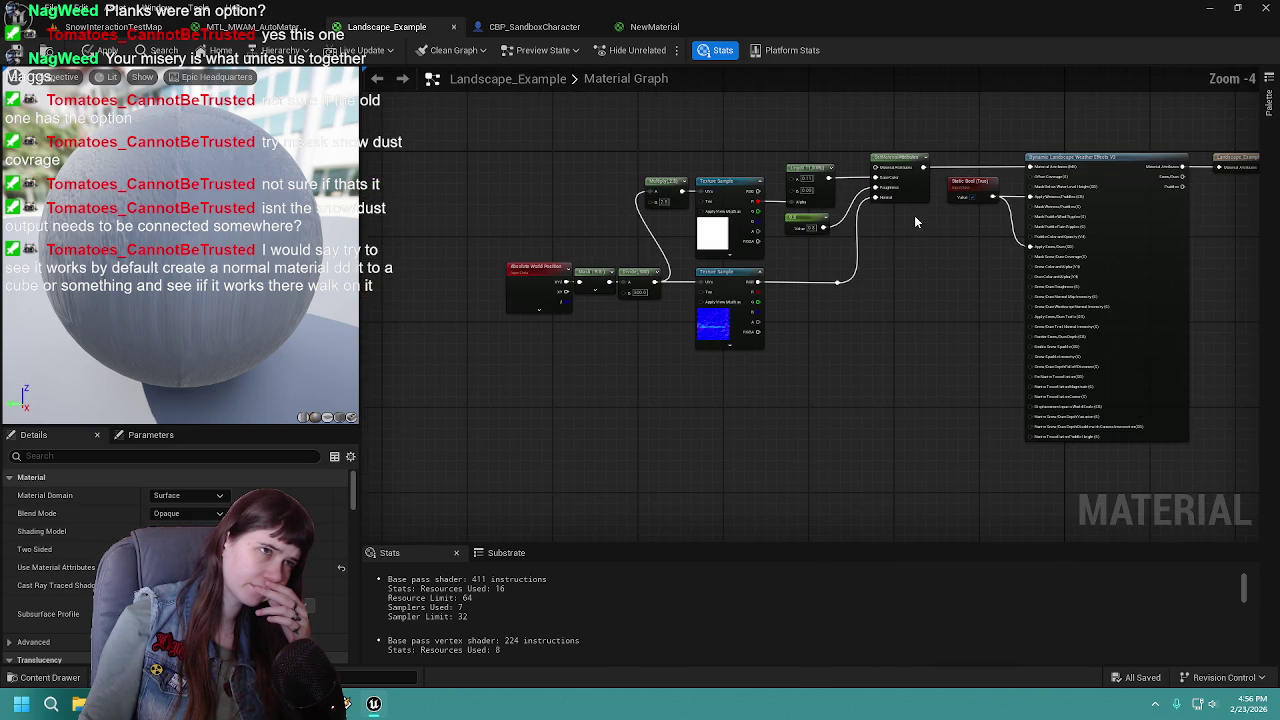
{"action": "left_click_drag", "start_coordinate": [218, 233], "coordinate": [300, 238]}
{"action": "mouse_move", "coordinate": [168, 230]}
{"action": "left_mouse_down"}
{"action": "mouse_move", "coordinate": [215, 231]}
{"action": "mouse_move", "coordinate": [168, 230]}
{"action": "left_mouse_up"}
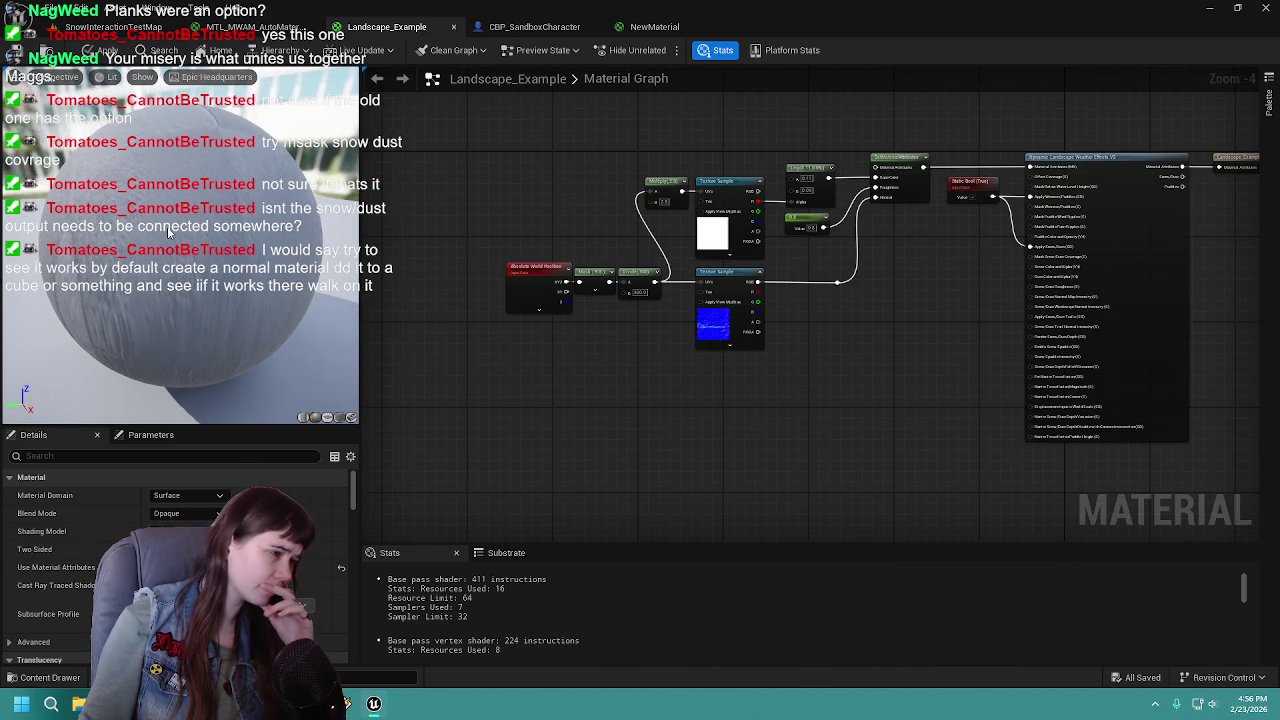
Glance at MTL_MWAM_AutoMaterial, then return to the level with the plane
{"action": "left_click", "coordinate": [252, 27]}
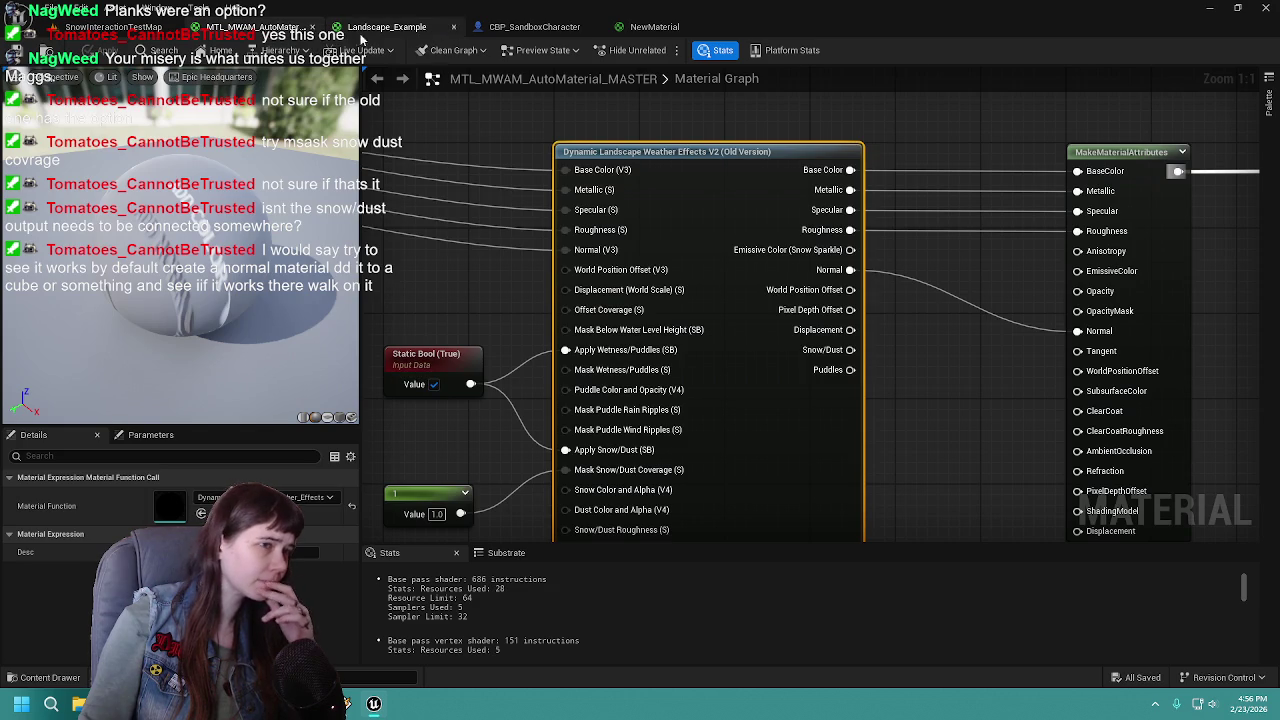
{"action": "left_click", "coordinate": [400, 30]}
{"action": "left_click", "coordinate": [113, 27]}
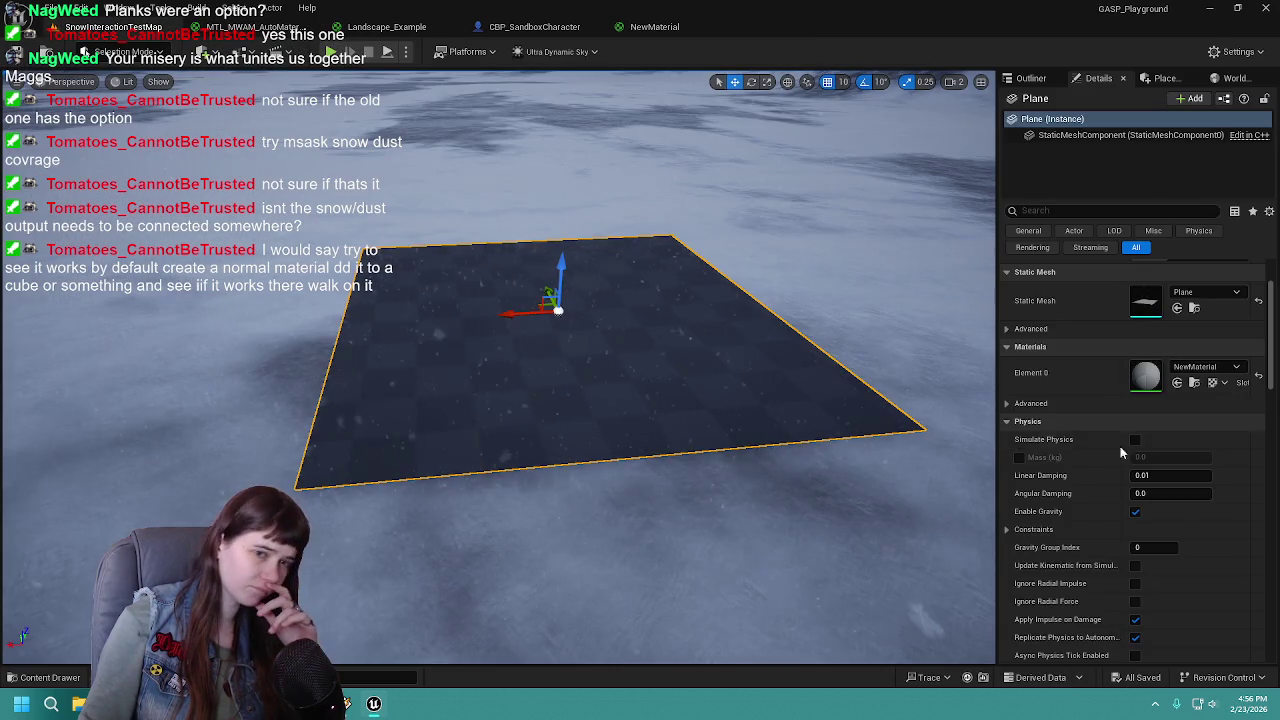
Search the Element 0 material list and pick Landscape_Example for the Plane
{"action": "left_click", "coordinate": [1209, 372]}
{"action": "type", "text": "l"}
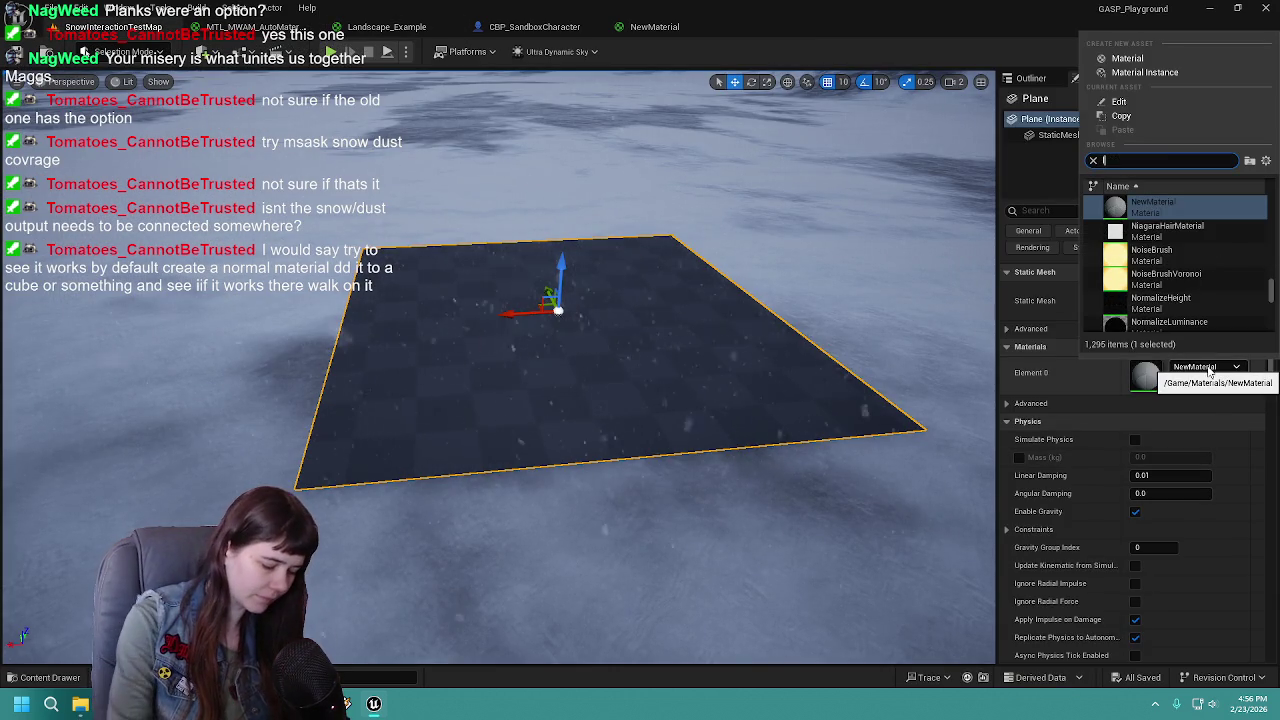
{"action": "type", "text": "an"}
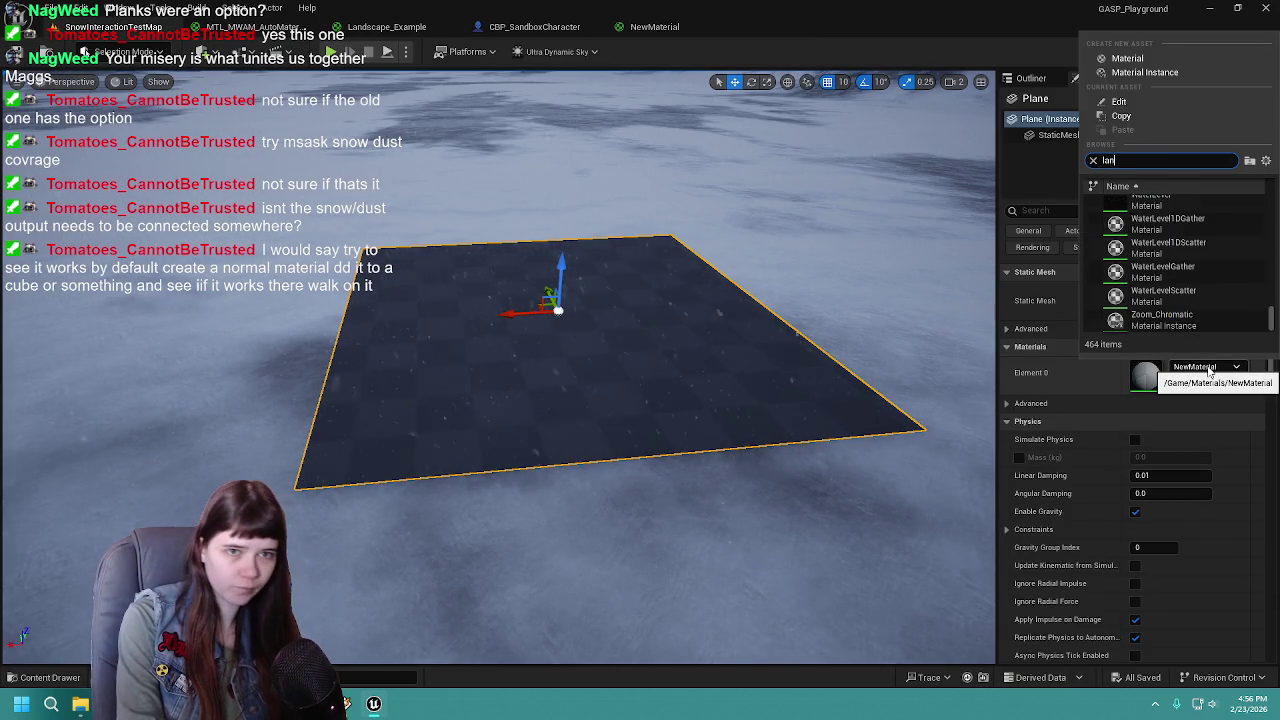
{"action": "type", "text": "dscape"}
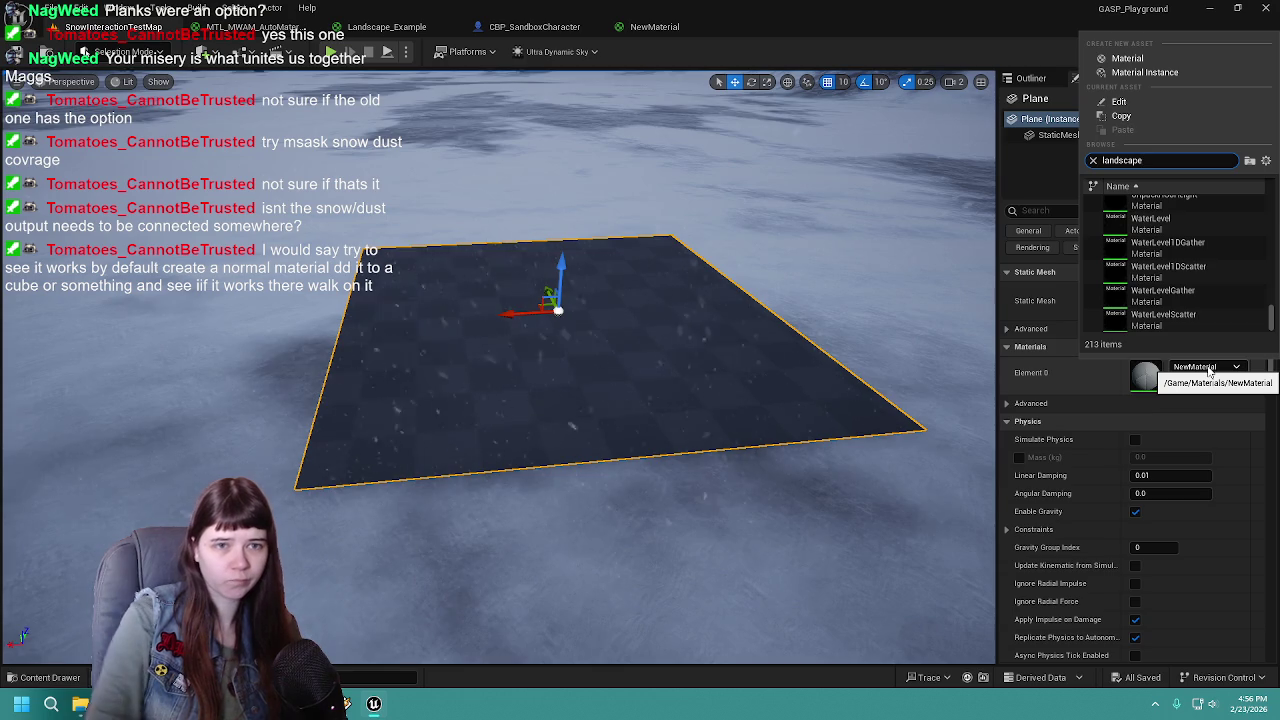
{"action": "scroll", "coordinate": [1230, 215], "scroll_direction": "up", "scroll_amount": 20}
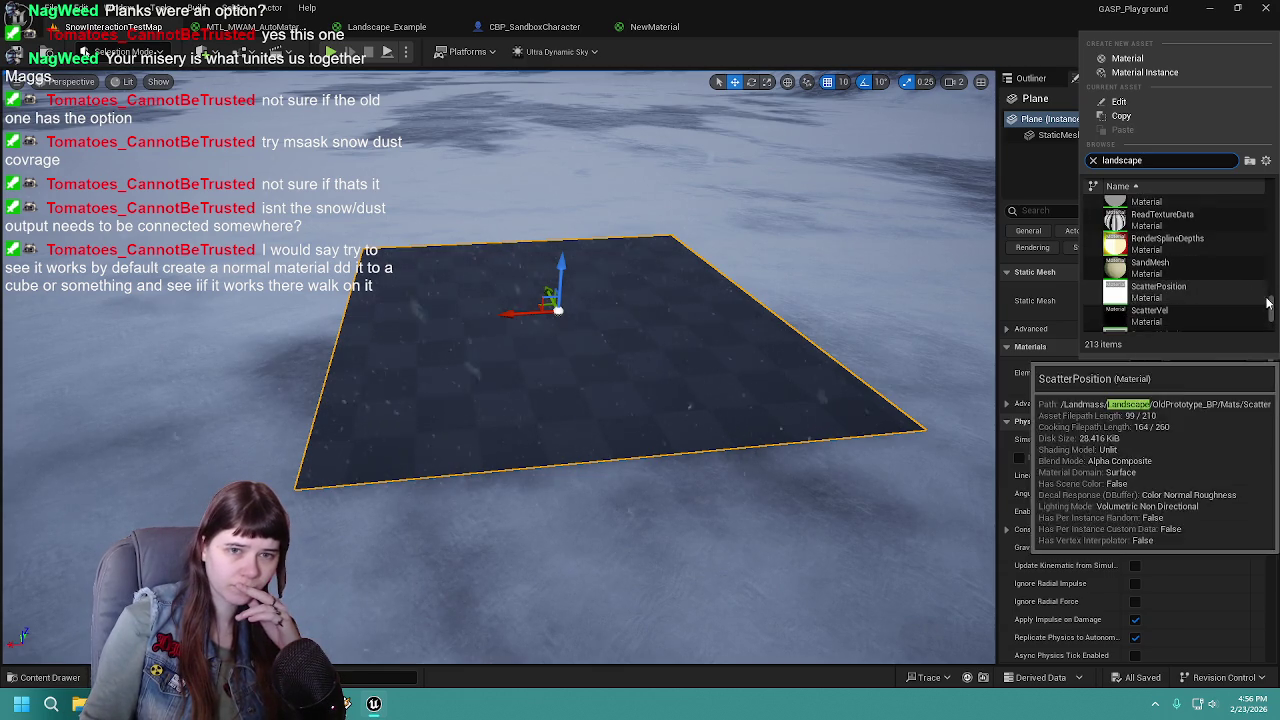
{"action": "scroll", "coordinate": [1202, 220], "scroll_direction": "down", "scroll_amount": 5}
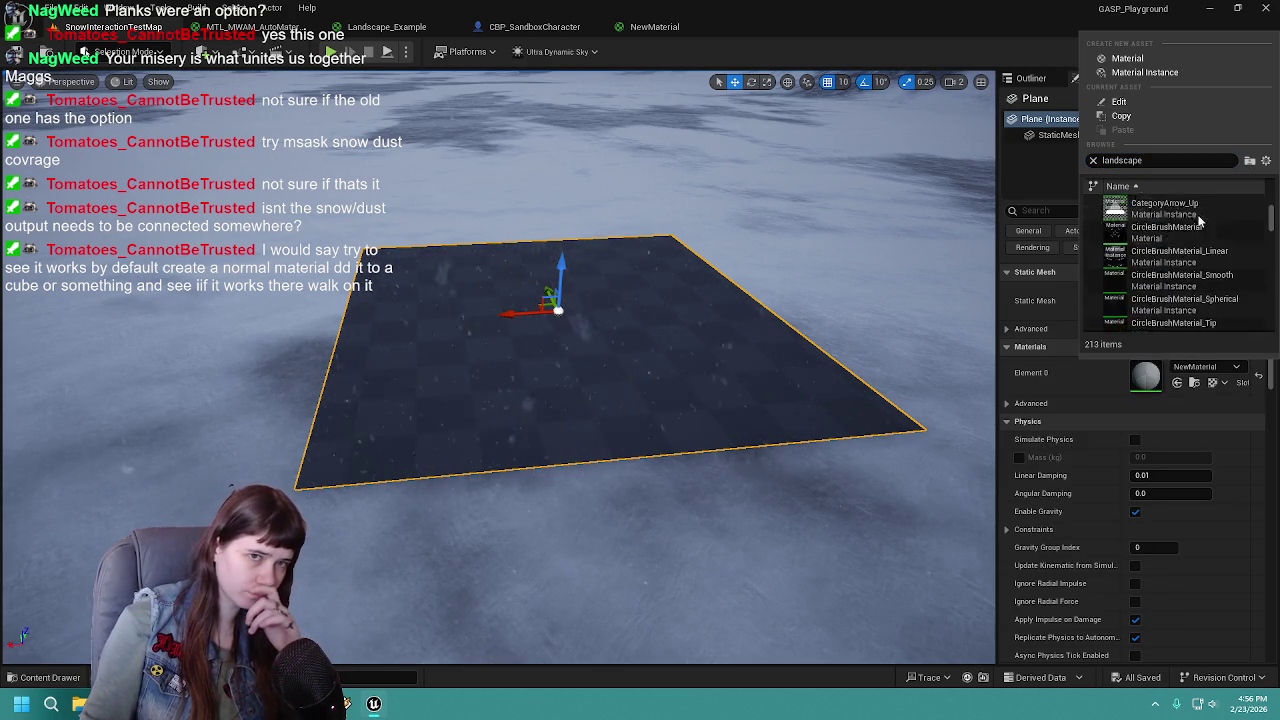
{"action": "scroll", "coordinate": [1203, 230], "scroll_direction": "down", "scroll_amount": 2}
{"action": "scroll", "coordinate": [1210, 235], "scroll_direction": "up", "scroll_amount": 3}
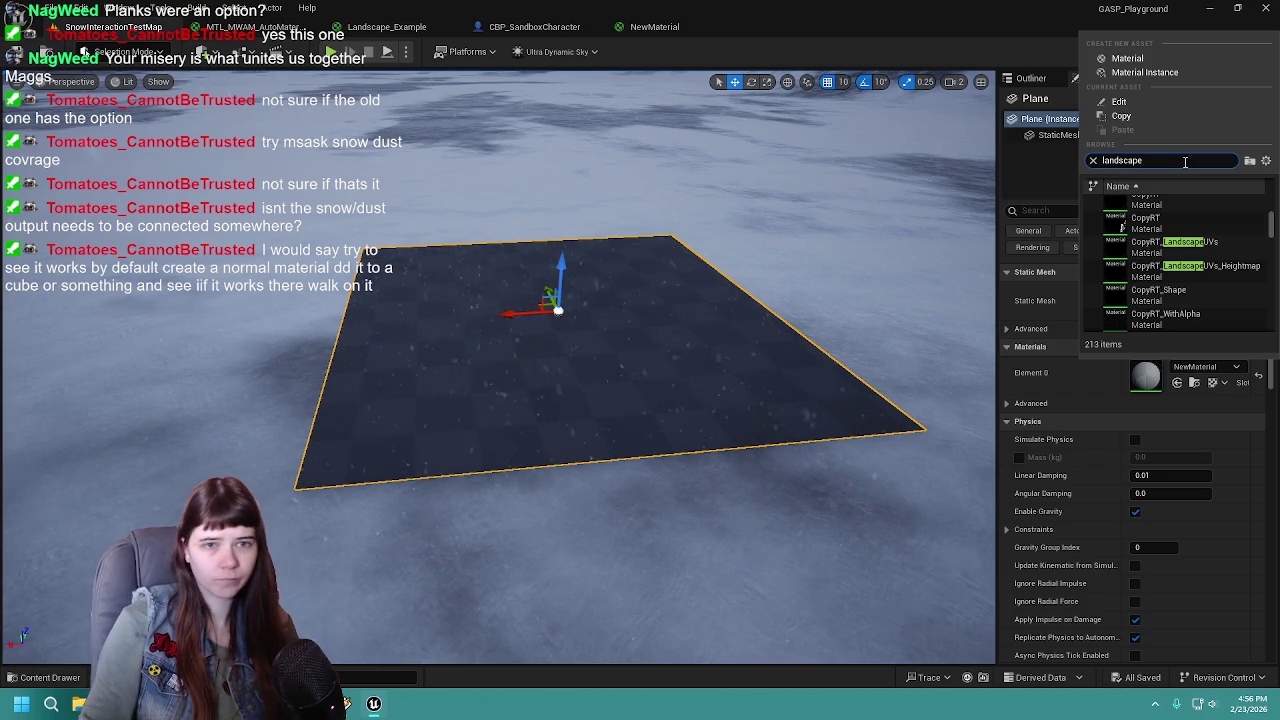
{"action": "type", "text": " exampl"}
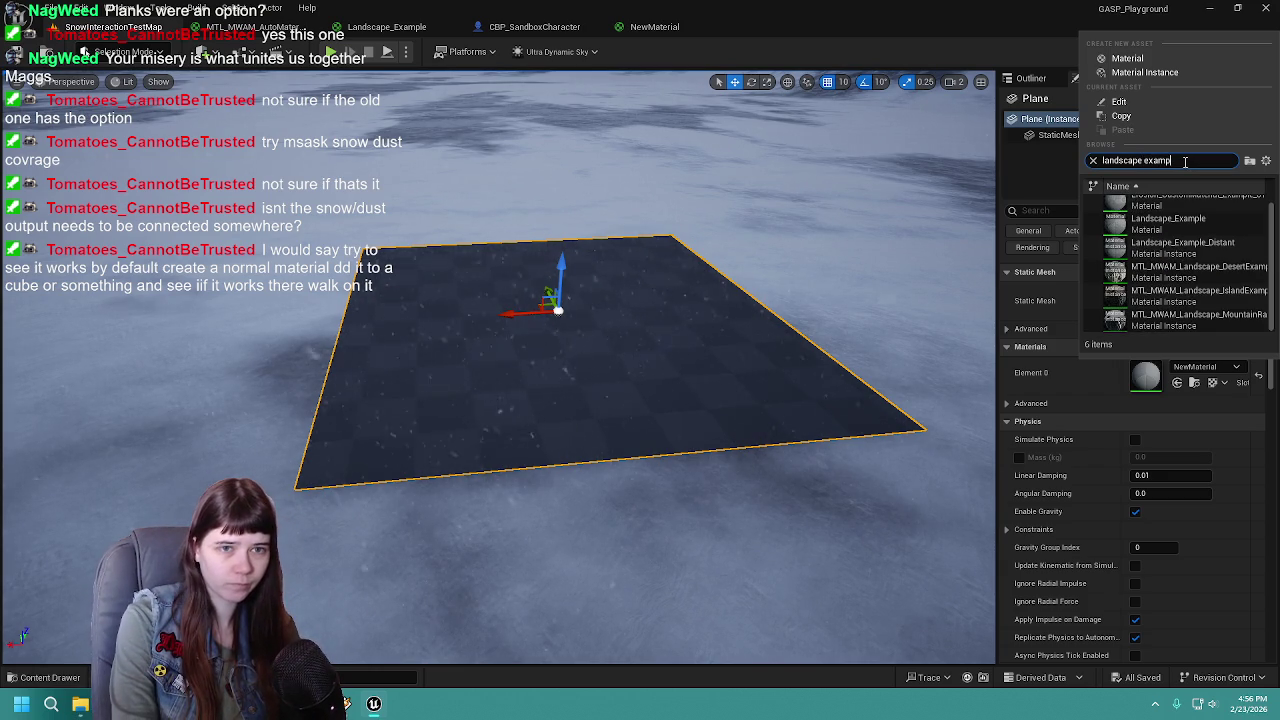
{"action": "left_click", "coordinate": [1204, 219]}
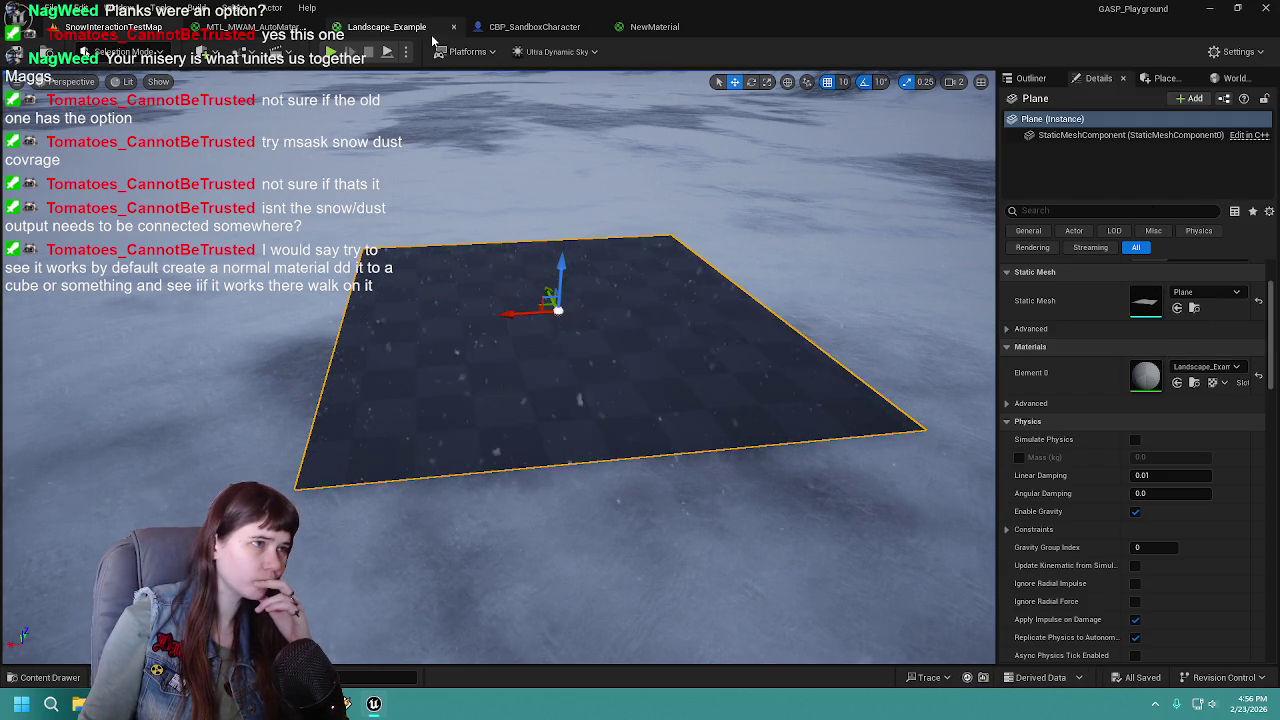
Browse MTL_MWAM_AutoMaterial_MASTER to its Dynamic Landscape Weather Effects node, then go back to the level
{"action": "left_click", "coordinate": [250, 27]}
{"action": "scroll", "coordinate": [936, 294], "scroll_direction": "down", "scroll_amount": 7}
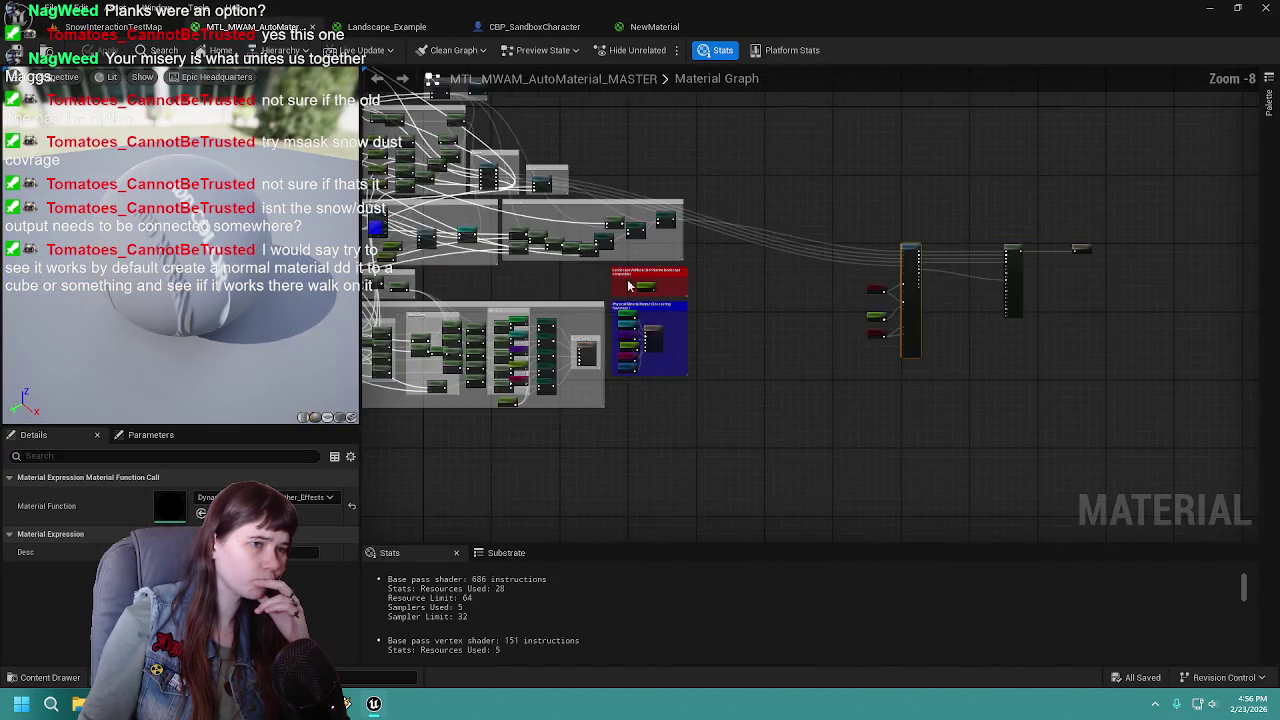
{"action": "left_click_drag", "start_coordinate": [855, 263], "coordinate": [980, 357]}
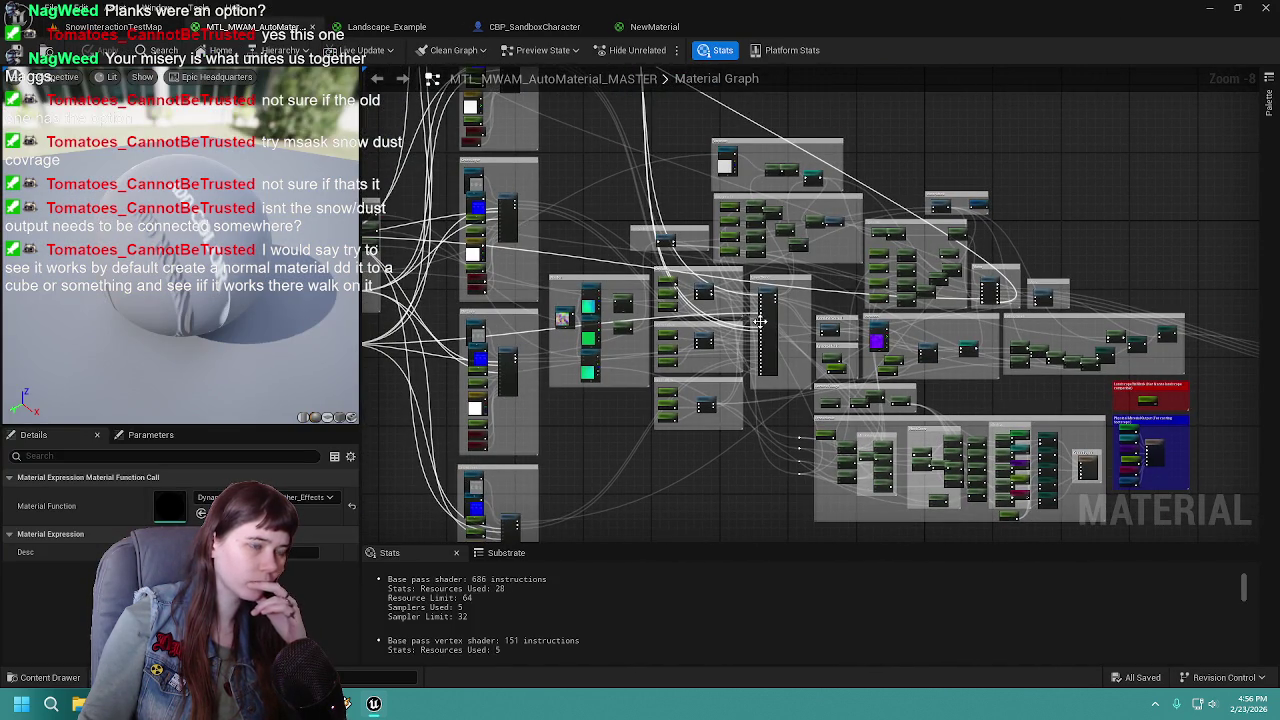
{"action": "scroll", "coordinate": [743, 150], "scroll_direction": "up", "scroll_amount": 5}
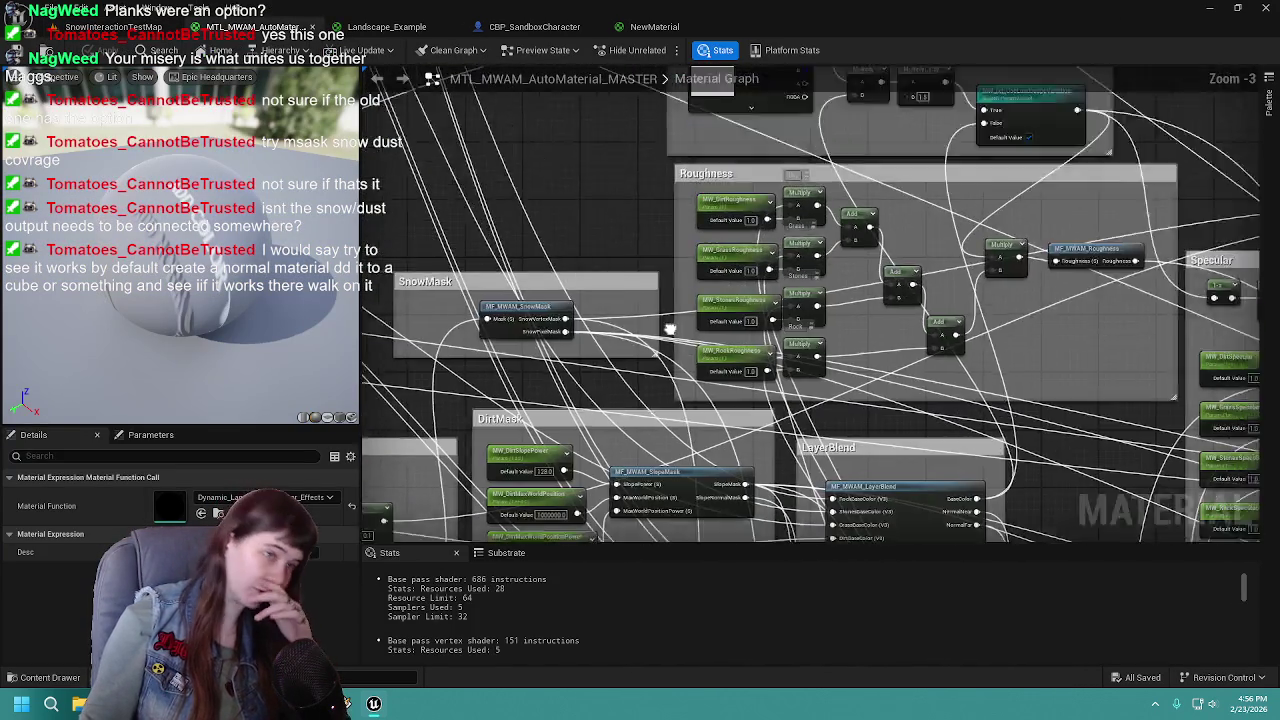
{"action": "scroll", "coordinate": [896, 411], "scroll_direction": "down", "scroll_amount": 3}
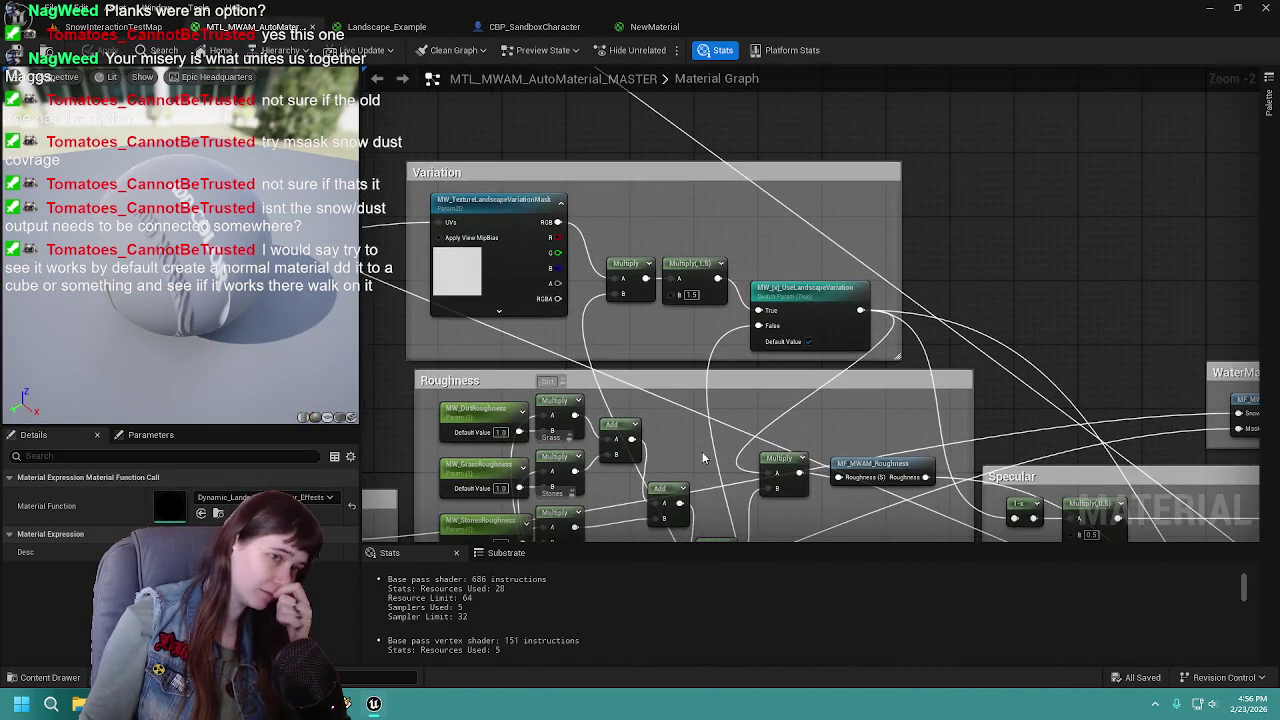
{"action": "left_click_drag", "start_coordinate": [896, 411], "coordinate": [794, 414]}
{"action": "scroll", "coordinate": [645, 379], "scroll_direction": "up", "scroll_amount": 4}
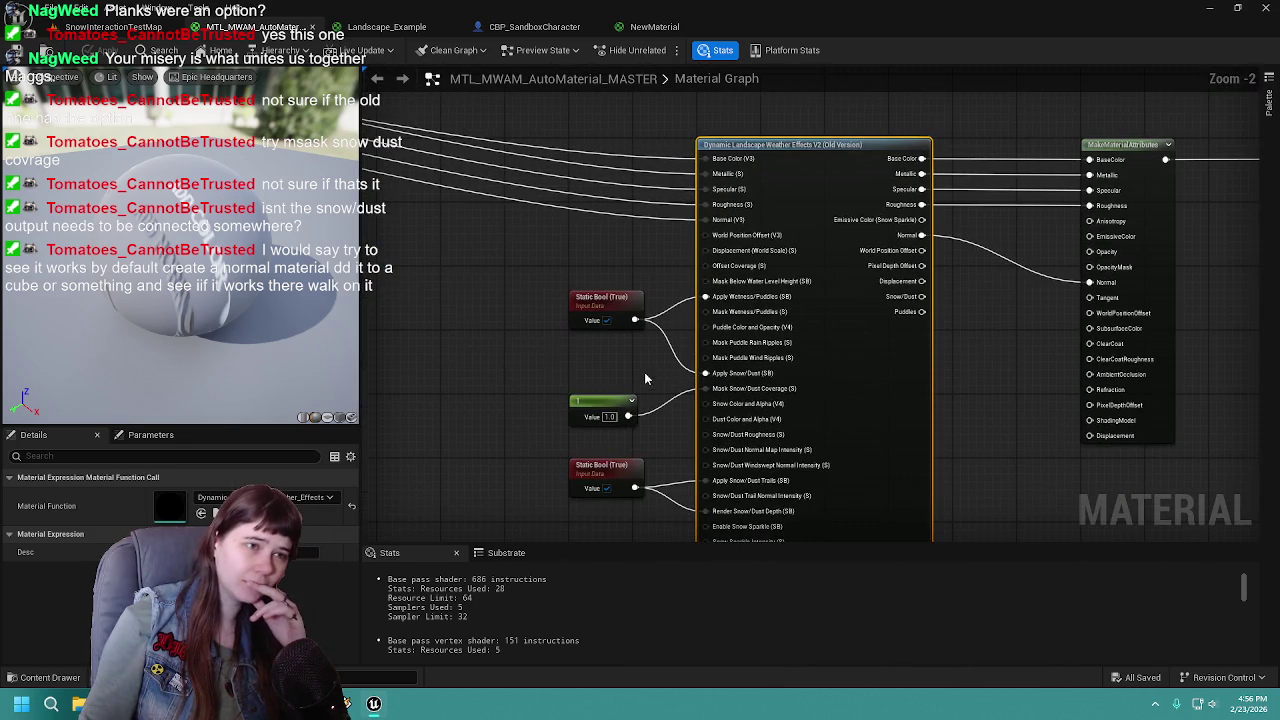
{"action": "left_click", "coordinate": [105, 30]}
{"action": "key", "text": "super"}
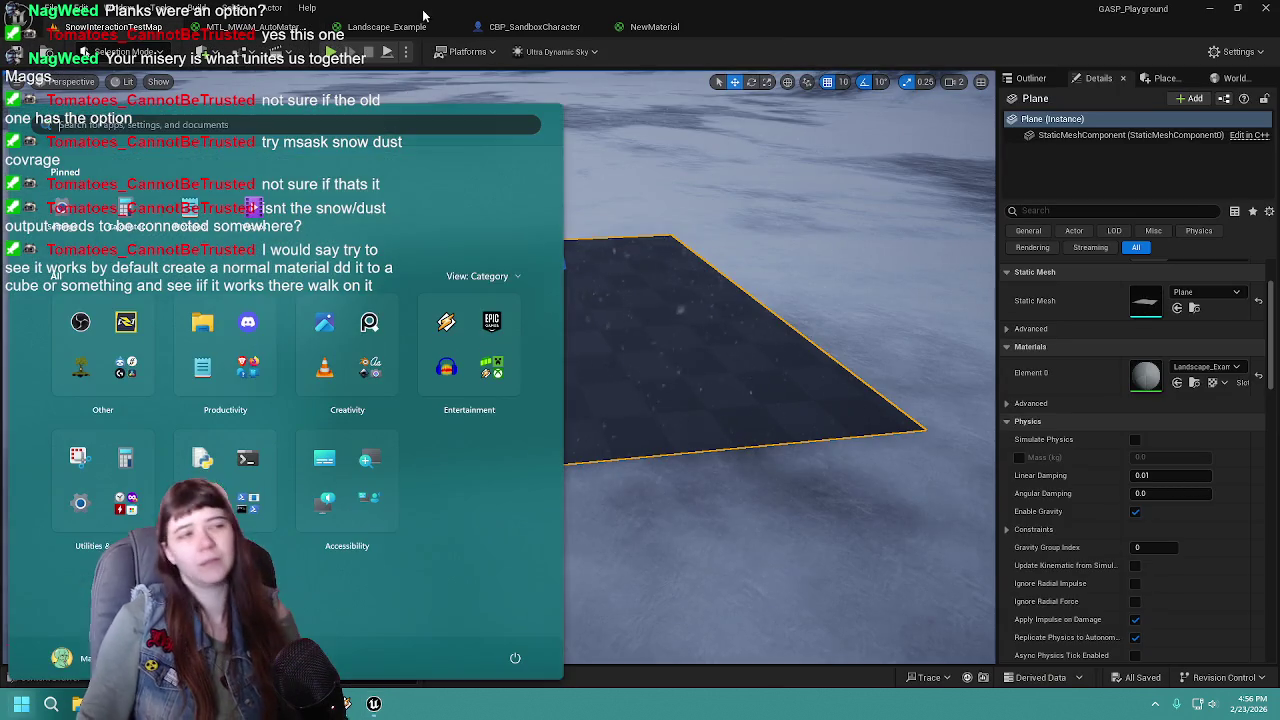
{"action": "key", "text": "super"}
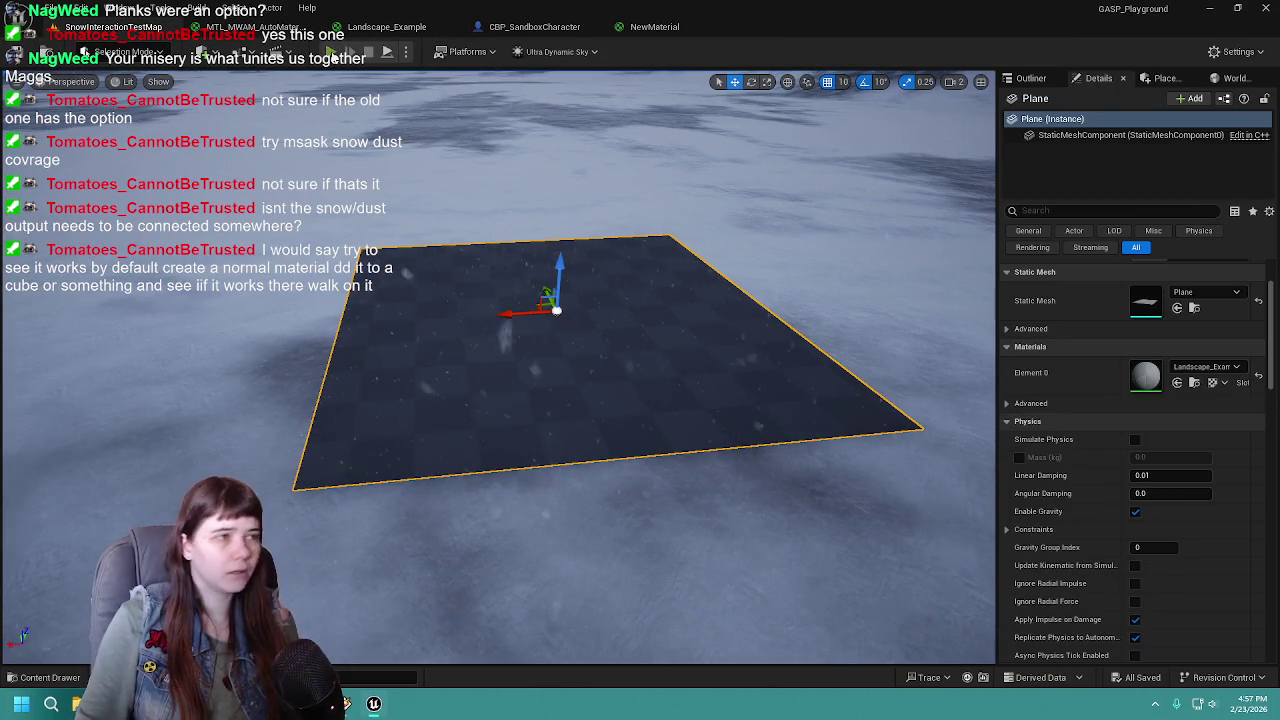
{"action": "left_click", "coordinate": [330, 51]}
{"action": "key", "text": "w"}
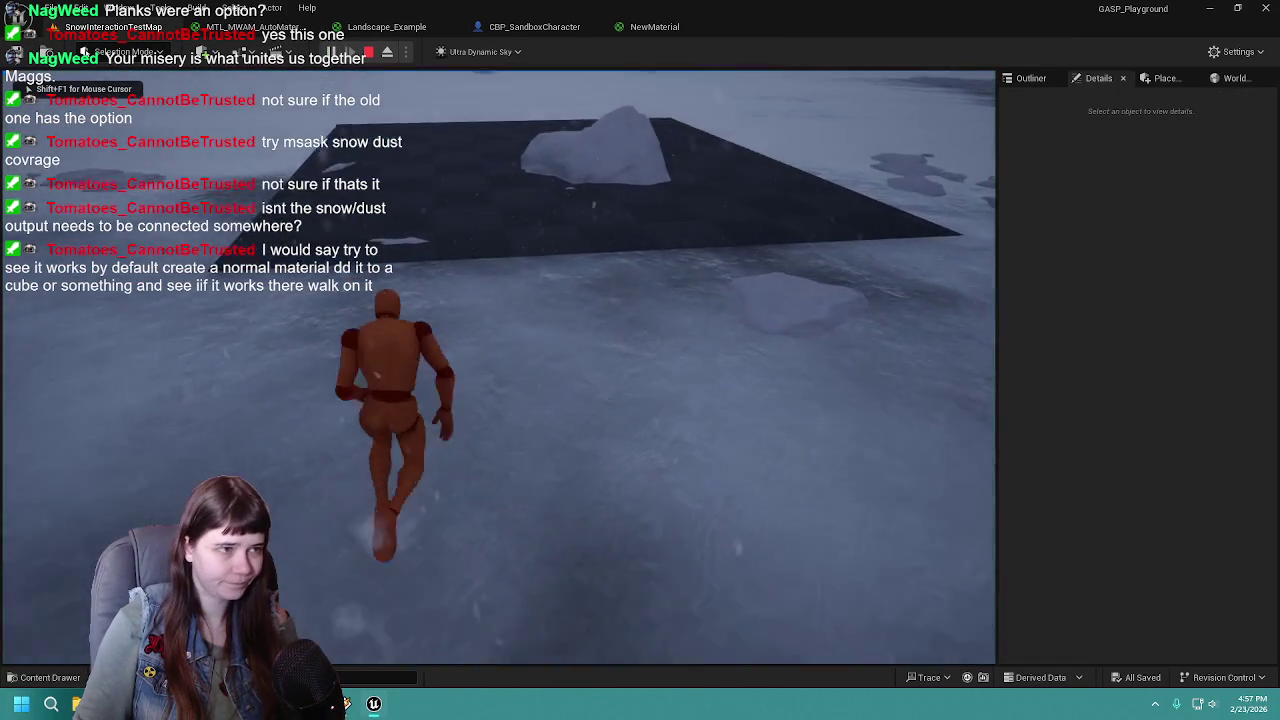
{"action": "key", "text": "w"}
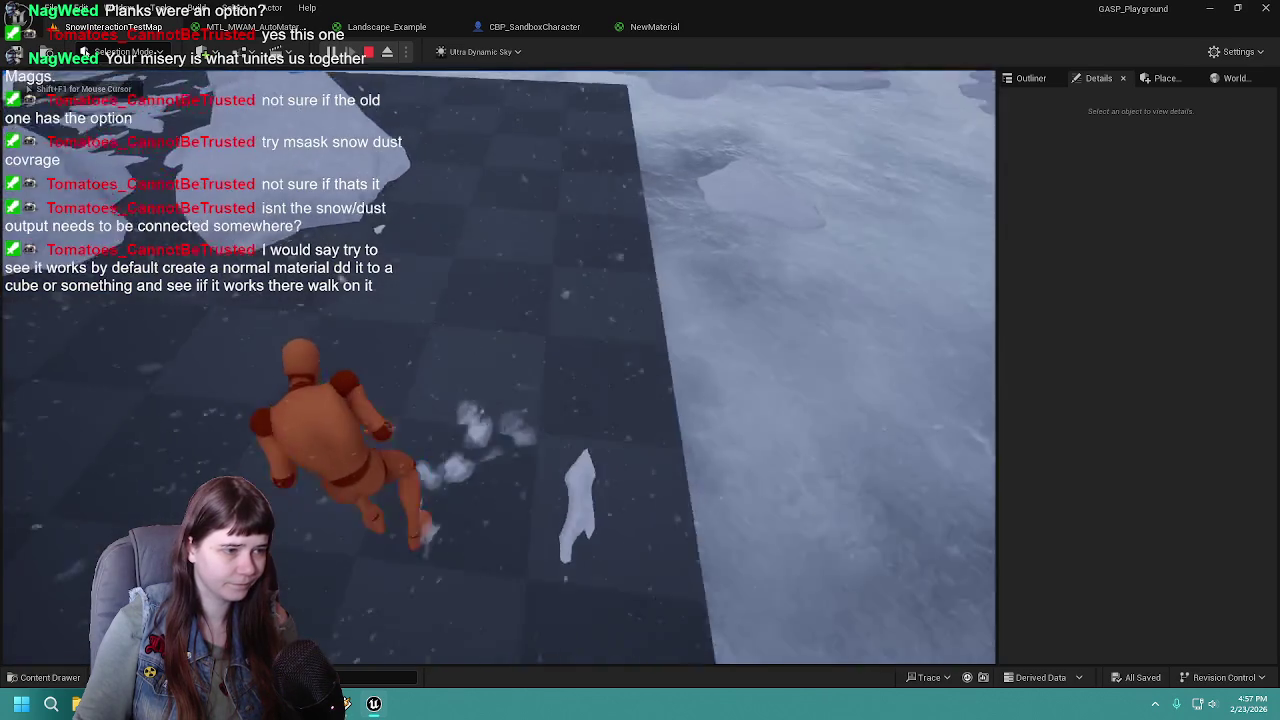
{"action": "key", "text": "w"}
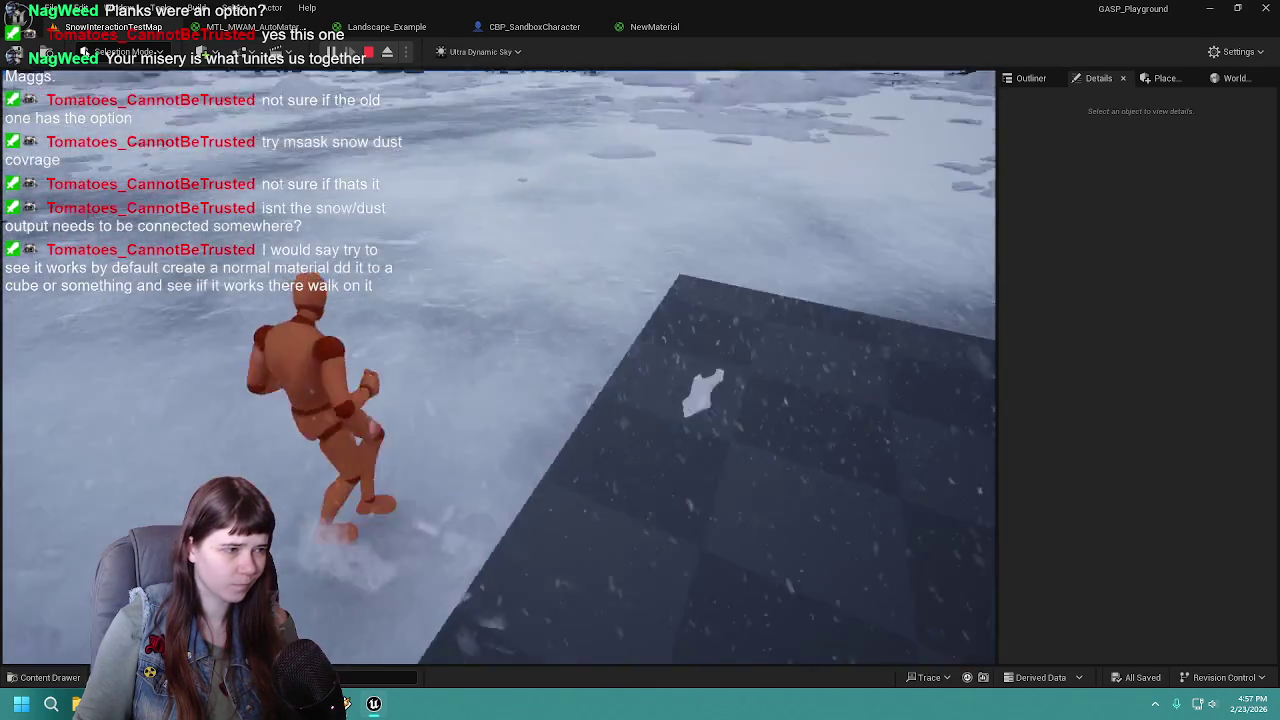
{"action": "key", "text": "w"}
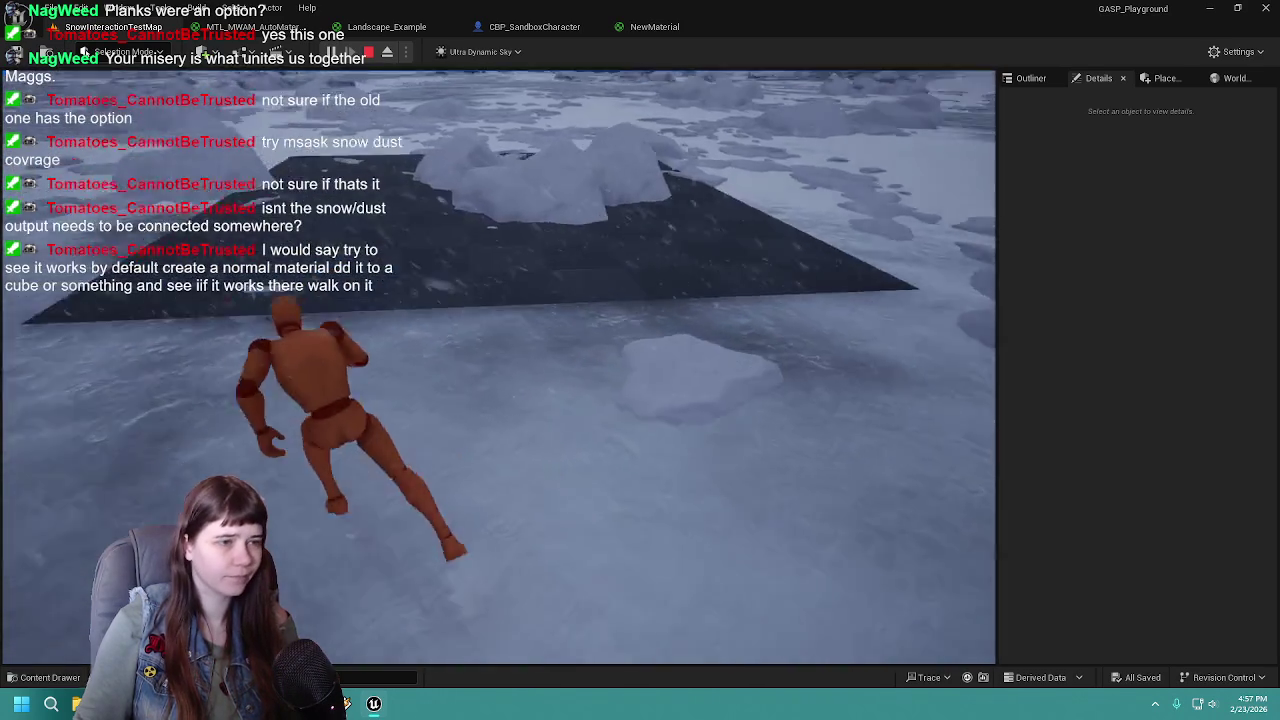
{"action": "key", "text": "w"}
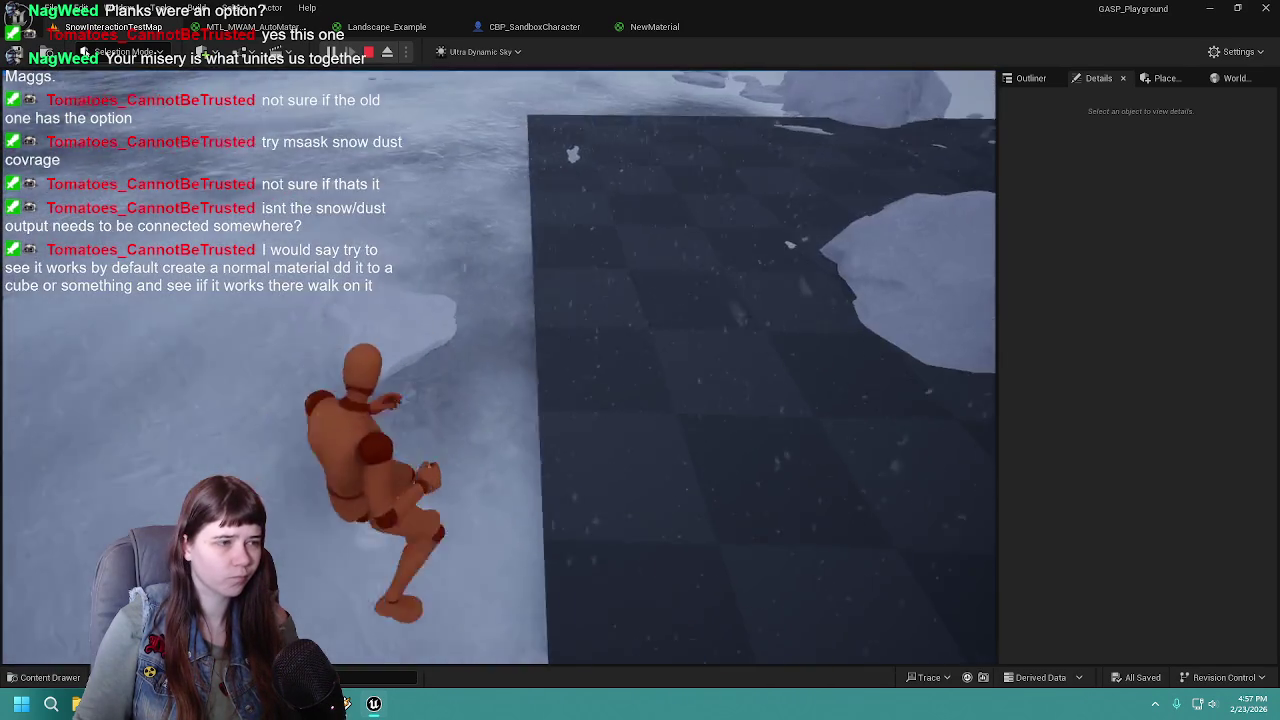
{"action": "key", "text": "w"}
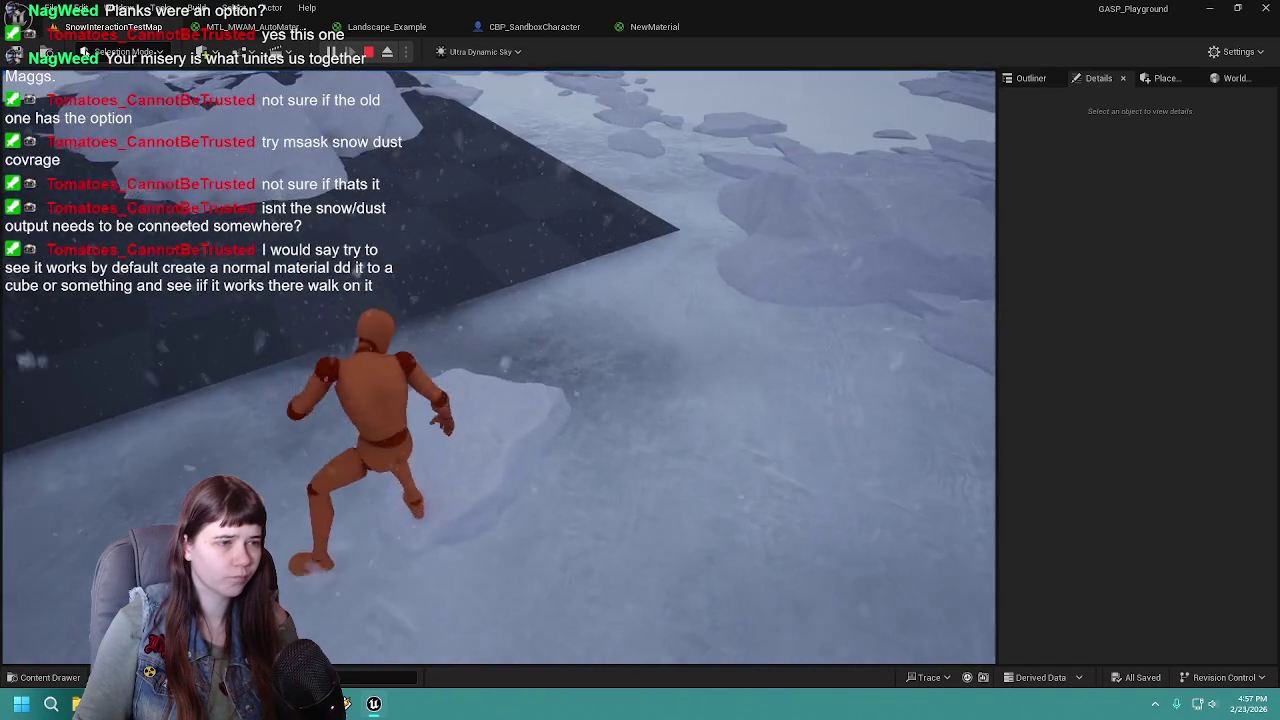
{"action": "key", "text": "w"}
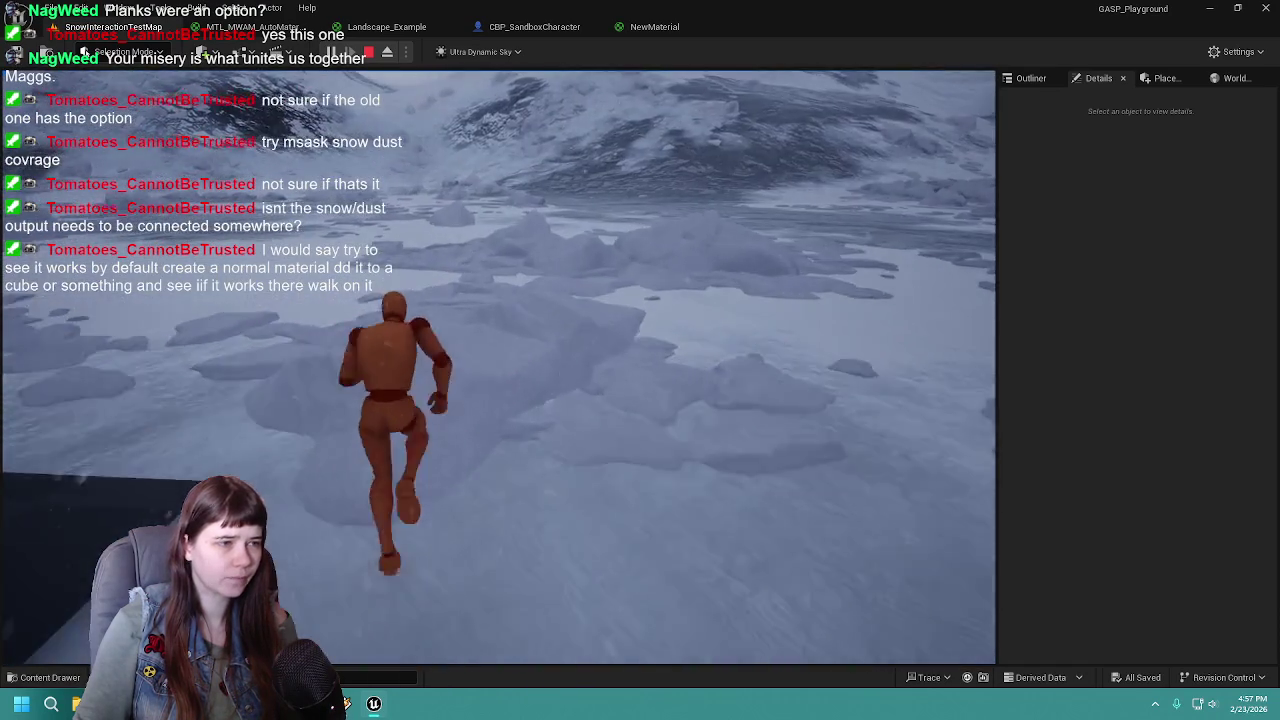
{"action": "key", "text": "w"}
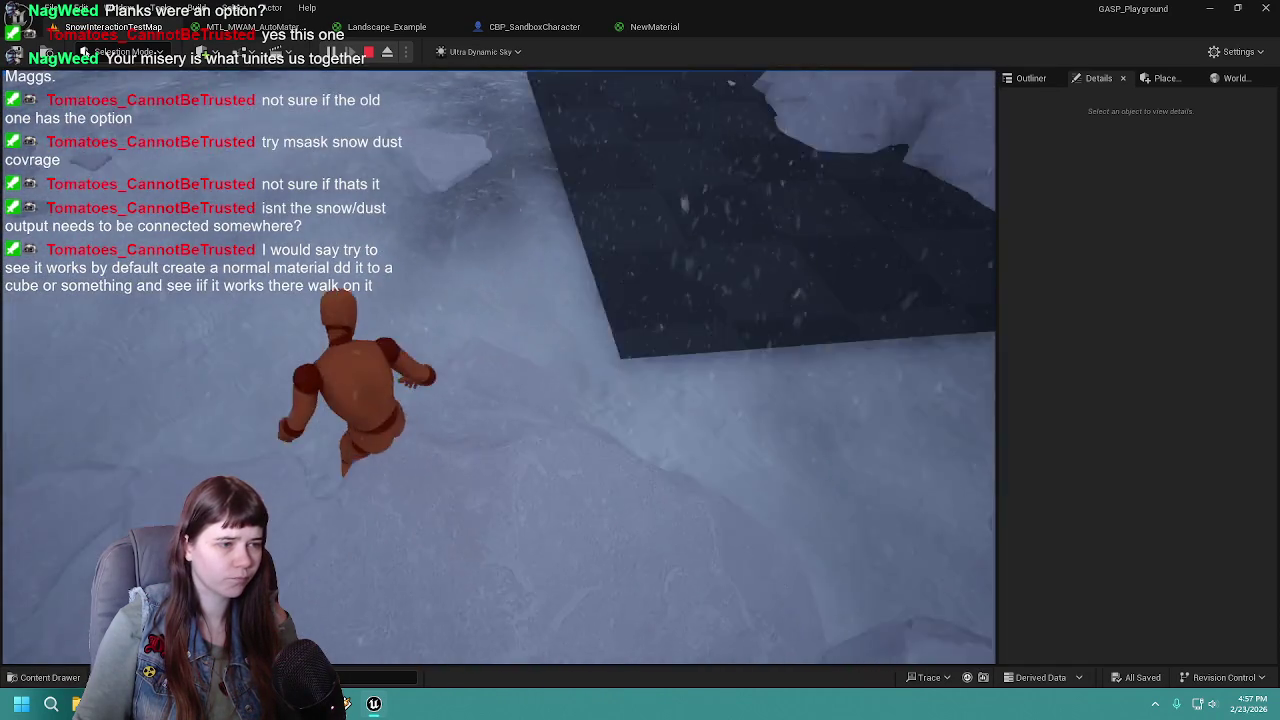
{"action": "key", "text": "w"}
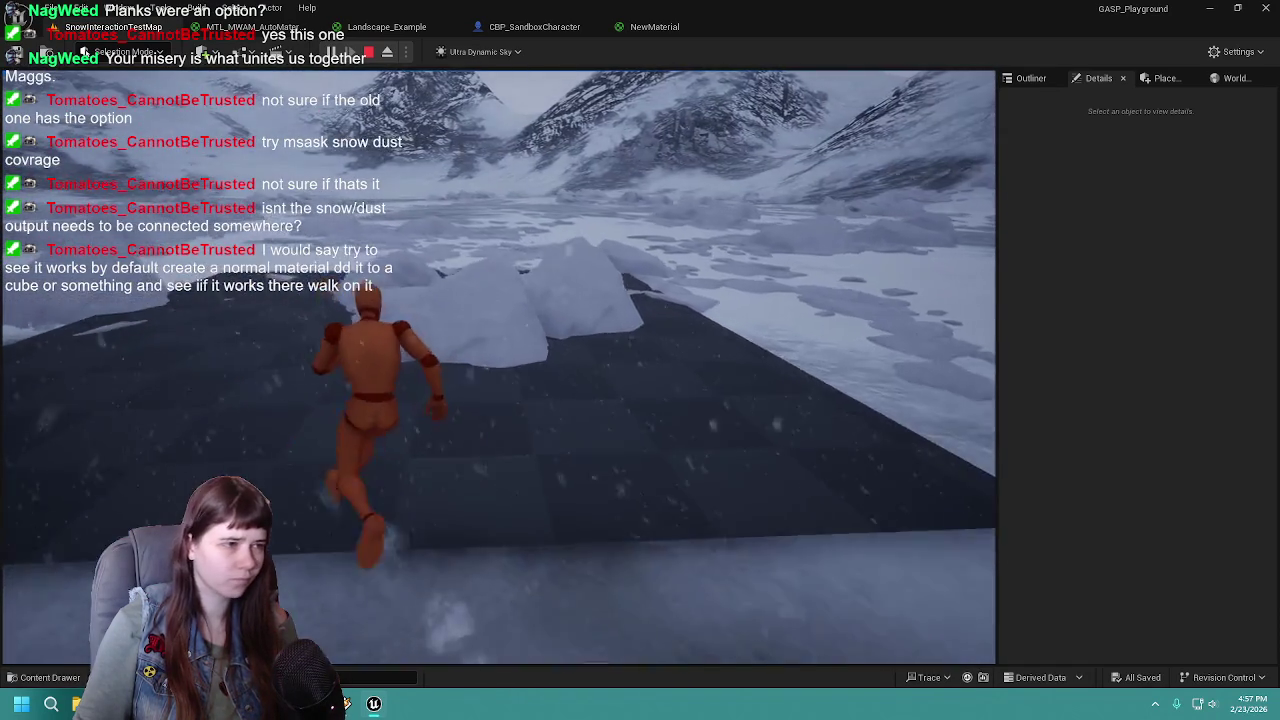
{"action": "key", "text": "w"}
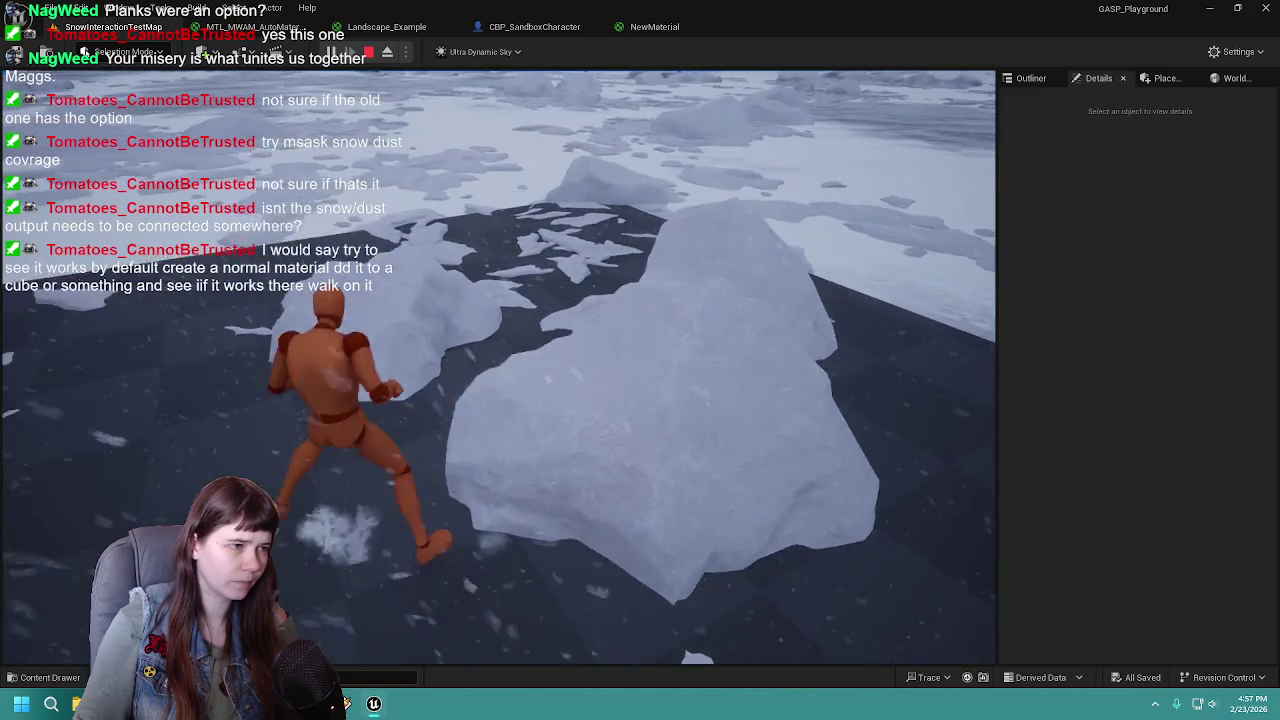
{"action": "key", "text": "w"}
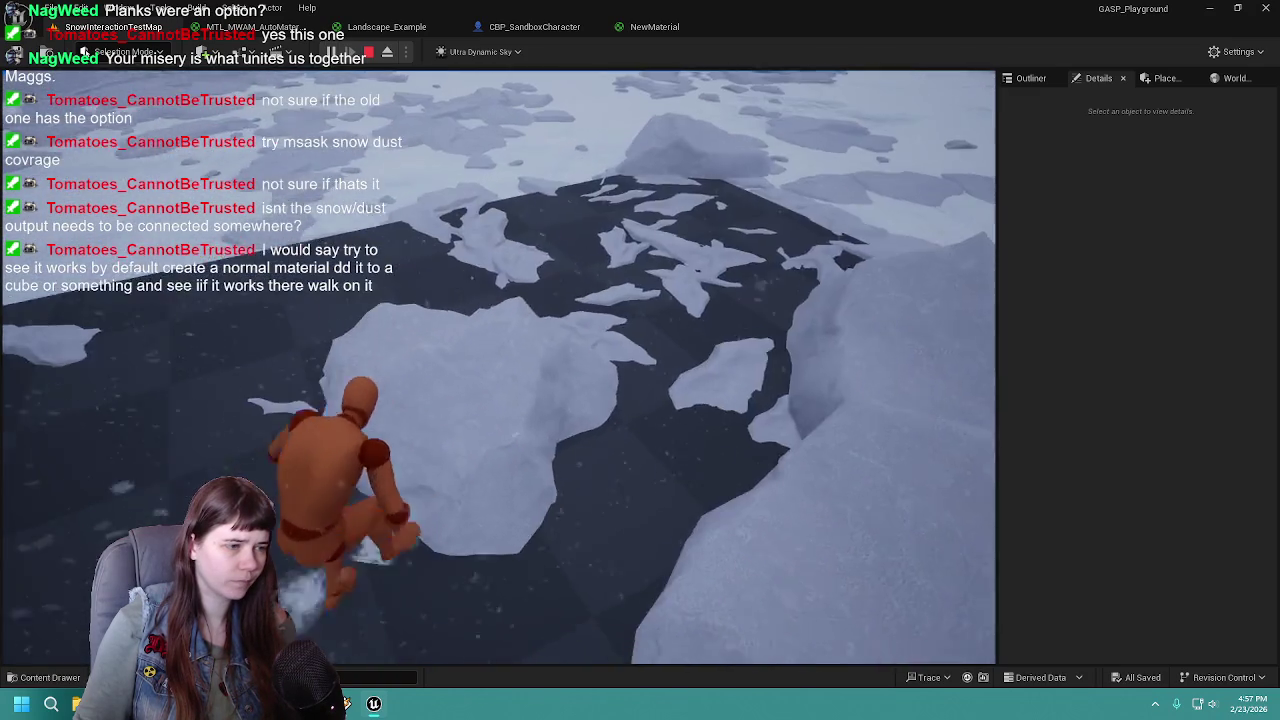
{"action": "key", "text": "Escape"}
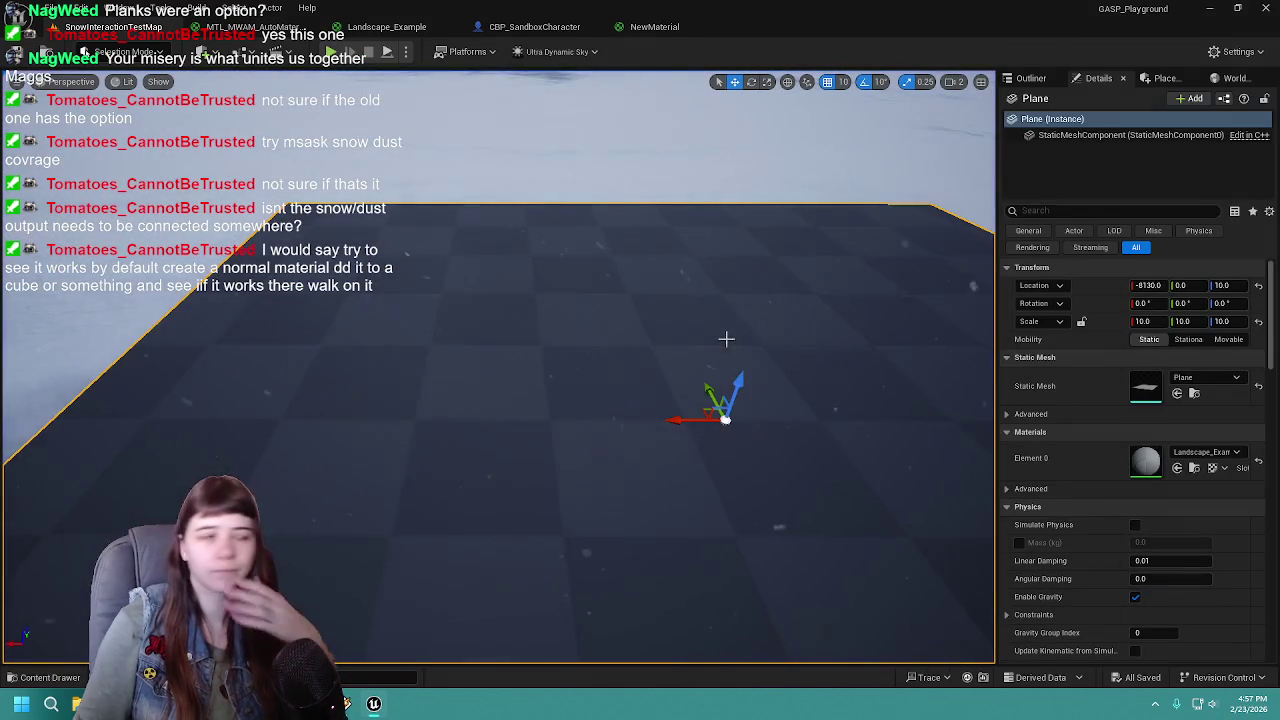
Review the NewMaterial texture sample nodes, then close the NewMaterial editor
{"action": "left_click", "coordinate": [655, 28]}
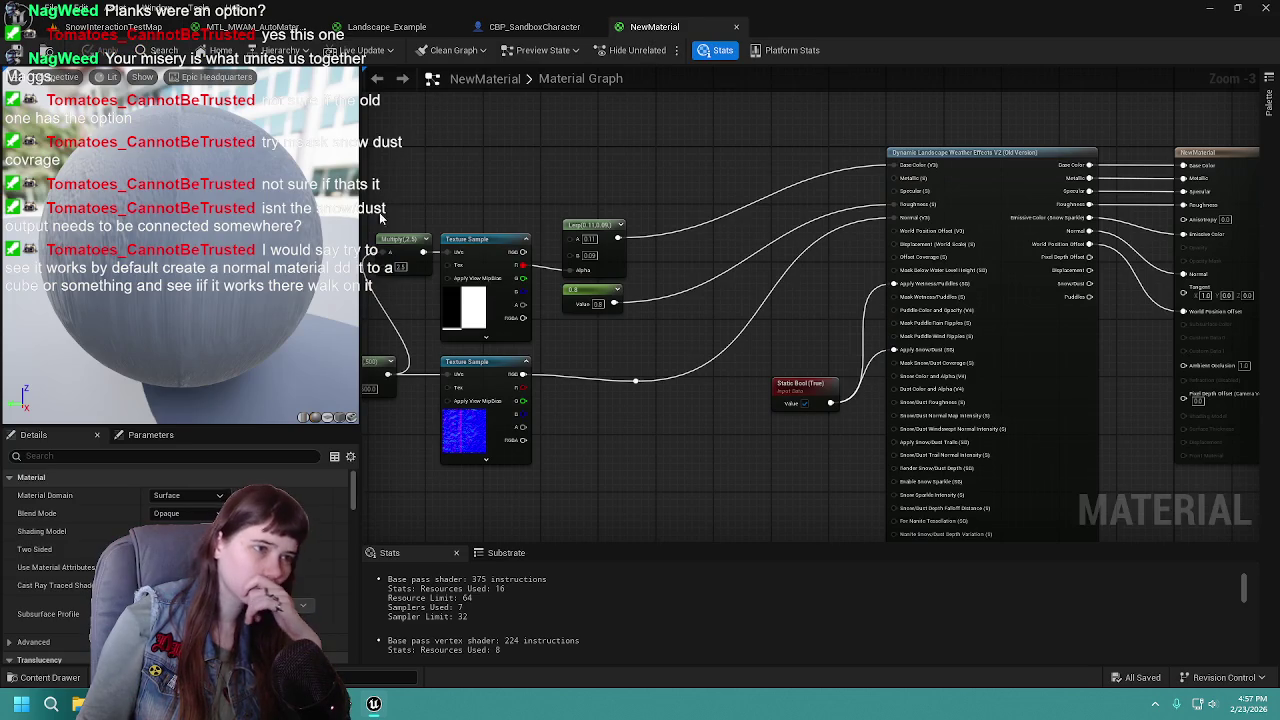
{"action": "scroll", "coordinate": [538, 195], "scroll_direction": "down", "scroll_amount": 1}
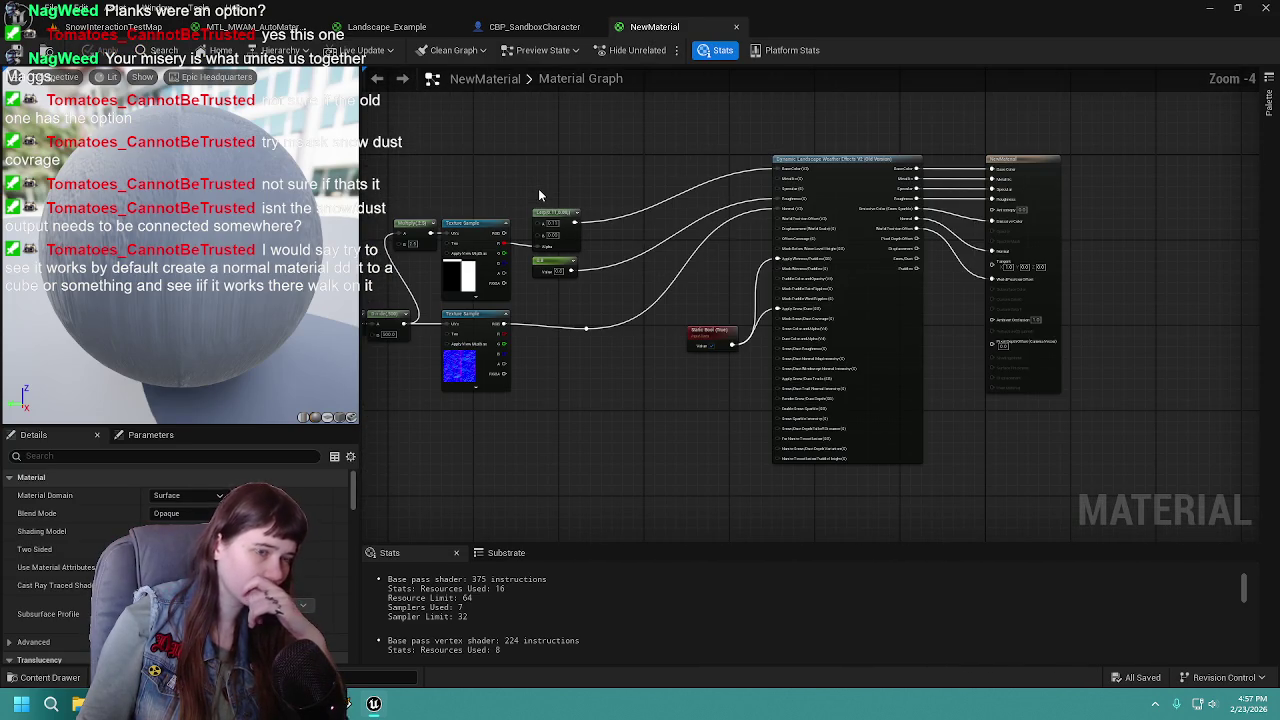
{"action": "scroll", "coordinate": [582, 182], "scroll_direction": "up", "scroll_amount": 1}
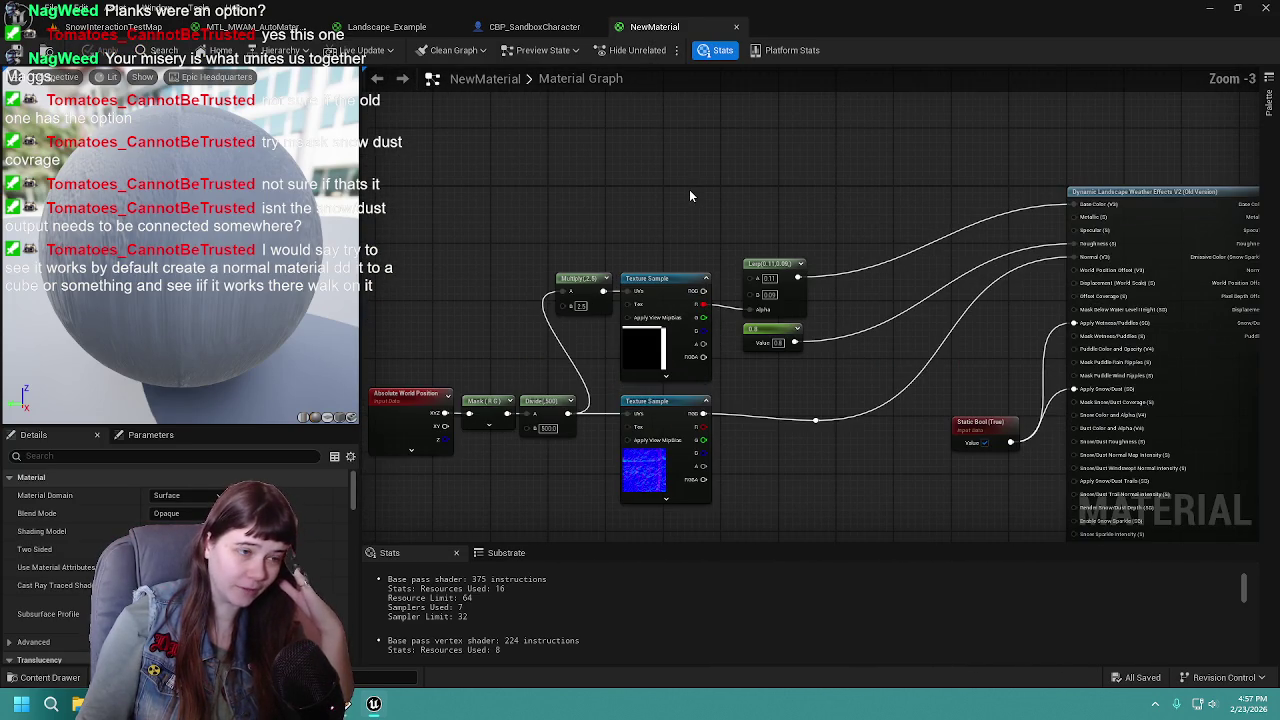
{"action": "mouse_move", "coordinate": [689, 190]}
{"action": "left_mouse_down"}
{"action": "mouse_move", "coordinate": [763, 189]}
{"action": "mouse_move", "coordinate": [688, 229]}
{"action": "left_mouse_up"}
{"action": "left_click", "coordinate": [736, 28]}
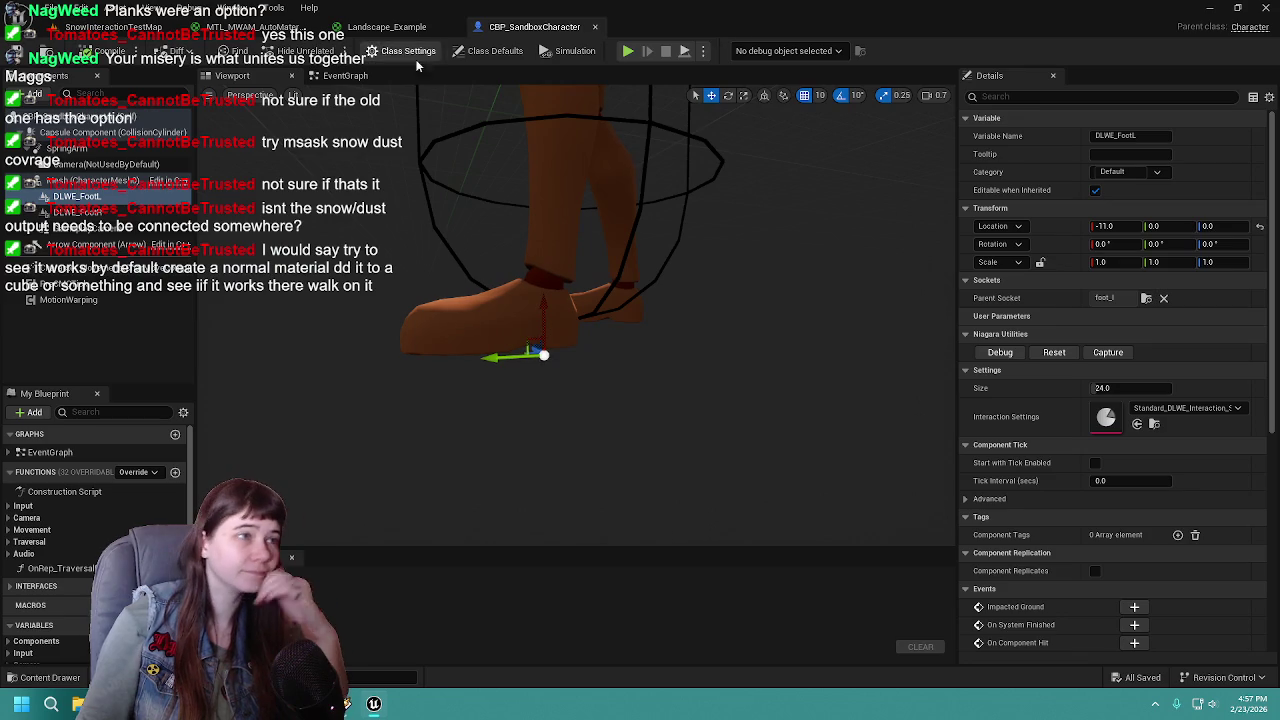
Close the CBP_SandboxCharacter editor and return to the SnowInteractionTestMap level
{"action": "left_click", "coordinate": [390, 27]}
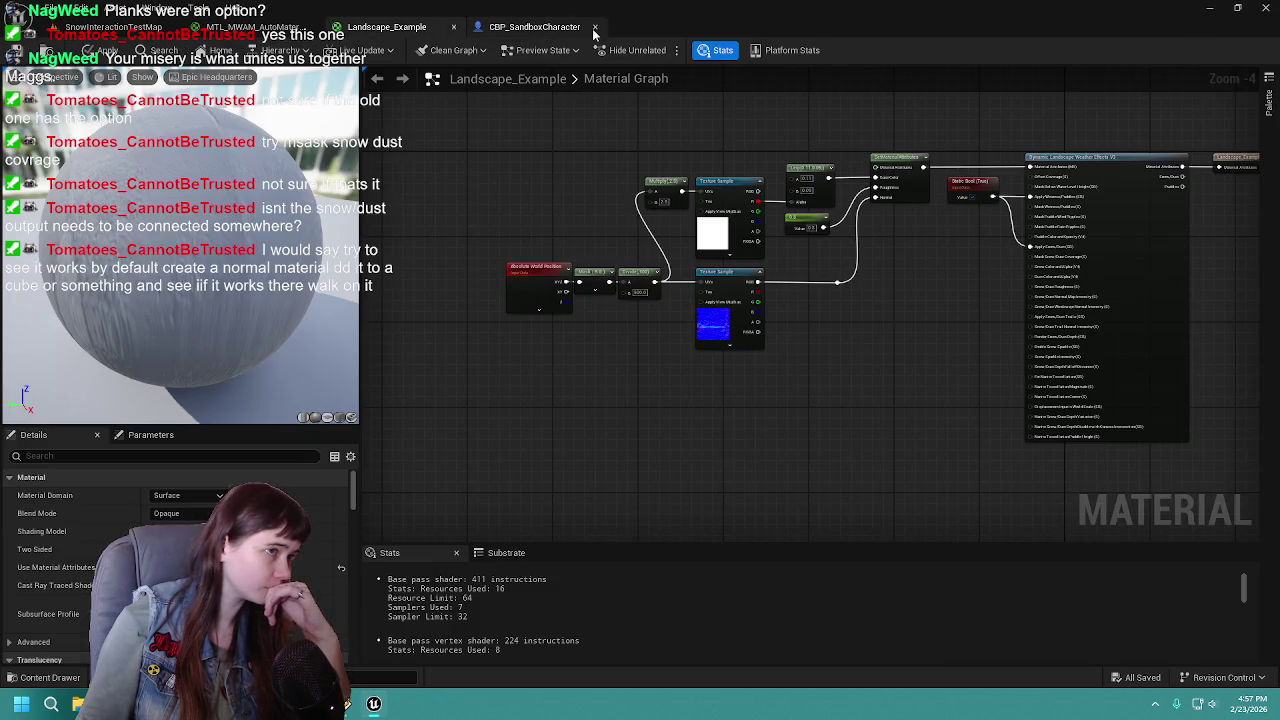
{"action": "left_click", "coordinate": [594, 28]}
{"action": "left_click", "coordinate": [250, 27]}
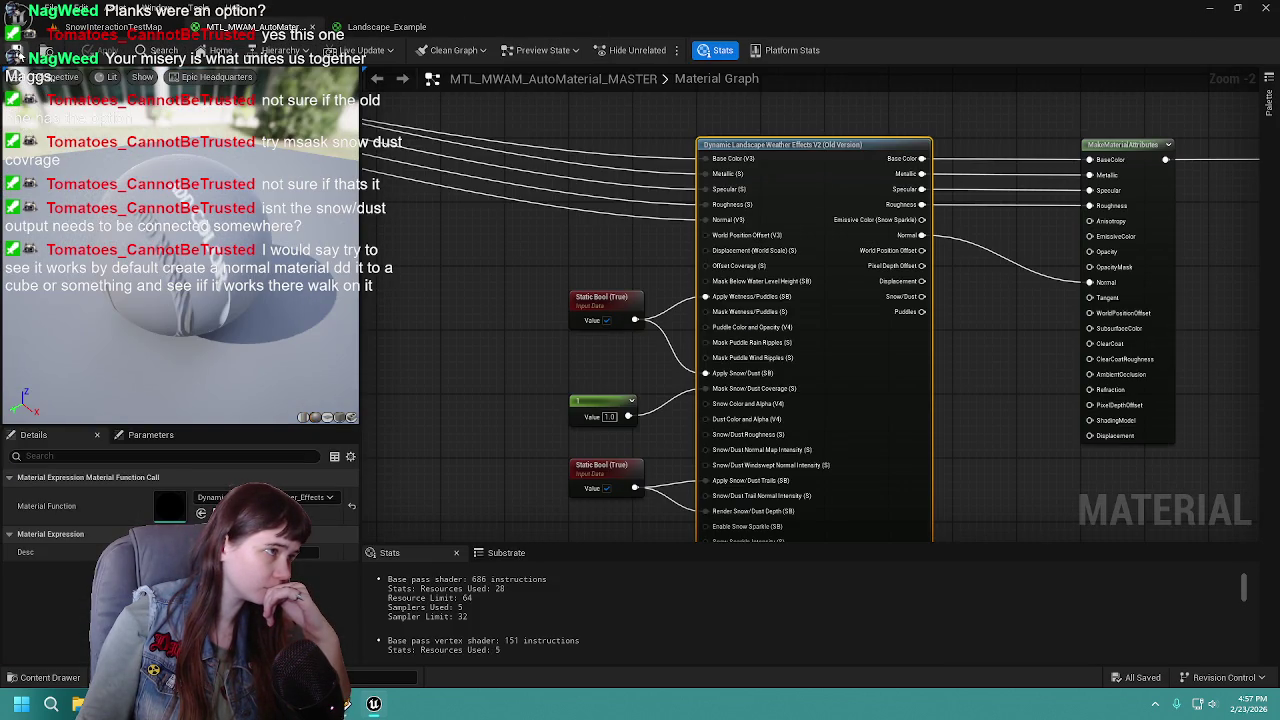
{"action": "left_click", "coordinate": [115, 27]}
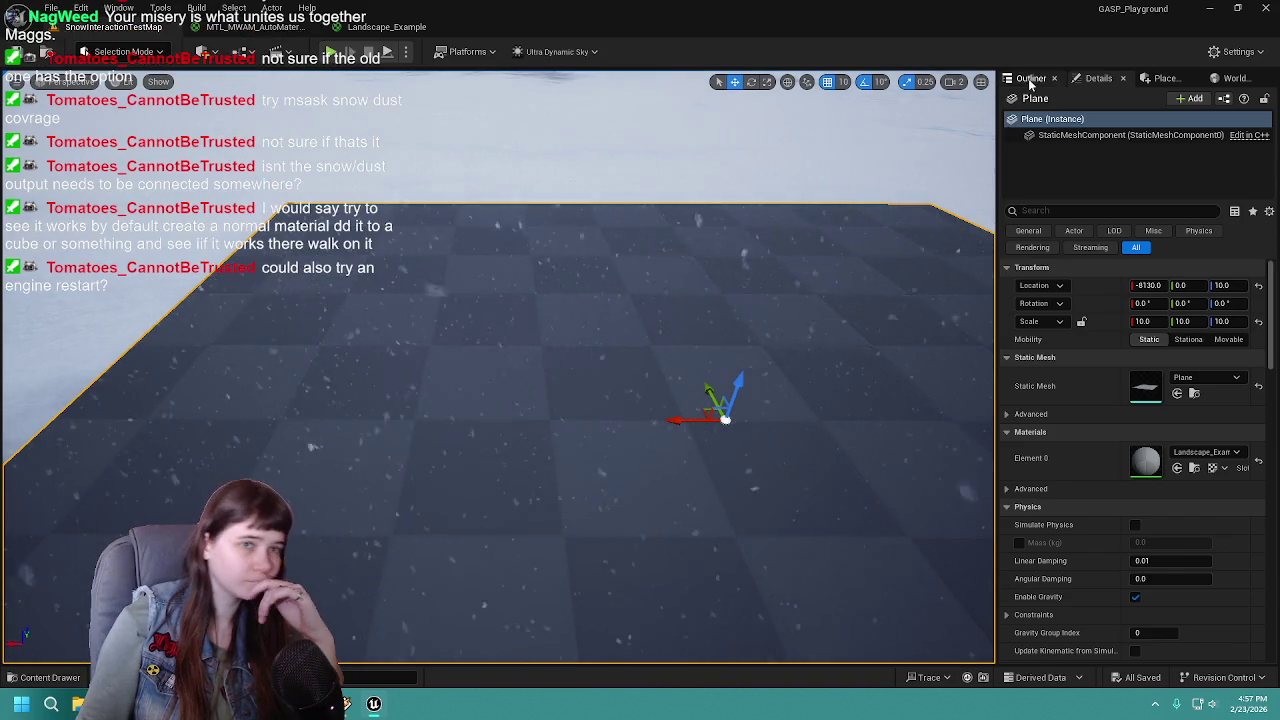
Deselect the Plane in the Outliner, save all, and apply changes to the original Landscape_Example
{"action": "left_click", "coordinate": [1031, 78]}
{"action": "left_click", "coordinate": [1097, 396]}
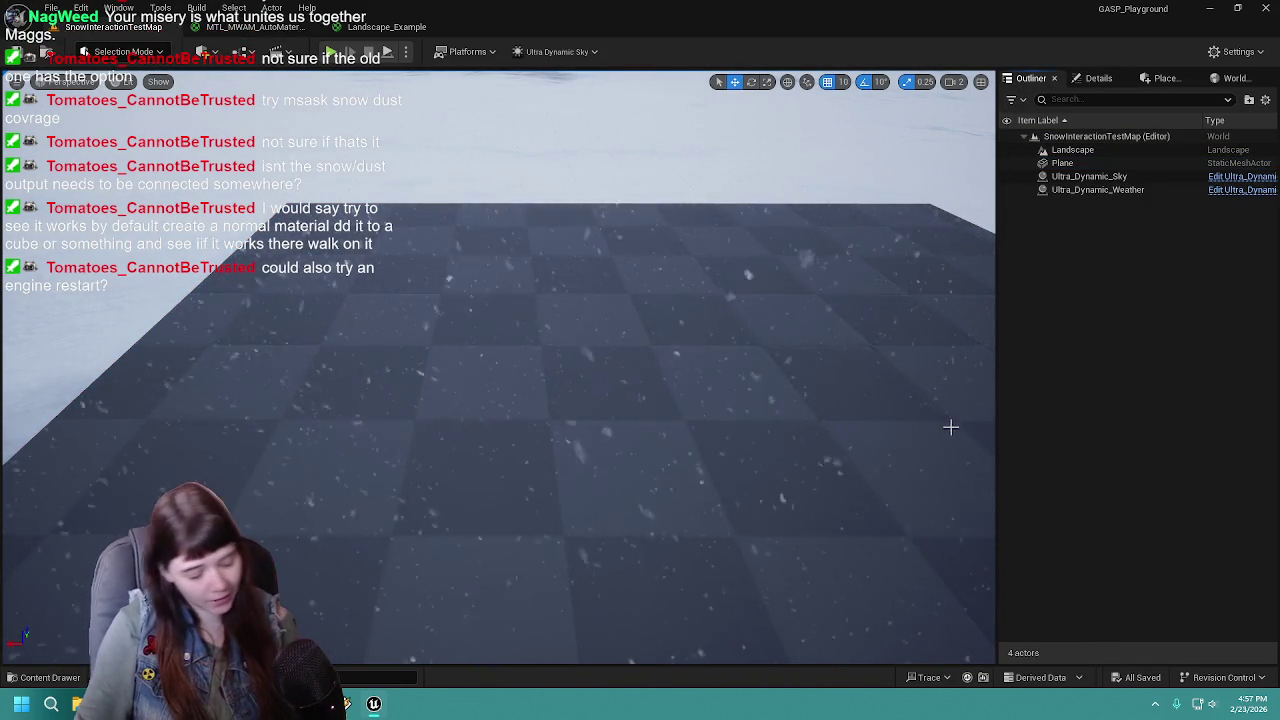
{"action": "scroll", "coordinate": [923, 434], "scroll_direction": "down", "scroll_amount": 10}
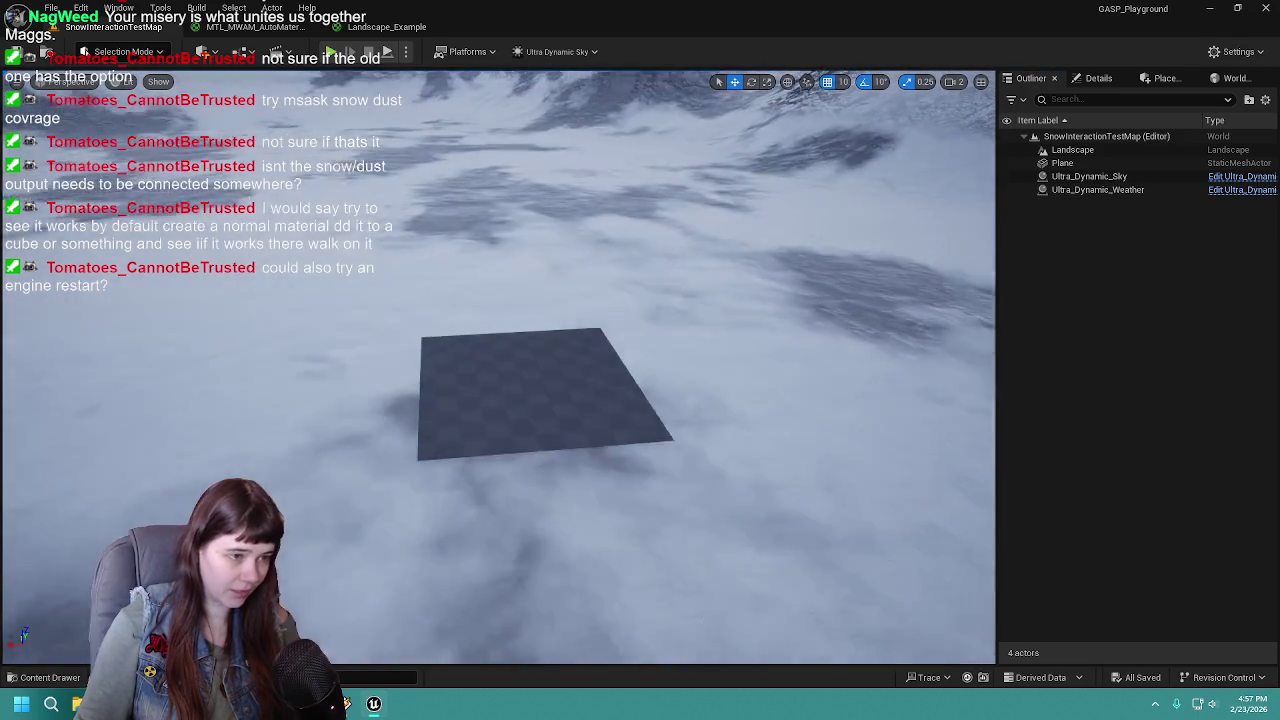
{"action": "key", "text": "ctrl+s"}
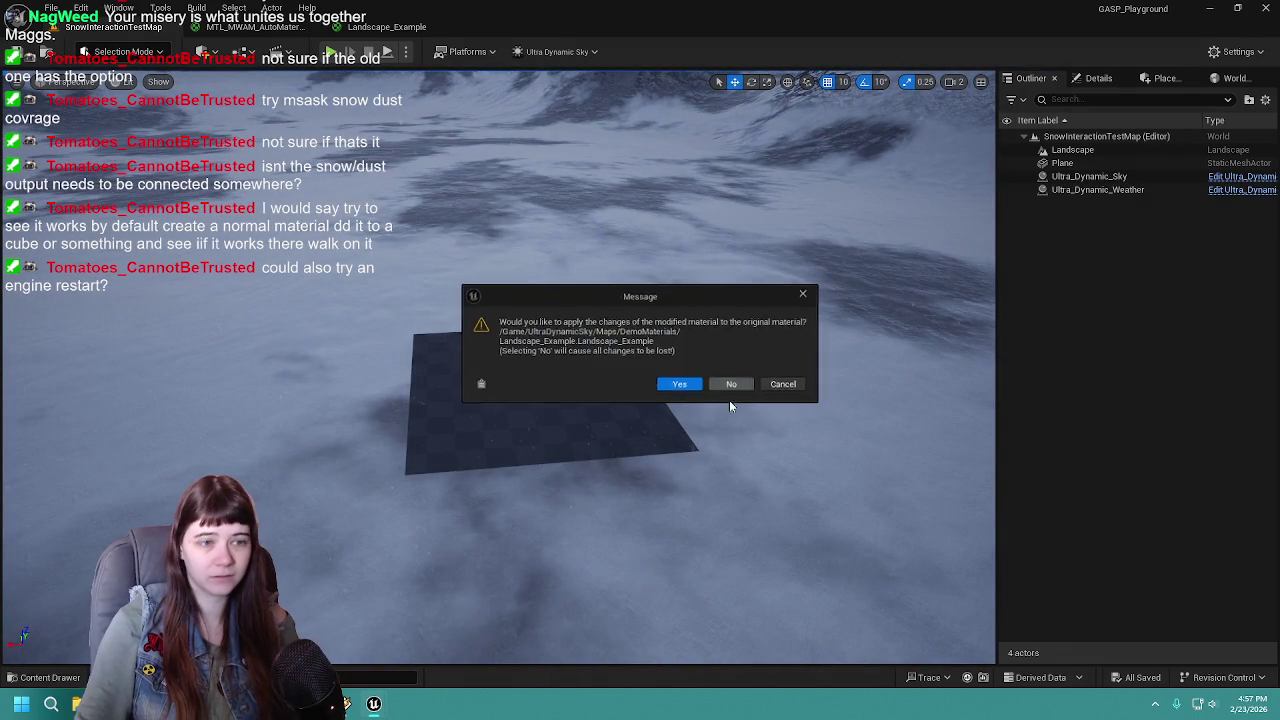
{"action": "left_click", "coordinate": [680, 385]}
{"action": "left_click", "coordinate": [677, 502]}
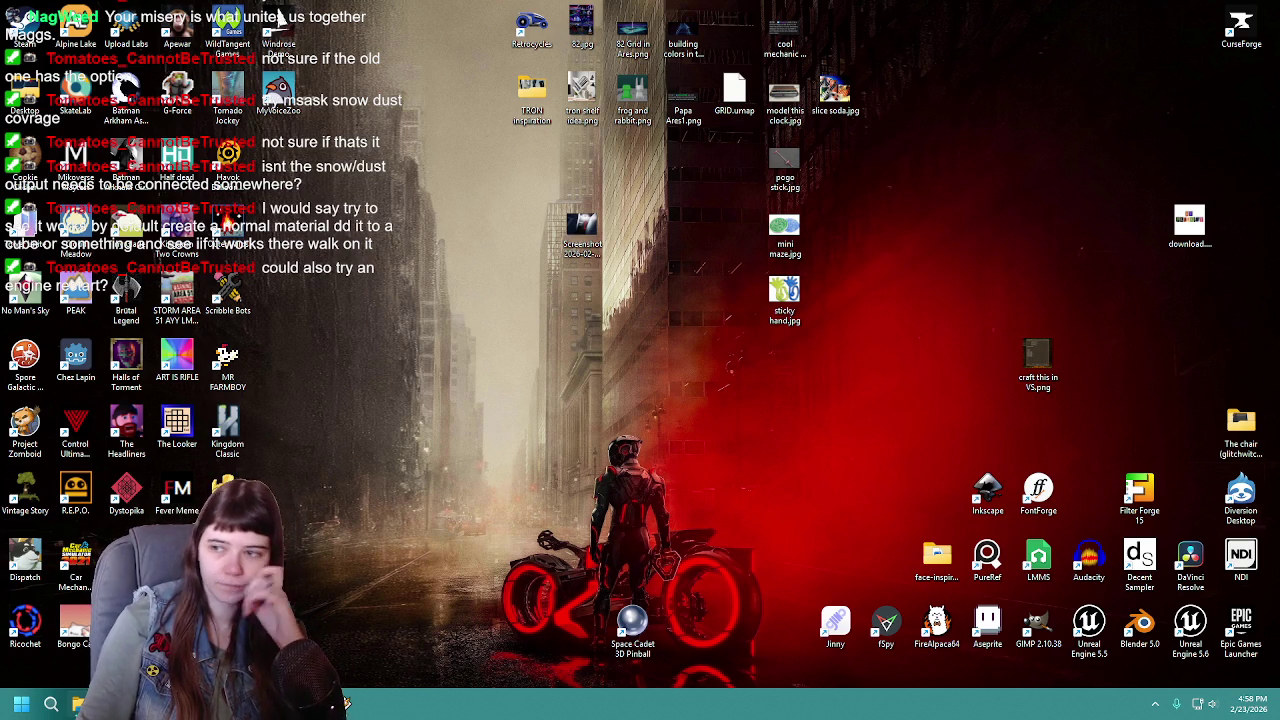
Double-click the Unreal Engine 5.5 desktop shortcut
{"action": "double_click", "coordinate": [1089, 625]}
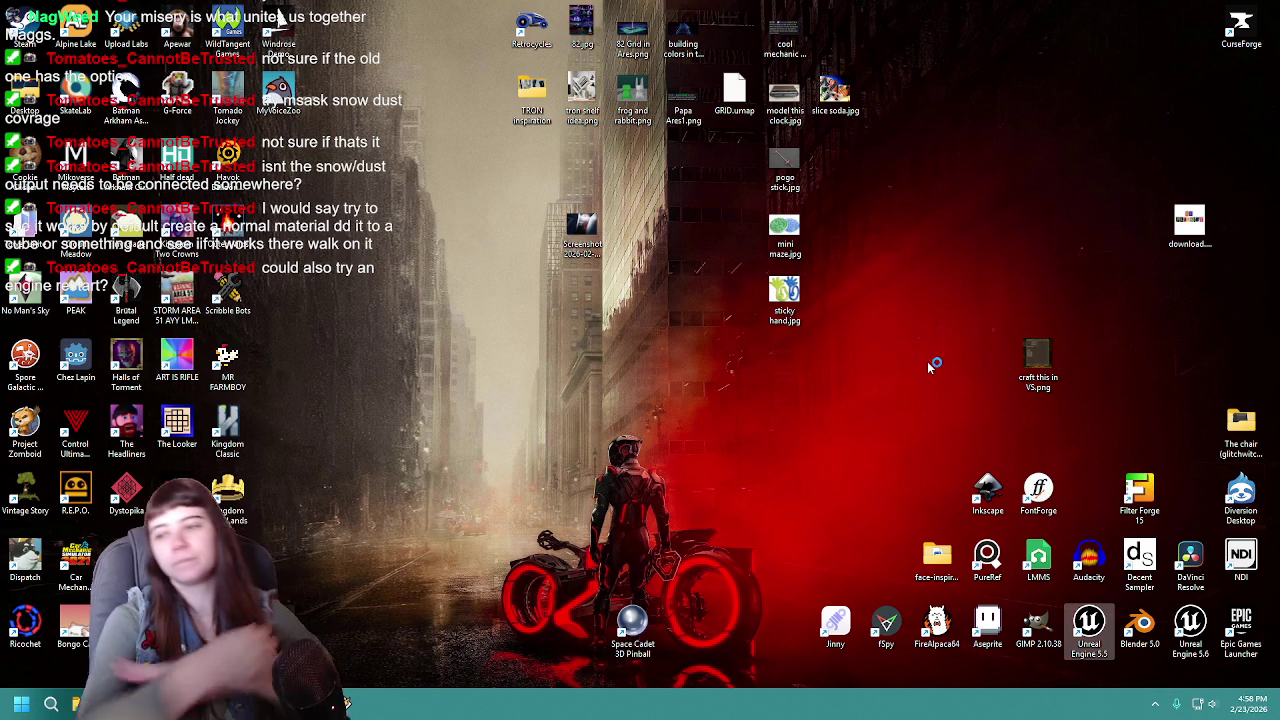
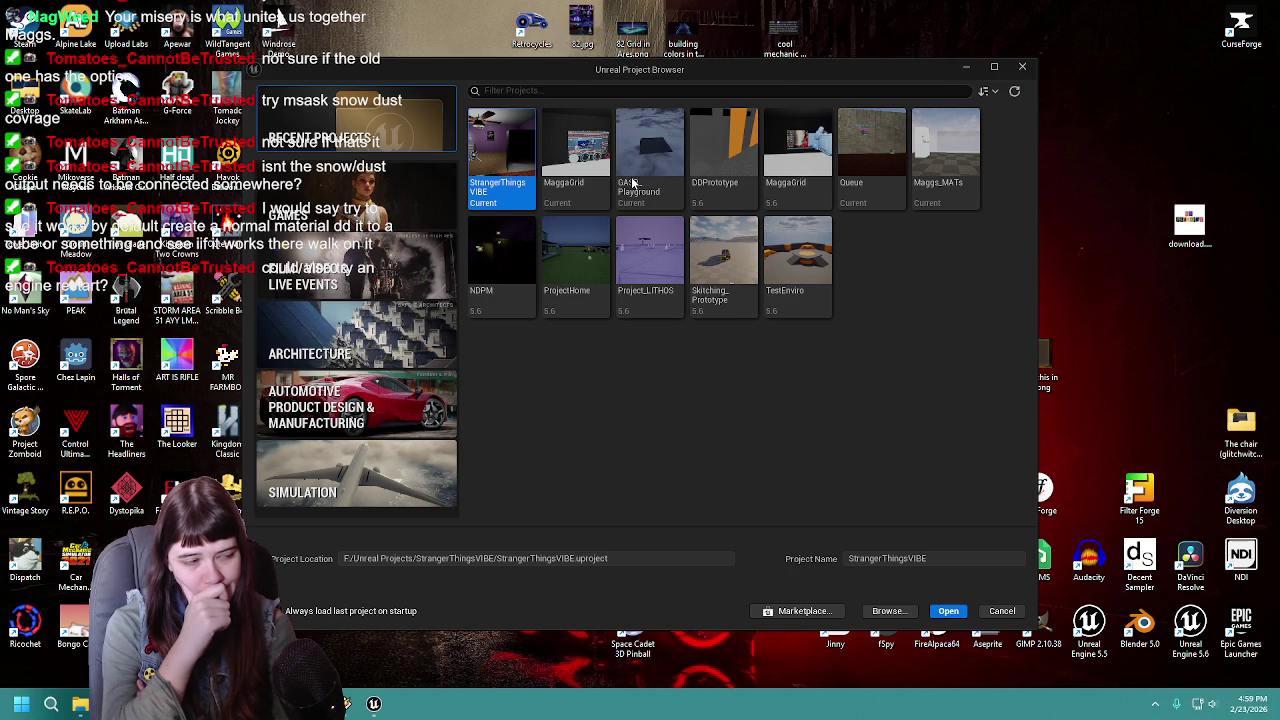
Launch the GASP_Playground project from the Project Browser
{"action": "double_click", "coordinate": [632, 183]}
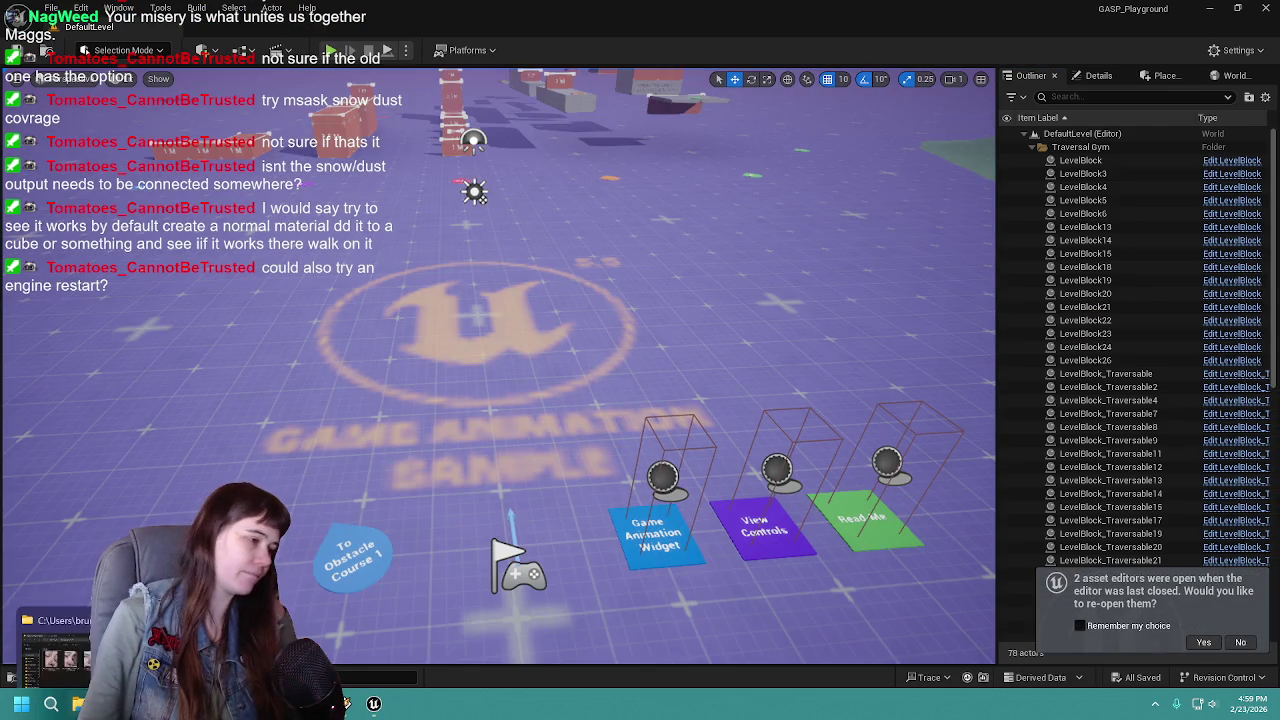
Reopen last session's editors, load SnowInteractionTestMap from the Content Drawer, and start Play-in-Editor
{"action": "left_click", "coordinate": [1203, 642]}
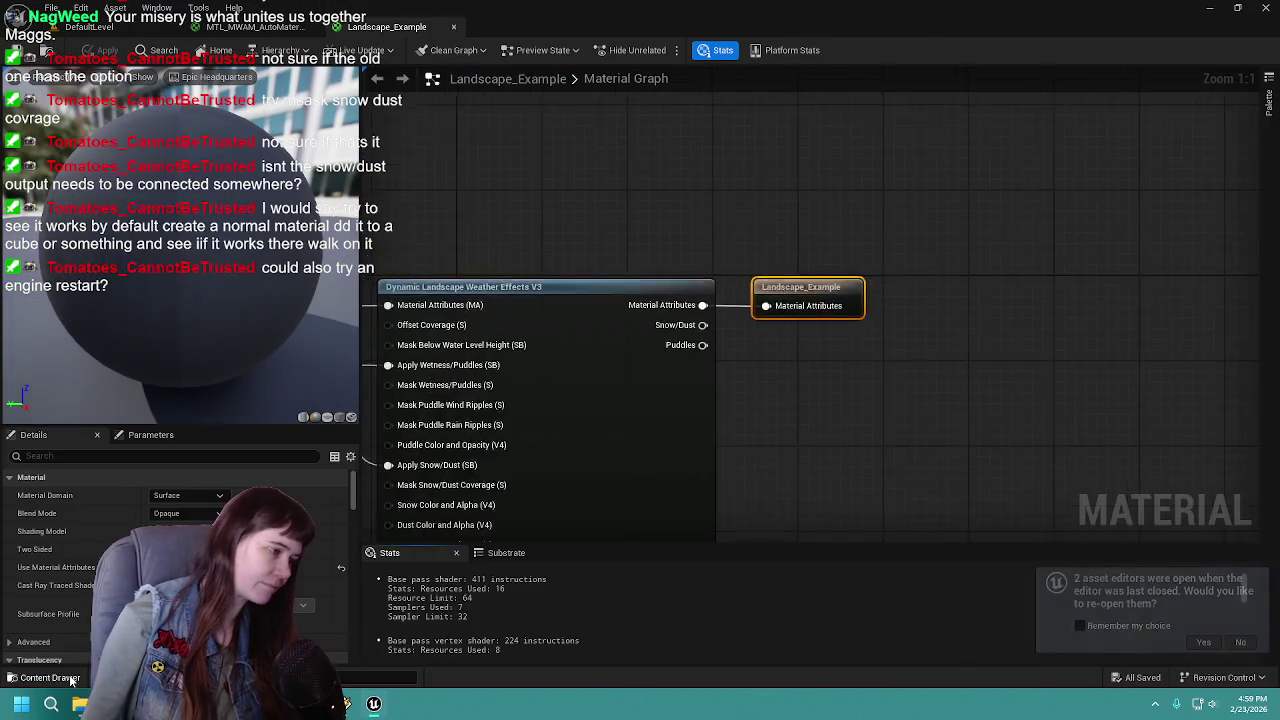
{"action": "left_click", "coordinate": [71, 680]}
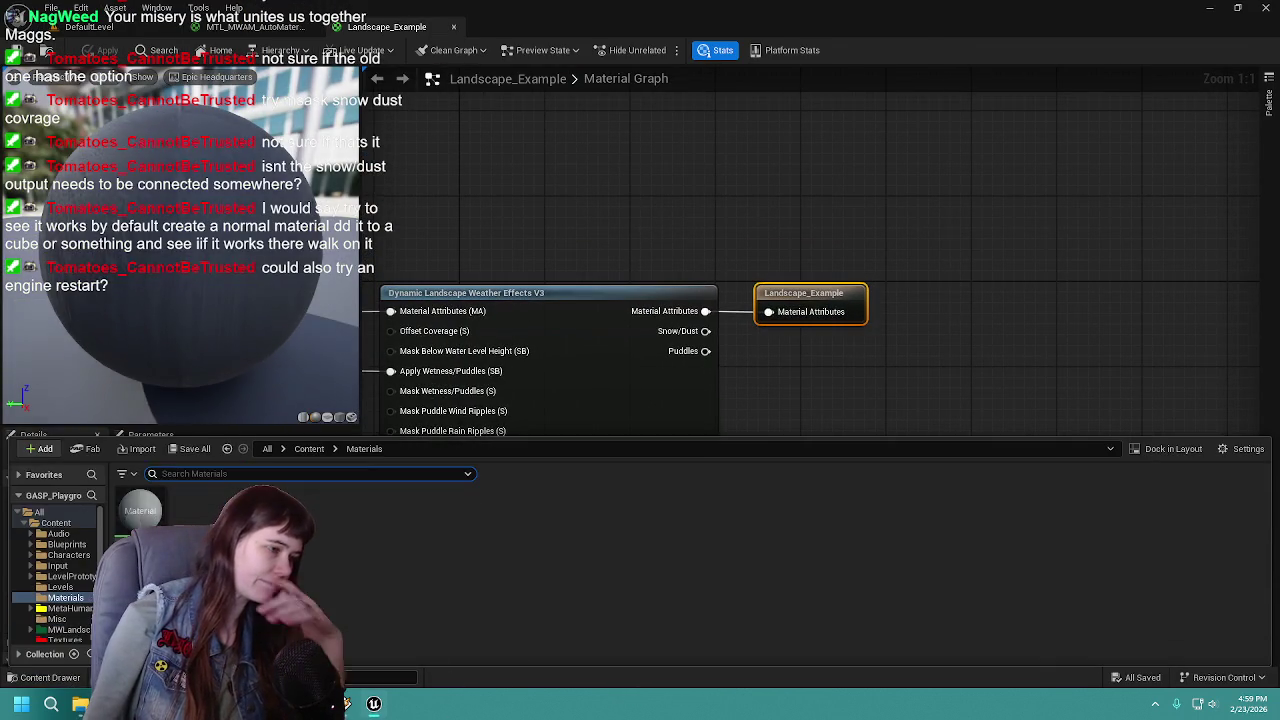
{"action": "left_click", "coordinate": [875, 515]}
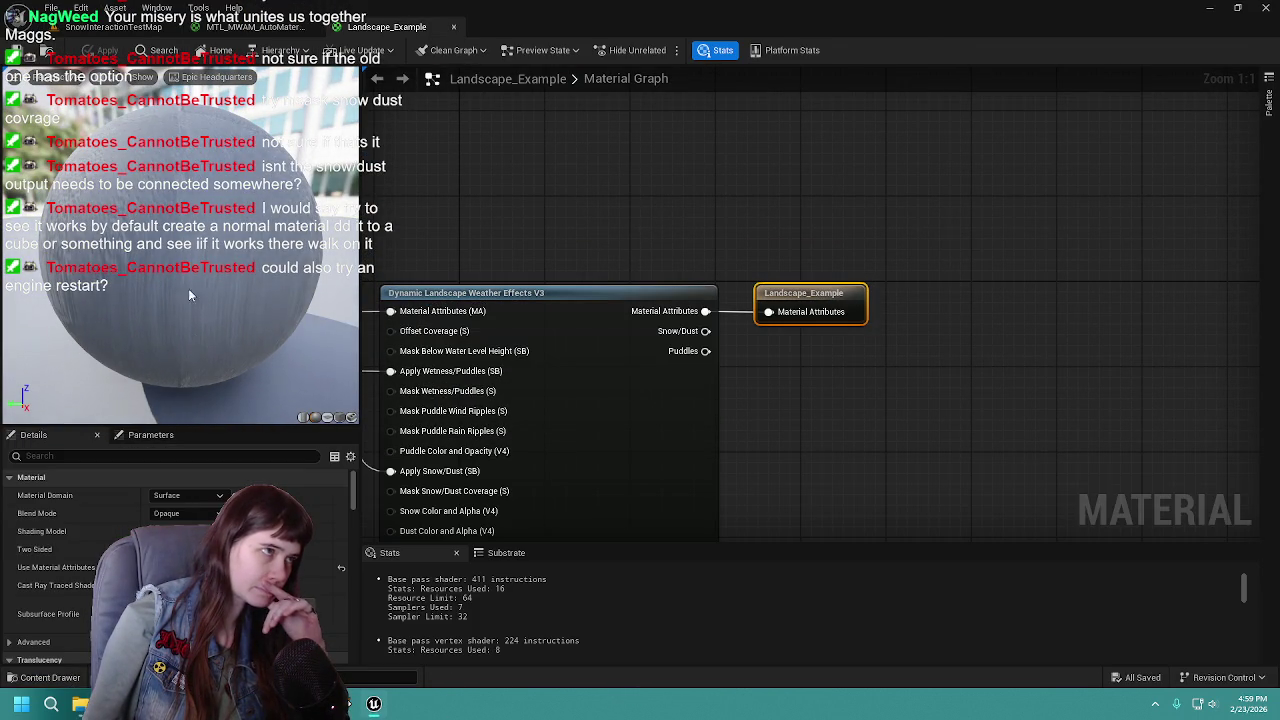
{"action": "left_click", "coordinate": [113, 27]}
{"action": "mouse_move", "coordinate": [524, 348]}
{"action": "left_mouse_down"}
{"action": "mouse_move", "coordinate": [524, 300]}
{"action": "mouse_move", "coordinate": [530, 385]}
{"action": "mouse_move", "coordinate": [530, 310]}
{"action": "left_mouse_up"}
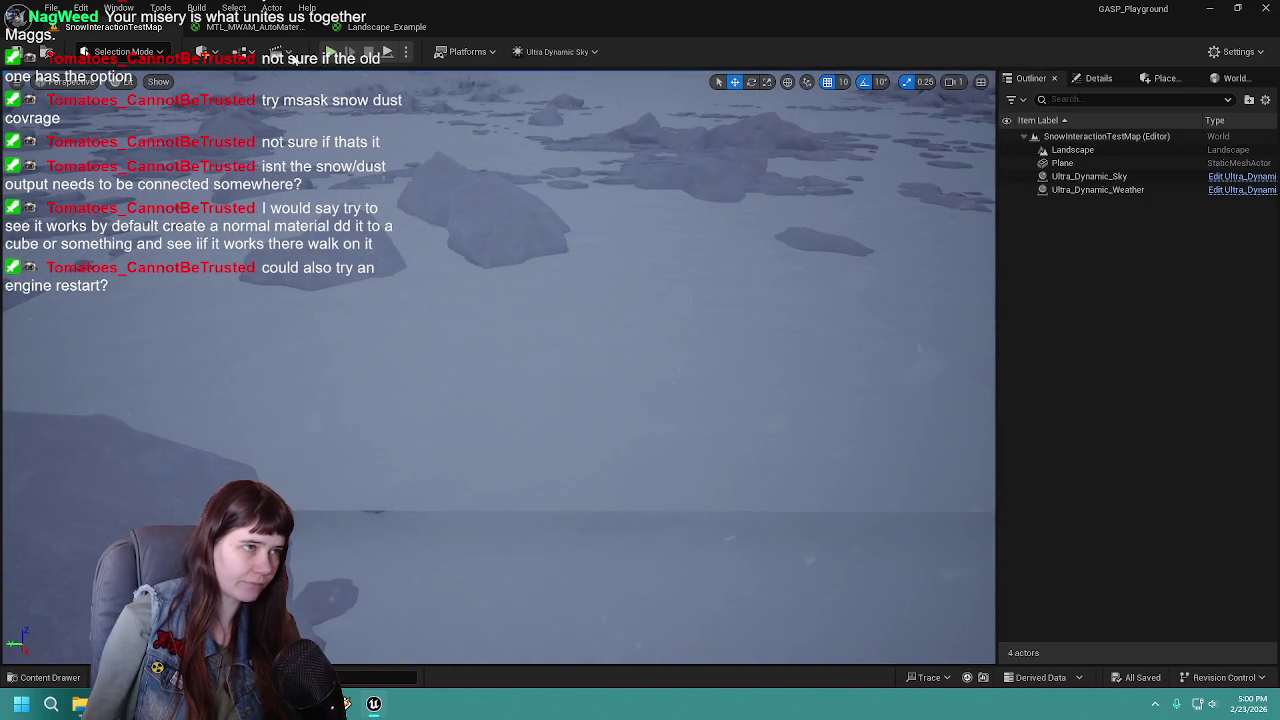
{"action": "left_click", "coordinate": [338, 54]}
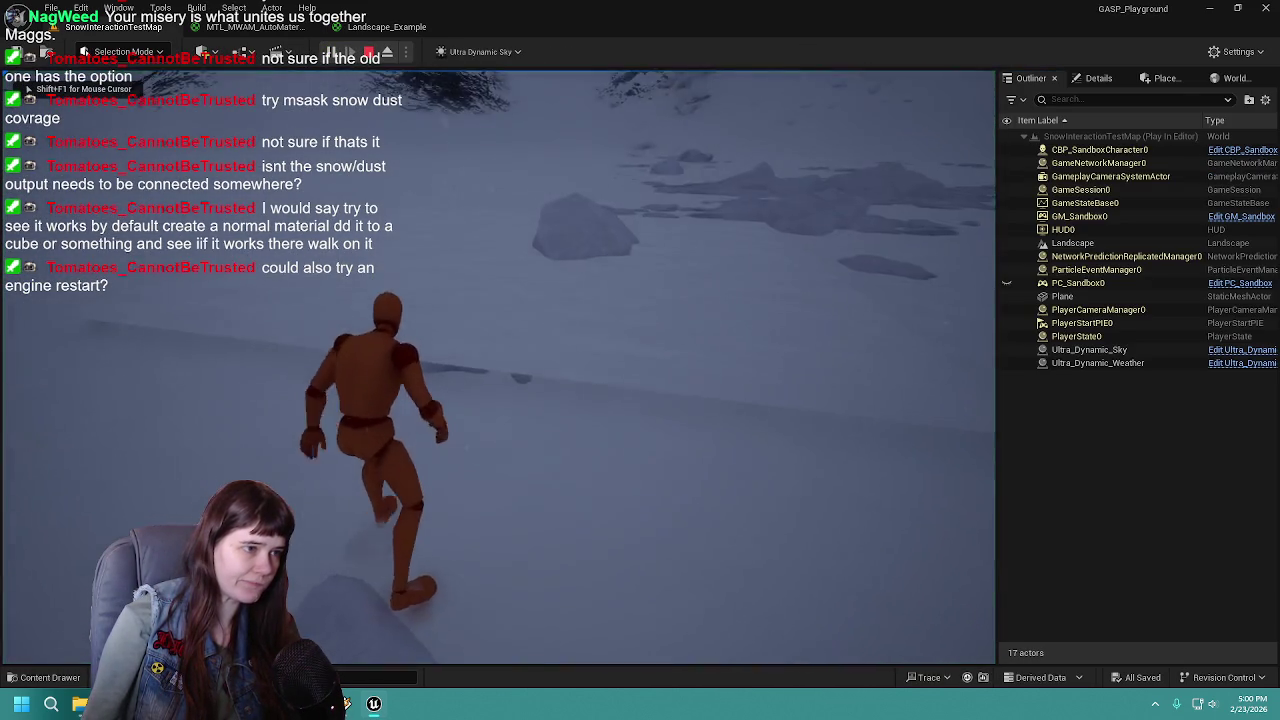
Run the mannequin across the snow toward the rocks, jump once, then stop to inspect footprints
{"action": "key", "text": "w"}
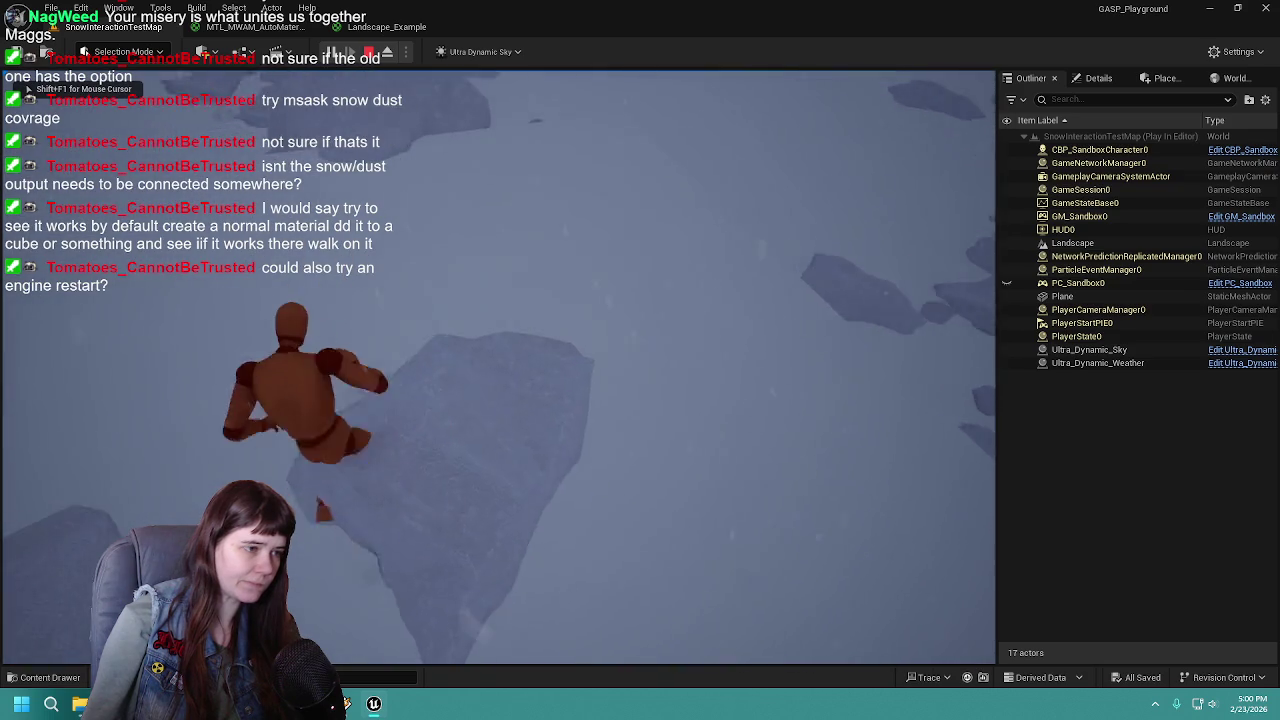
{"action": "key", "text": "w"}
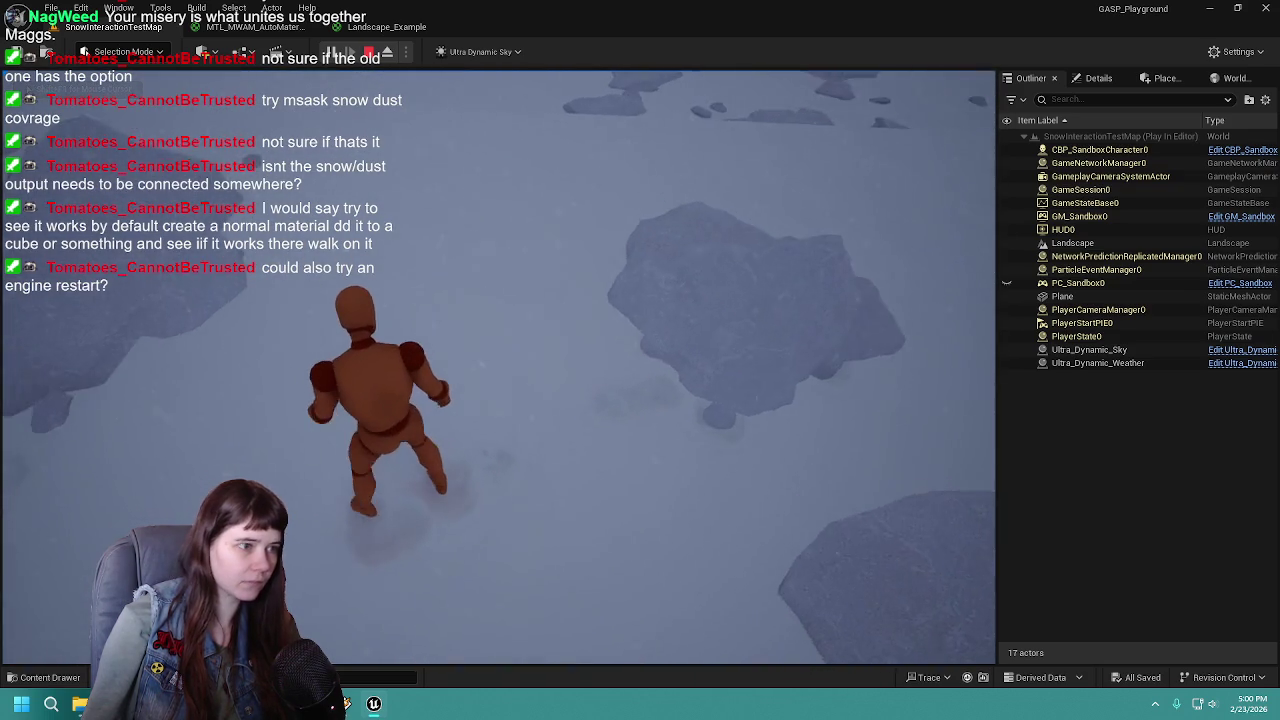
{"action": "key", "text": "w"}
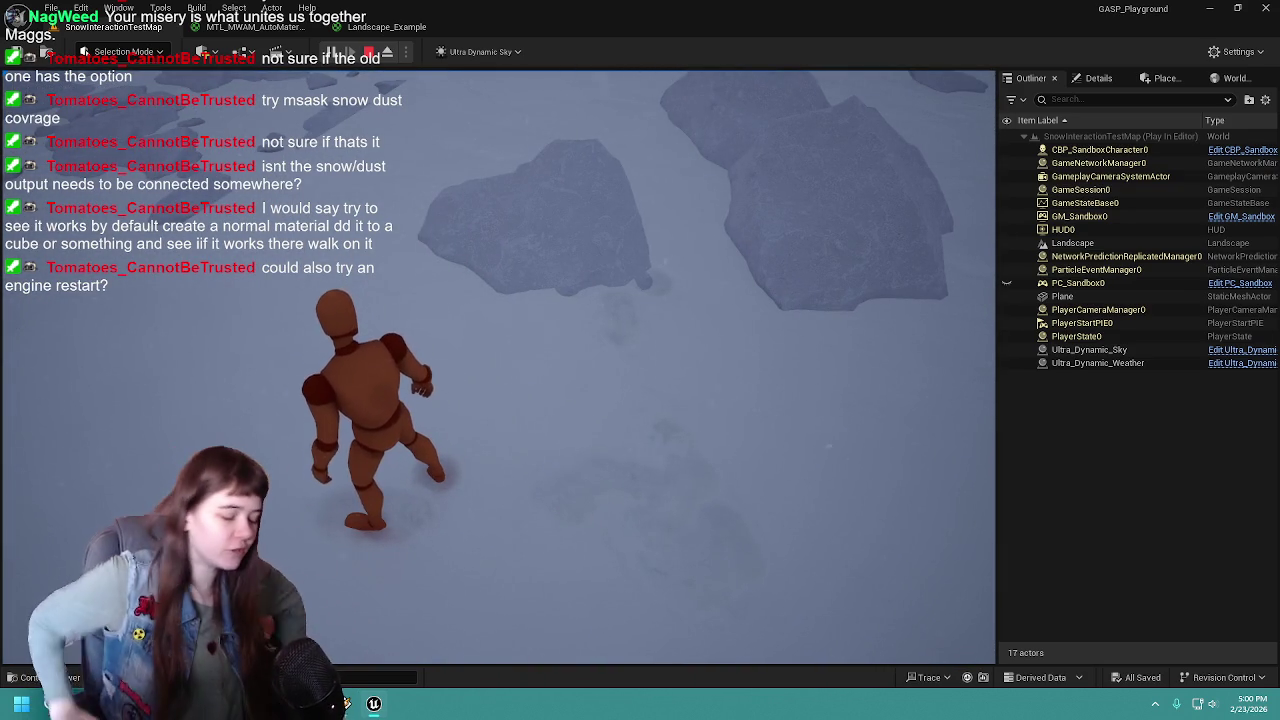
{"action": "key", "text": "w"}
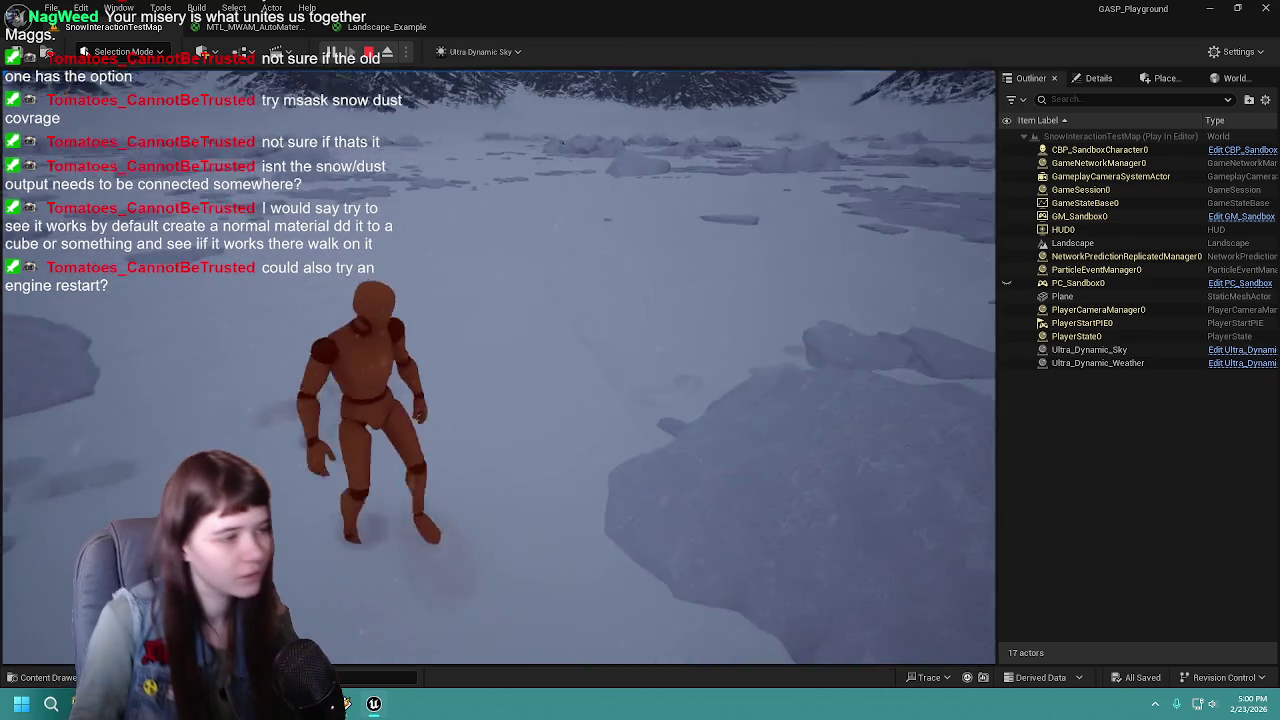
{"action": "key", "text": "w"}
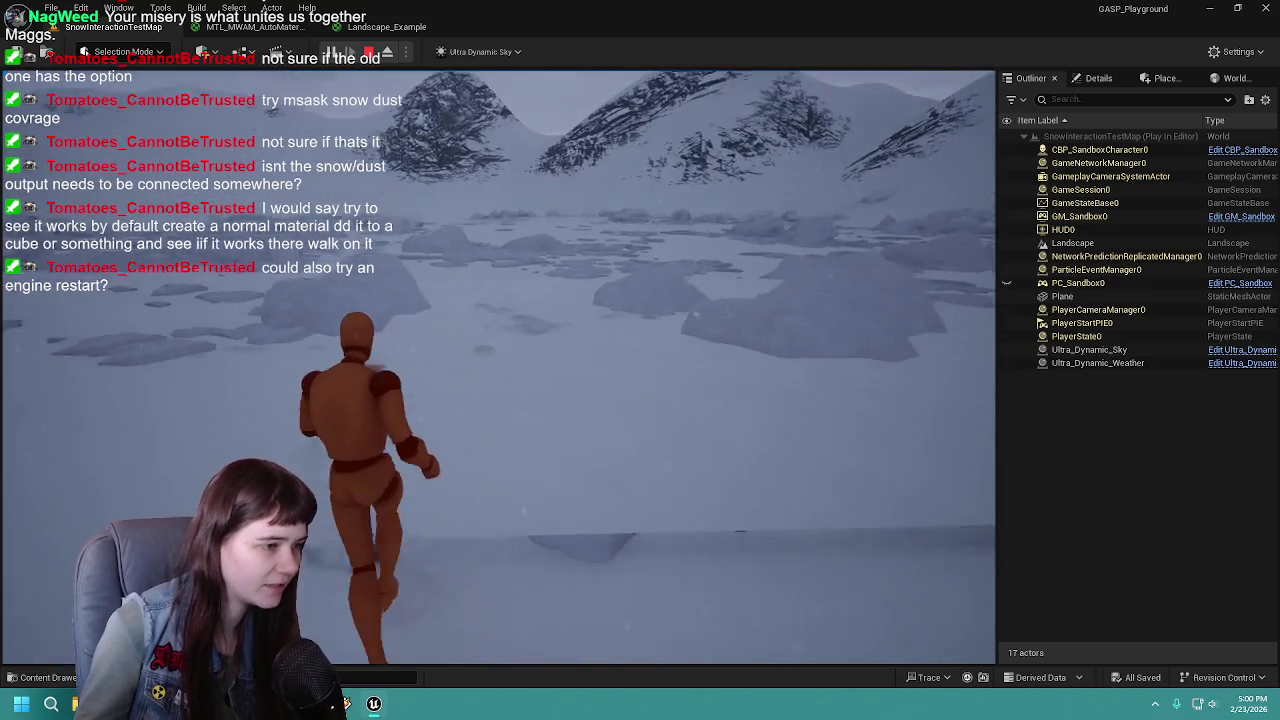
{"action": "key", "text": "space"}
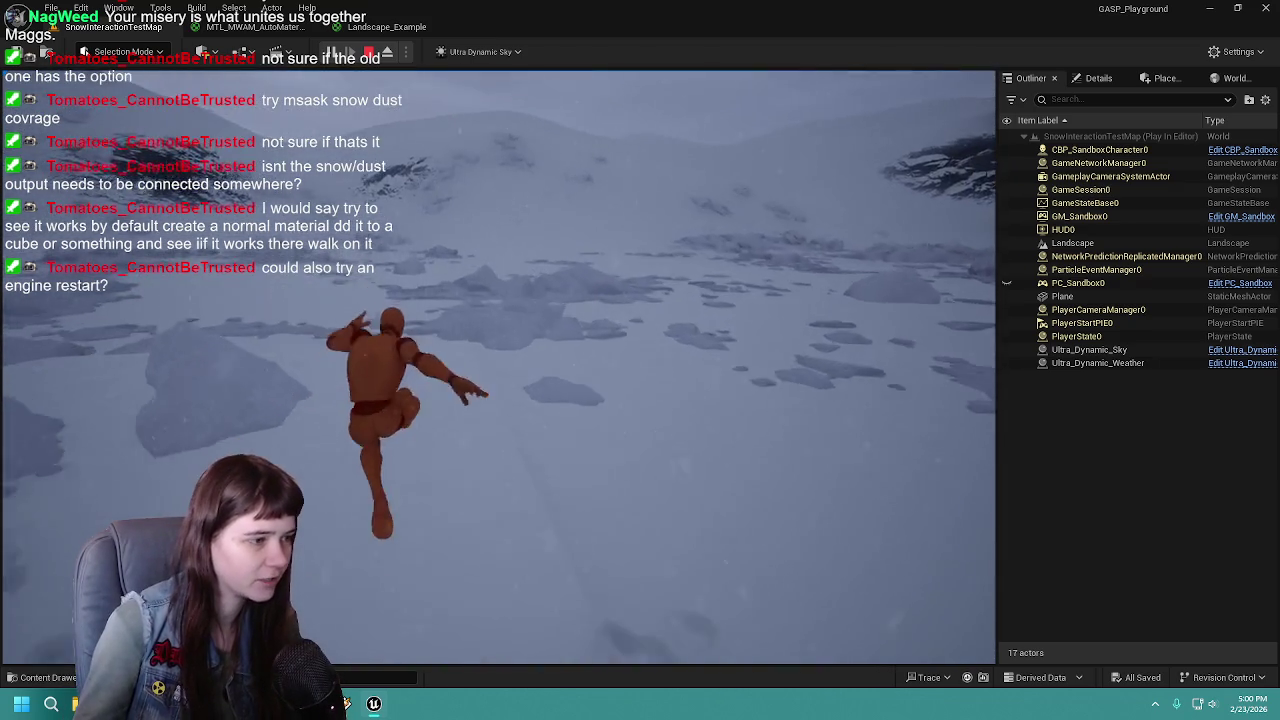
{"action": "key", "text": "w"}
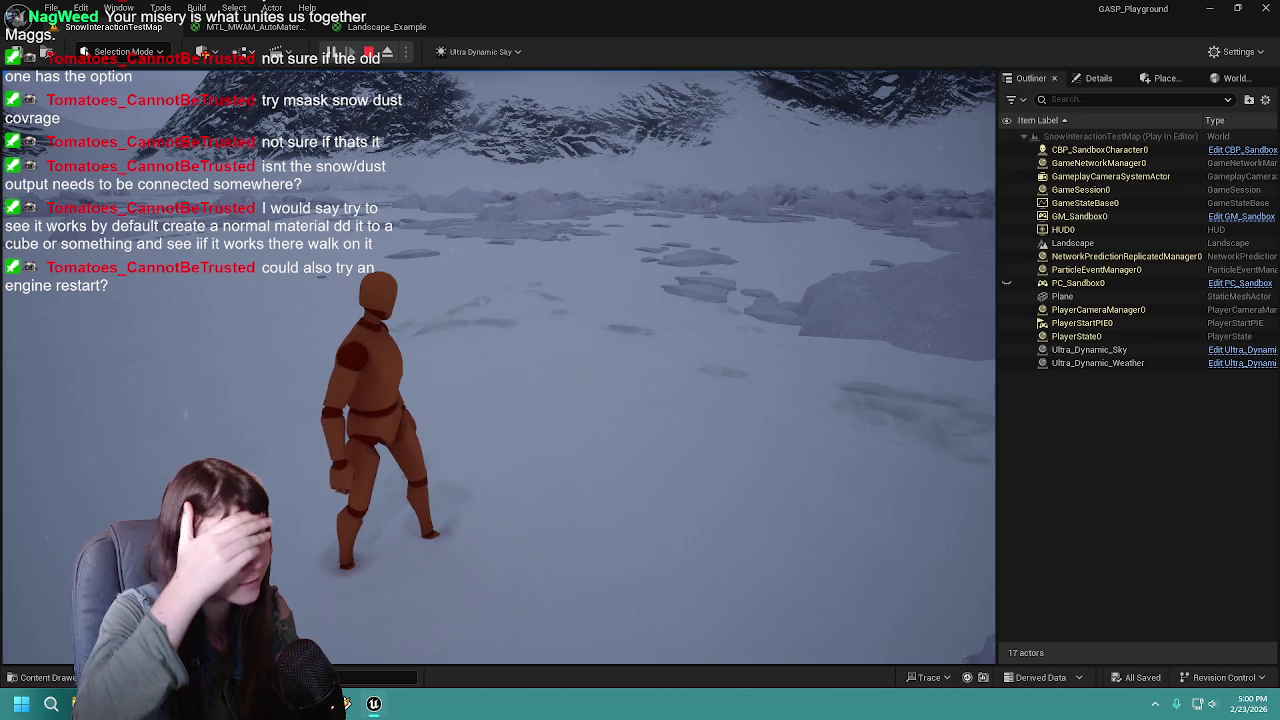
{"action": "key", "text": "w"}
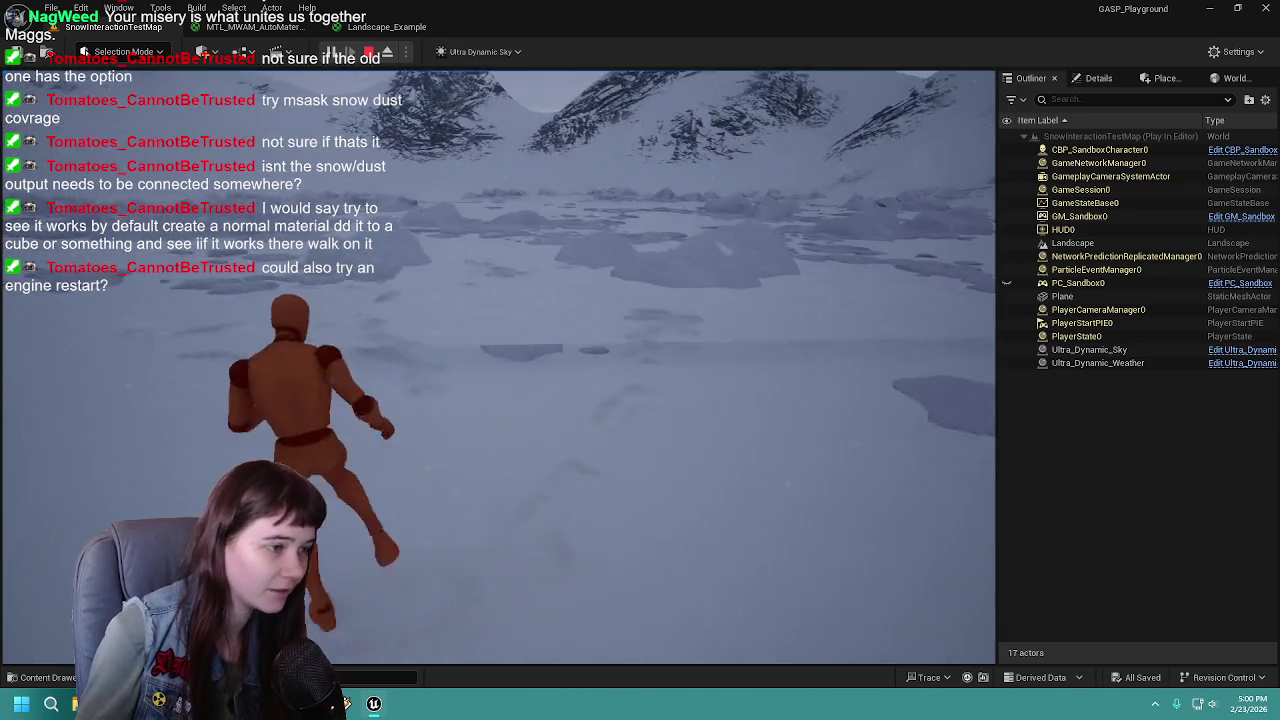
{"action": "key", "text": "w"}
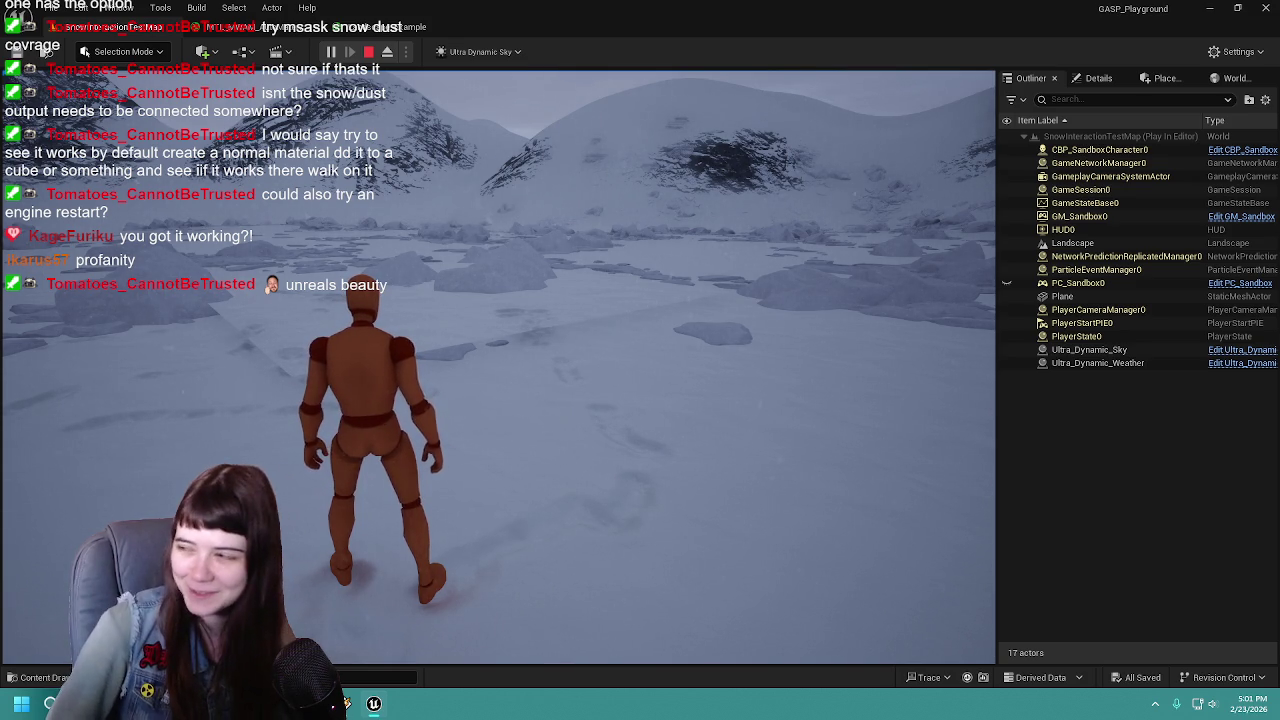
Walk the mannequin left a little further, then end the Play-in-Editor session
{"action": "key", "text": "w"}
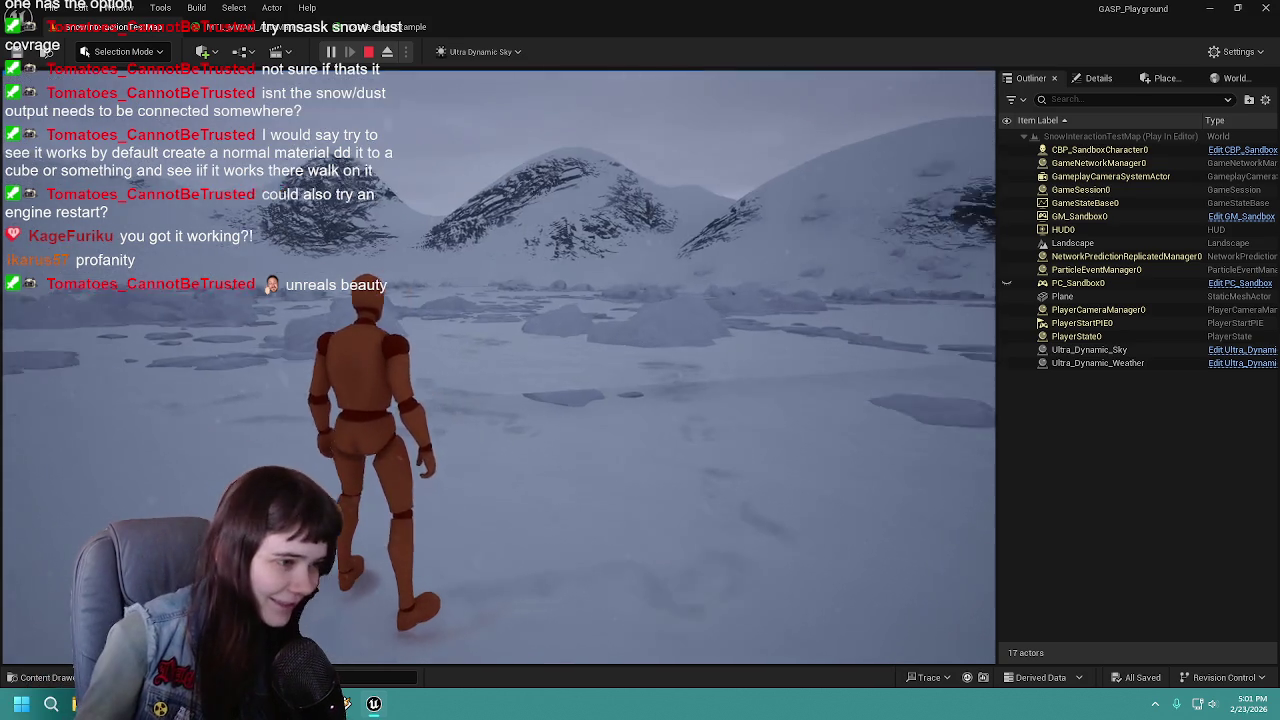
{"action": "key", "text": "w"}
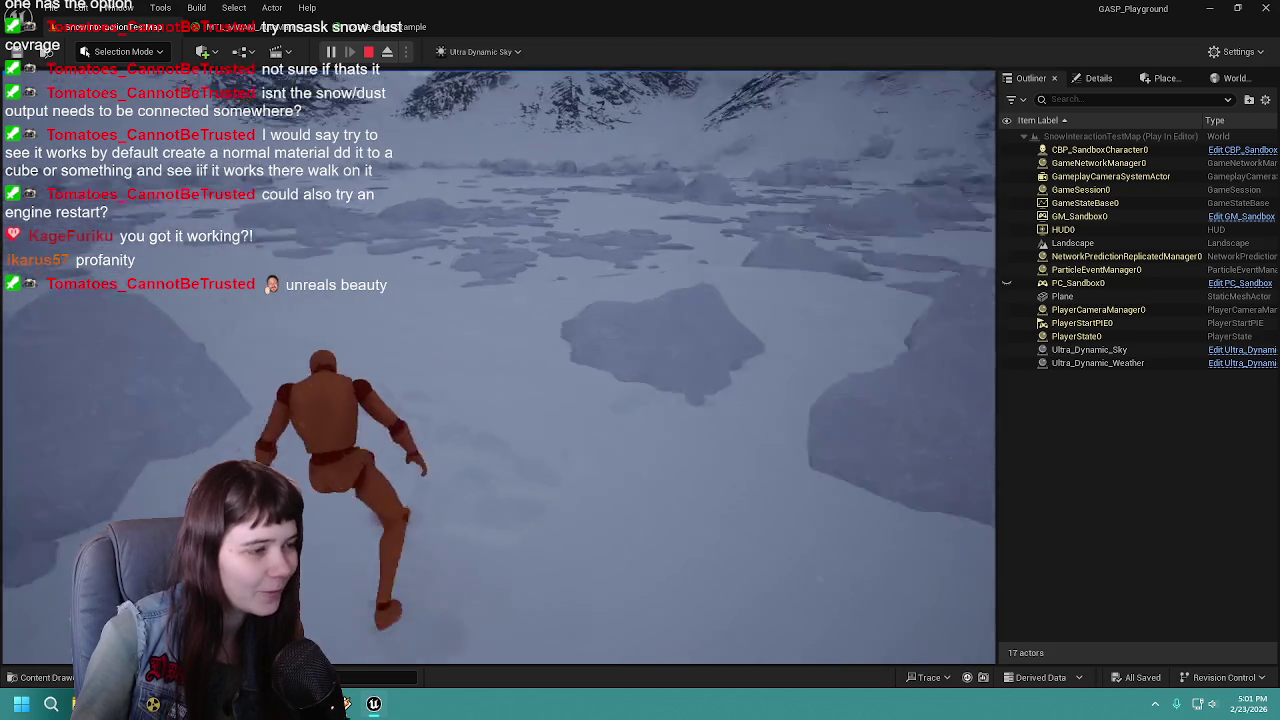
{"action": "key", "text": "Escape"}
Delete the Plane from SnowInteractionTestMap and save the level
{"action": "left_click", "coordinate": [562, 437]}
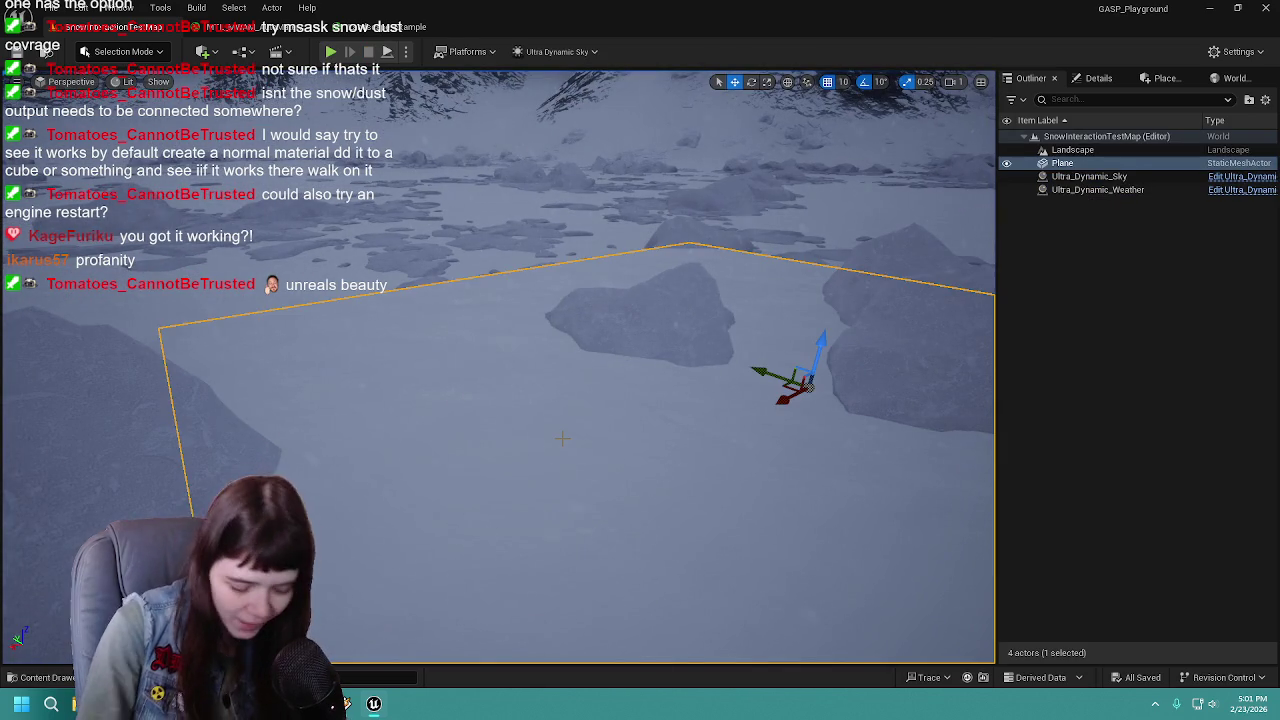
{"action": "key", "text": "Delete"}
{"action": "scroll", "coordinate": [555, 439], "scroll_direction": "up", "scroll_amount": 5}
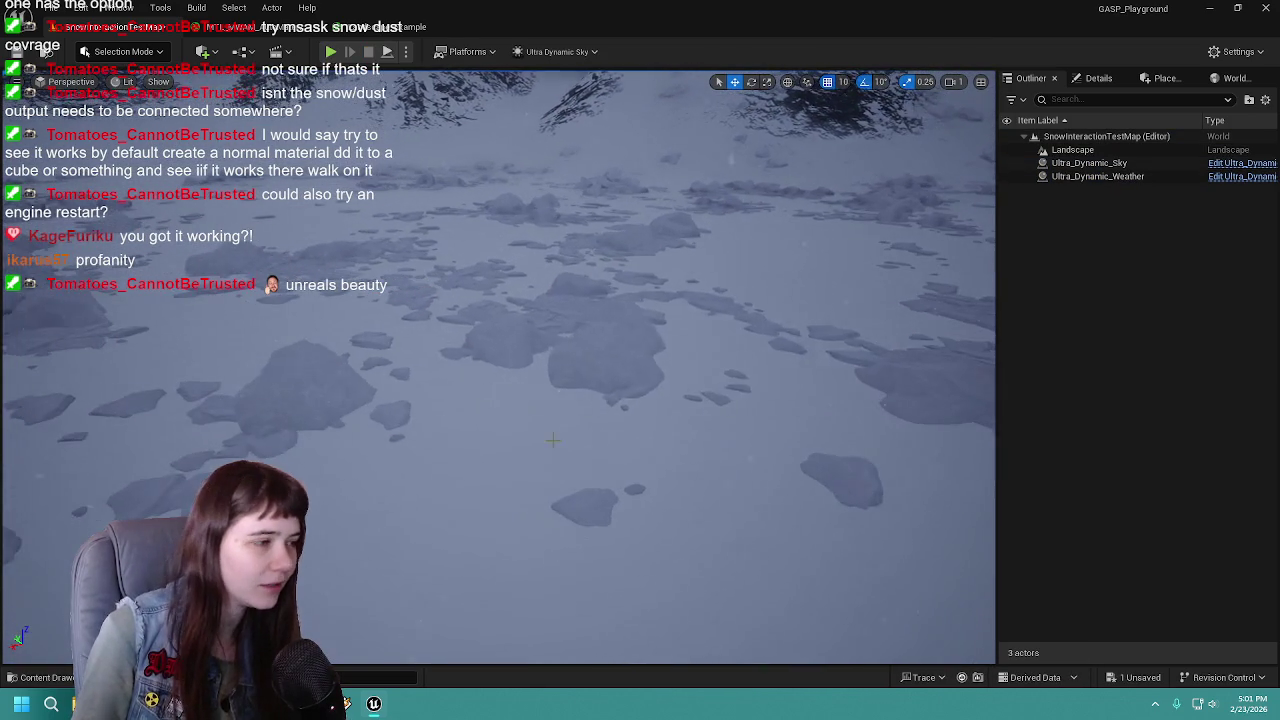
{"action": "key", "text": "ctrl+s"}
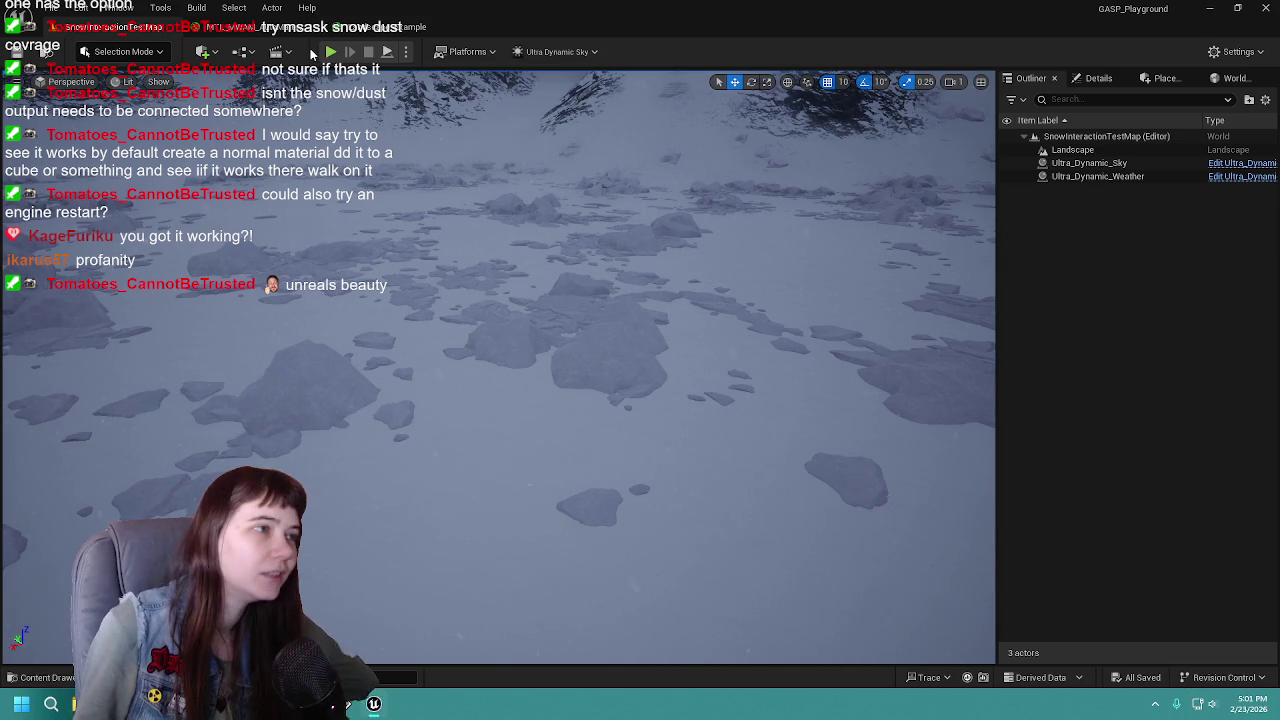
Play the level again, running, jumping and turning the mannequin left and right through the snowfield
{"action": "left_click", "coordinate": [330, 52]}
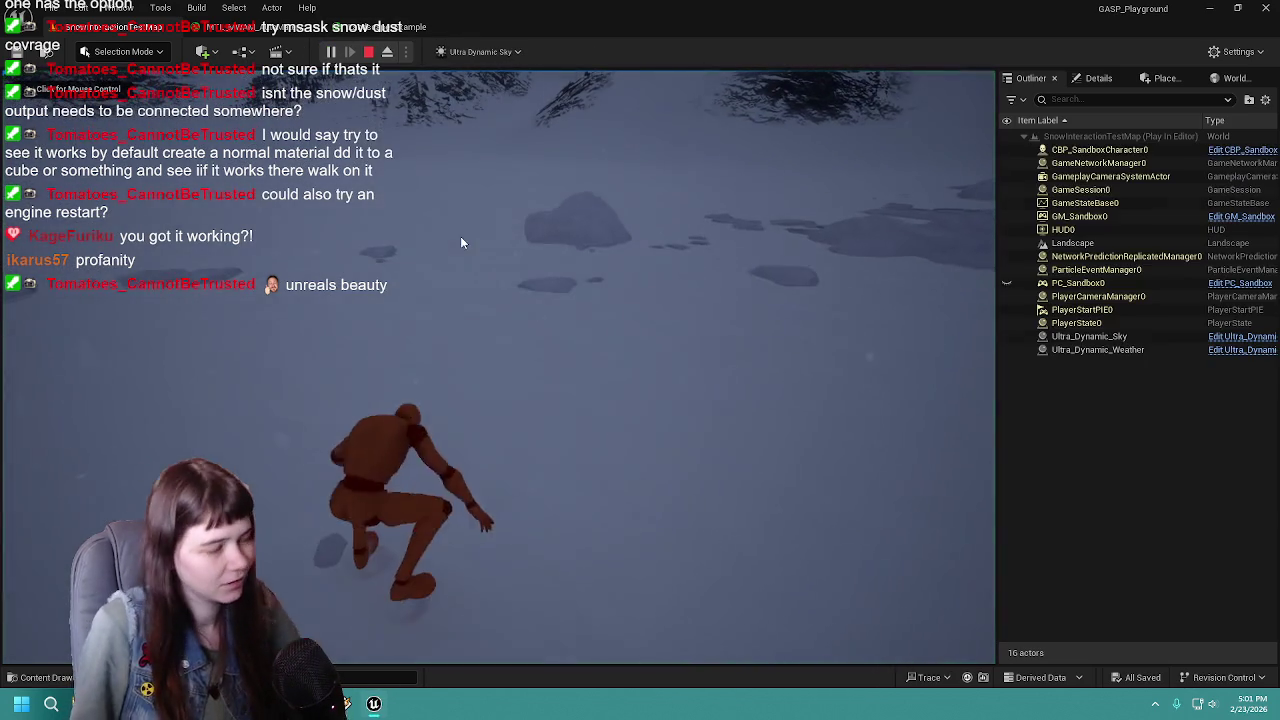
{"action": "key", "text": "w"}
{"action": "key", "text": "space"}
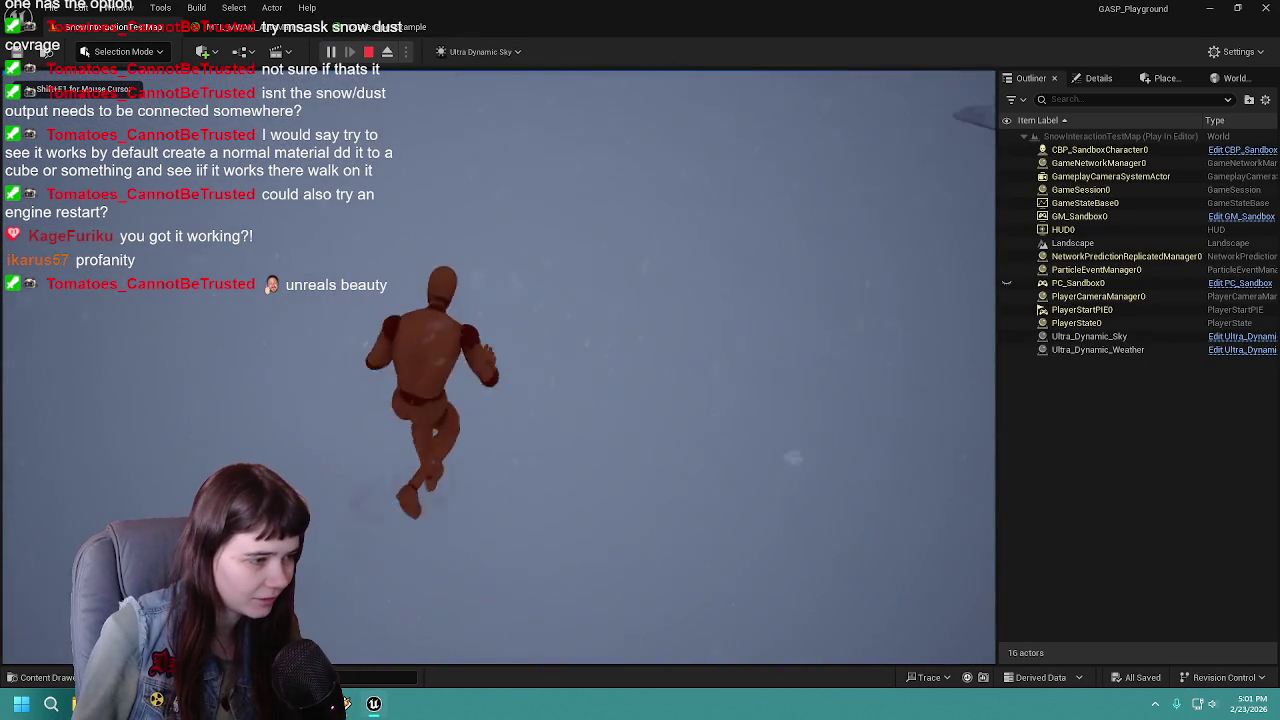
{"action": "key", "text": "w"}
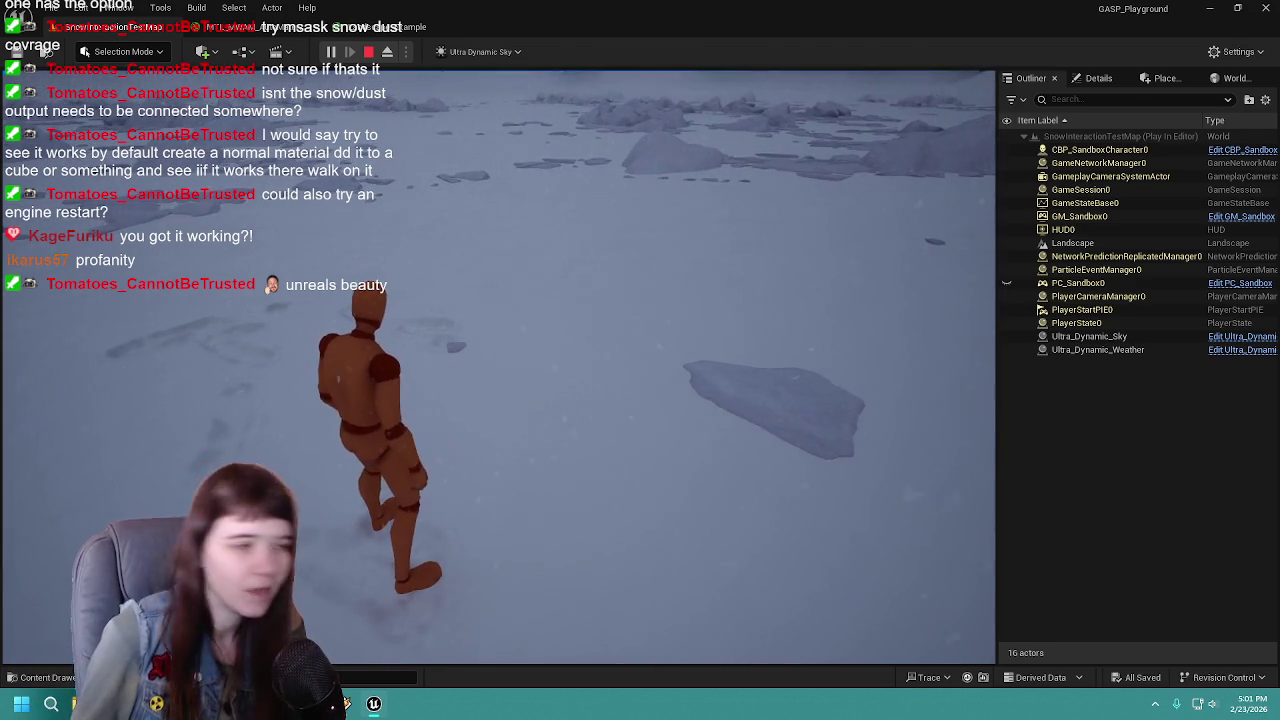
{"action": "key", "text": "a"}
{"action": "key", "text": "w"}
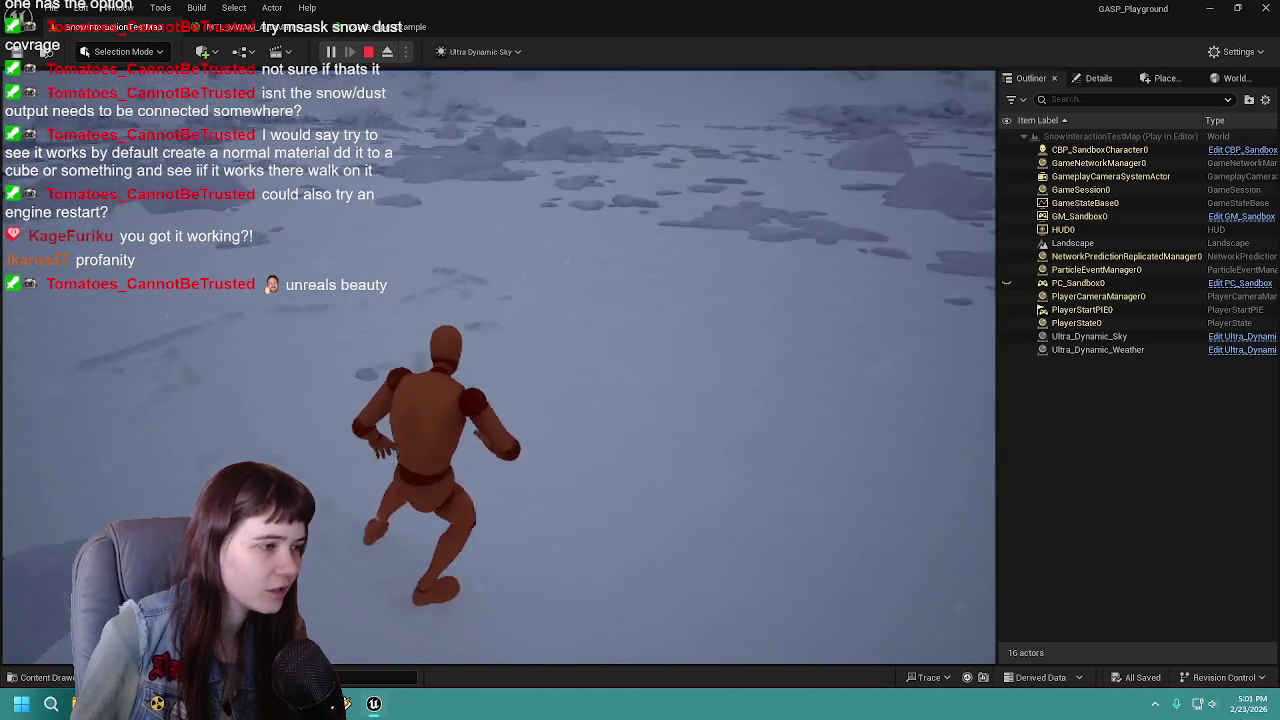
{"action": "key", "text": "d"}
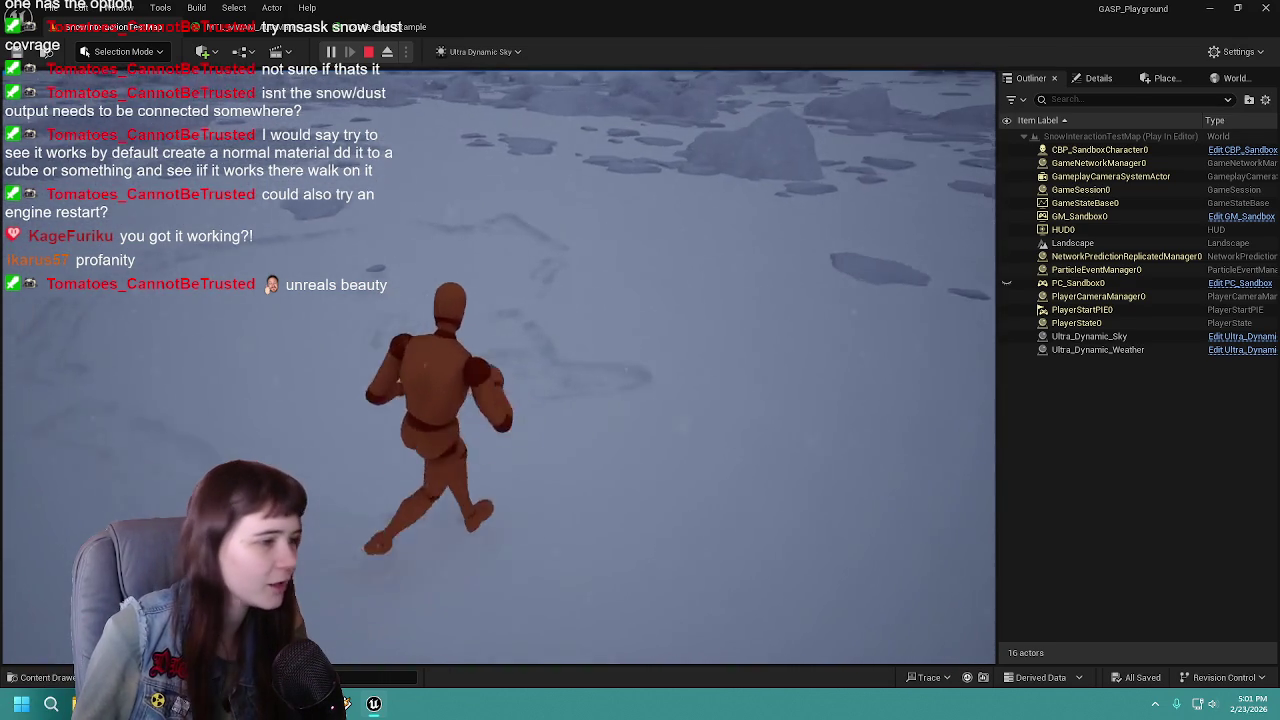